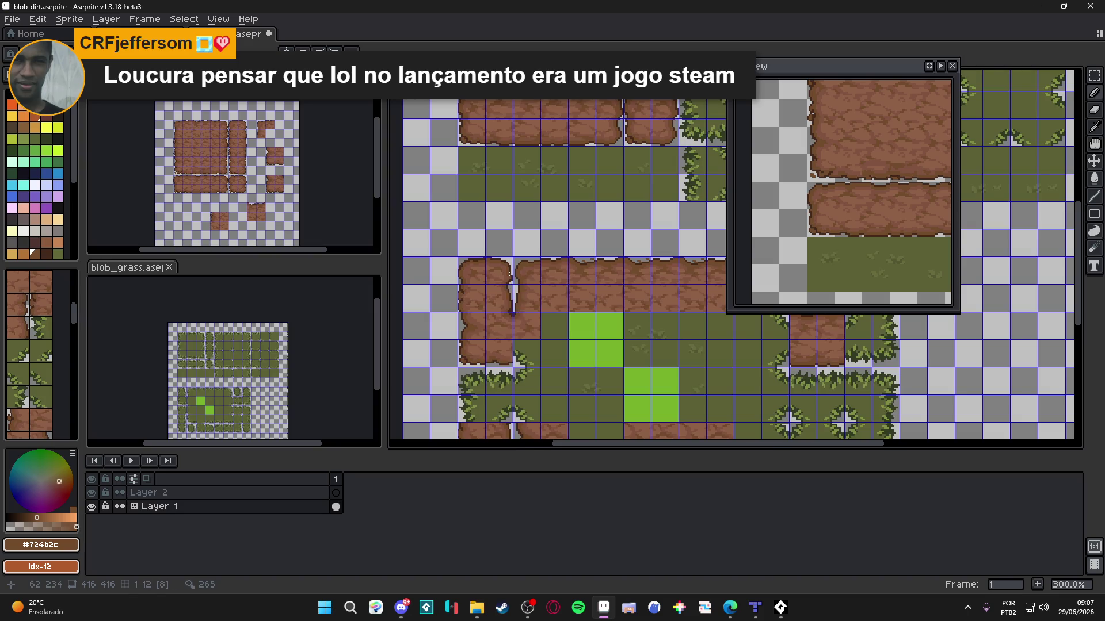
Step: In tiles mode, pick tiles 21 and 34 from the test layout
scroll(566, 326, "down", 5)
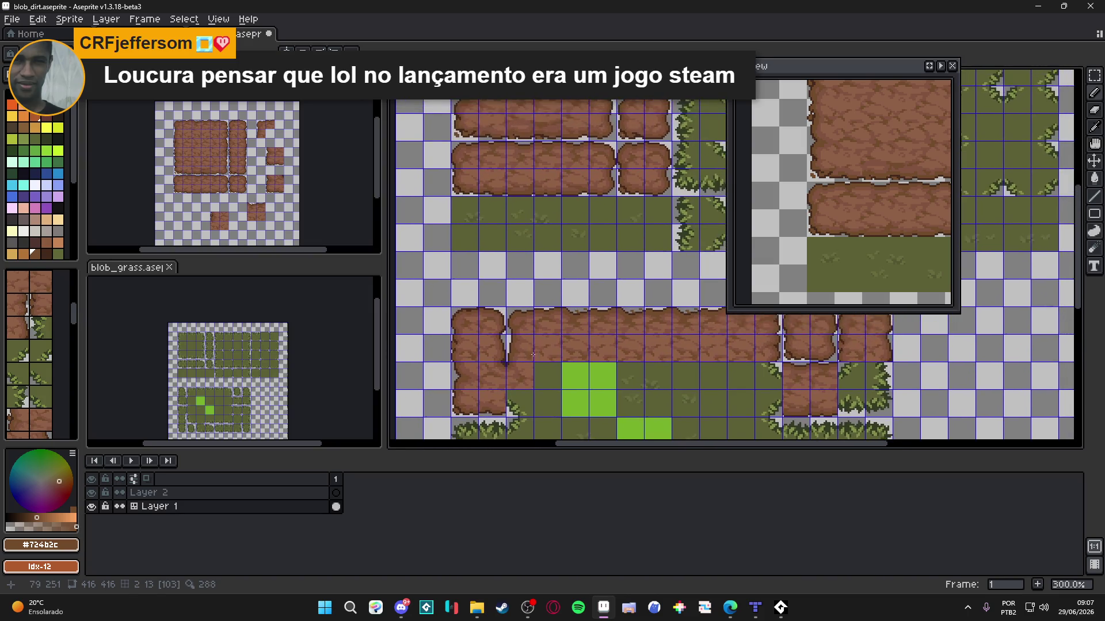
scroll(518, 342, "down", 1)
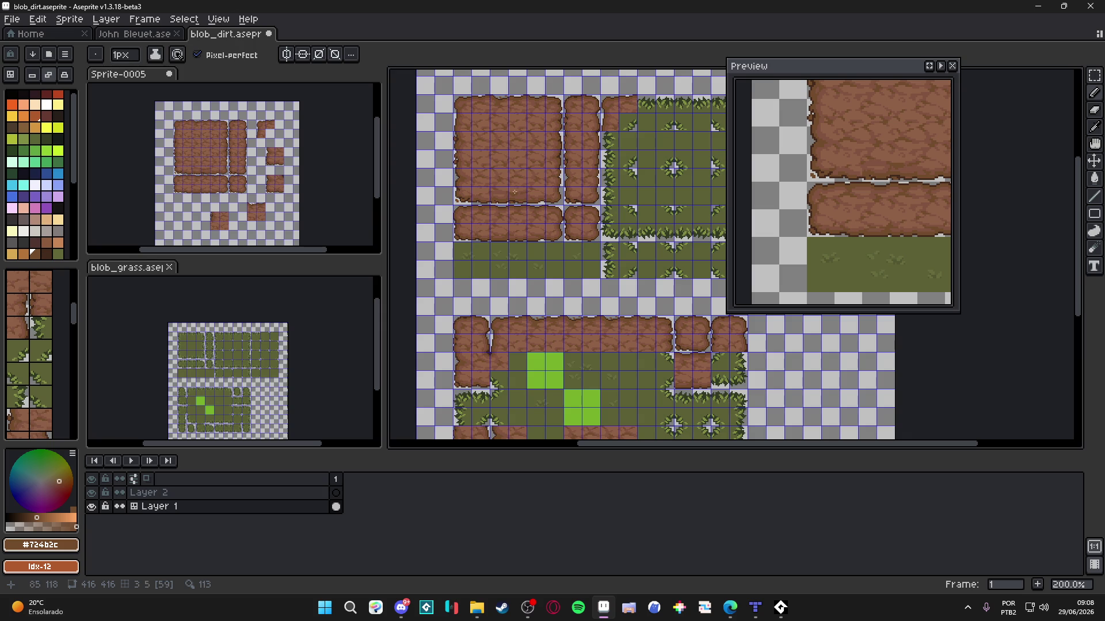
key("m")
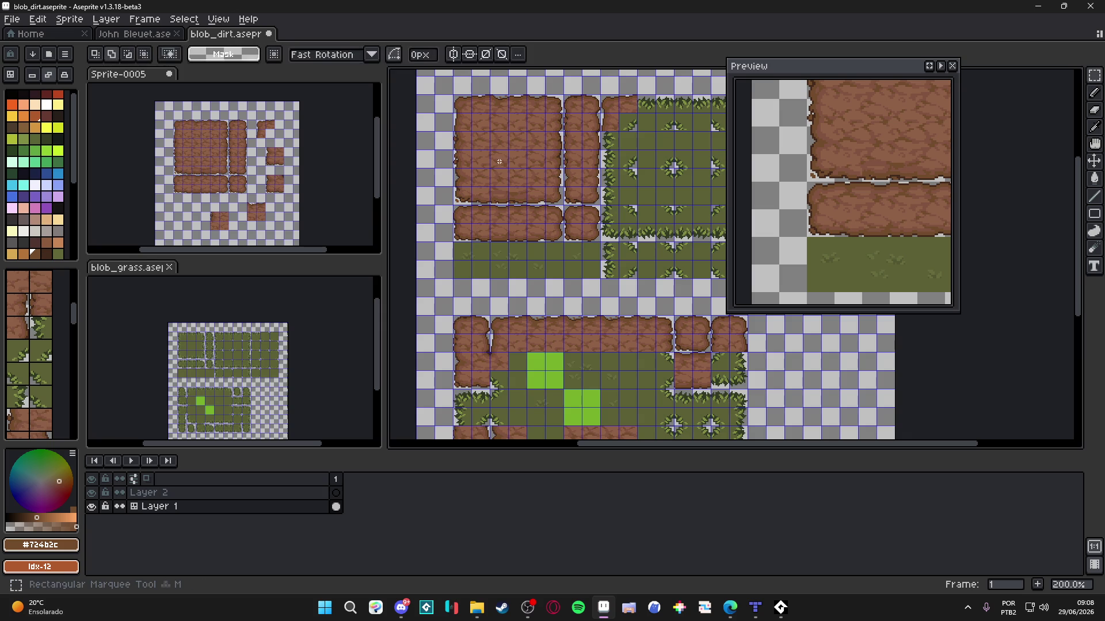
key("Tab")
key("i")
left_click(506, 156, "alt")
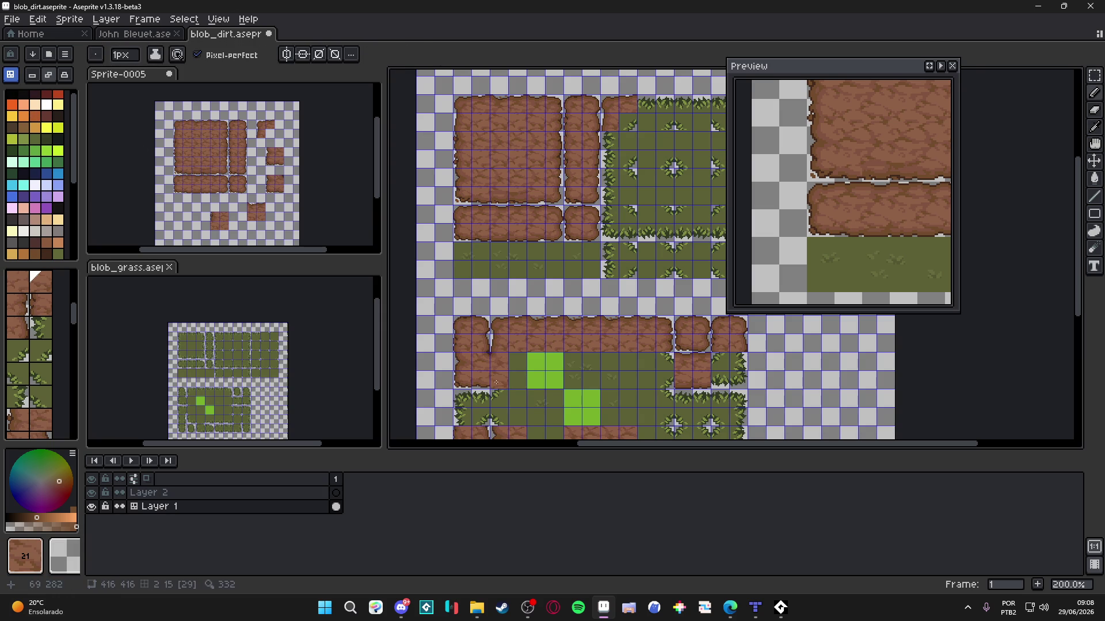
scroll(497, 380, "up", 2)
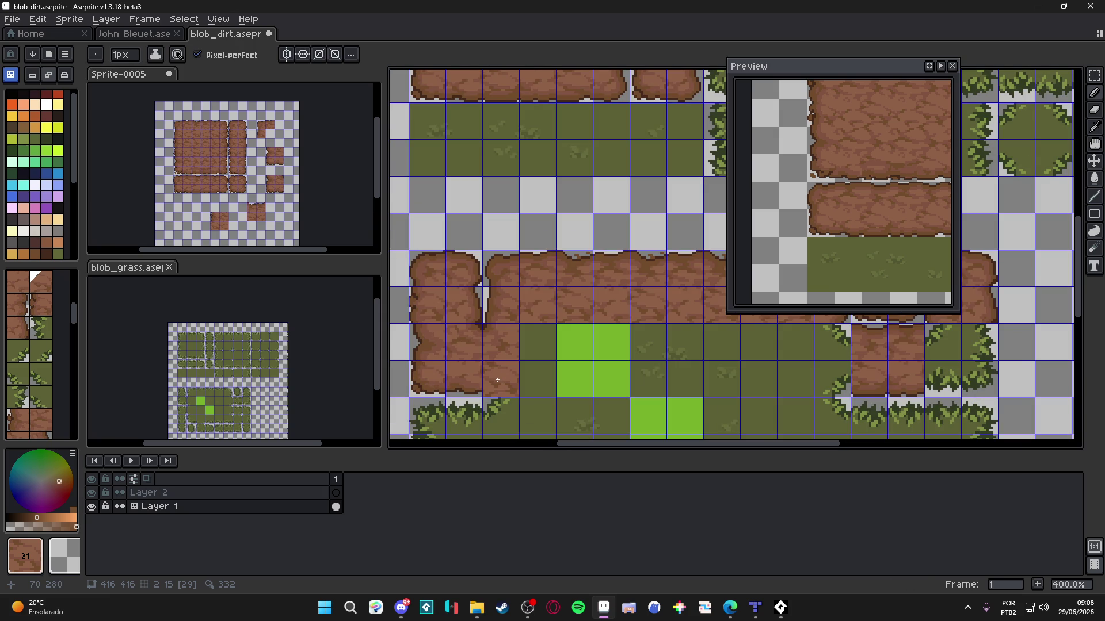
scroll(497, 380, "down", 2)
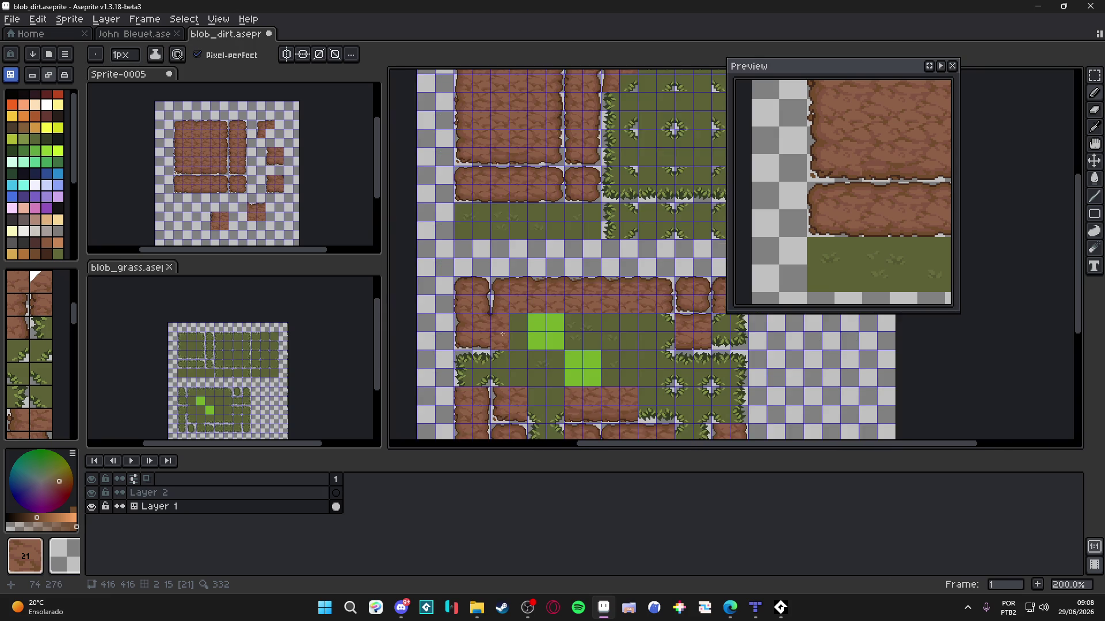
scroll(500, 339, "up", 2)
scroll(502, 357, "up", 1)
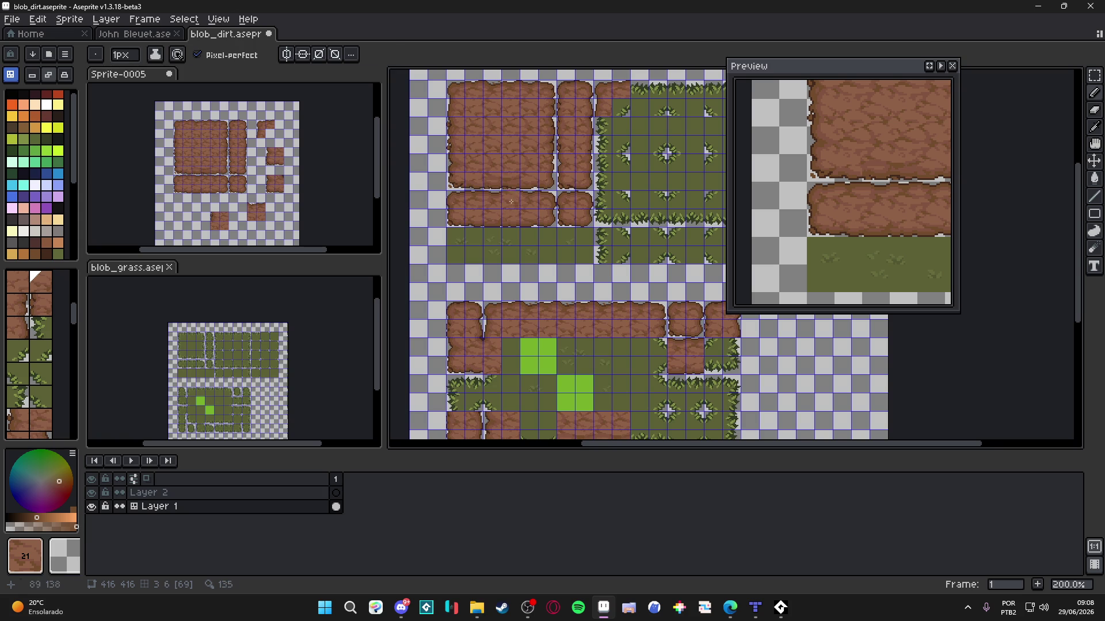
left_click(498, 153, "alt")
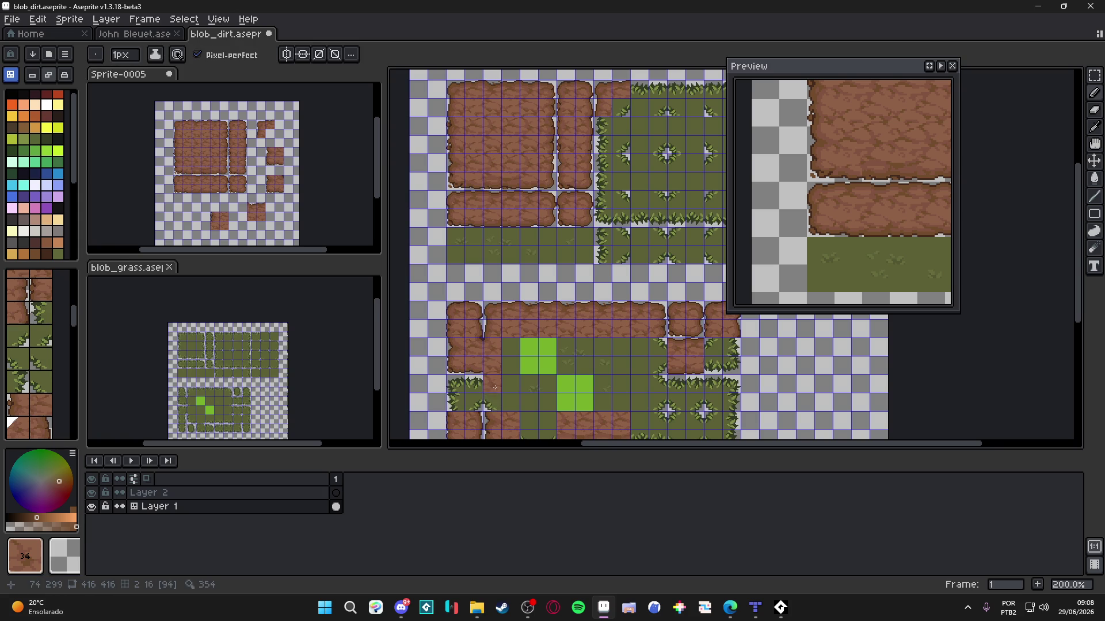
Step: Back in pixel mode, take the dark #452a1b colour and draw outline pixels stepping down-left along the dirt edge
key("Tab")
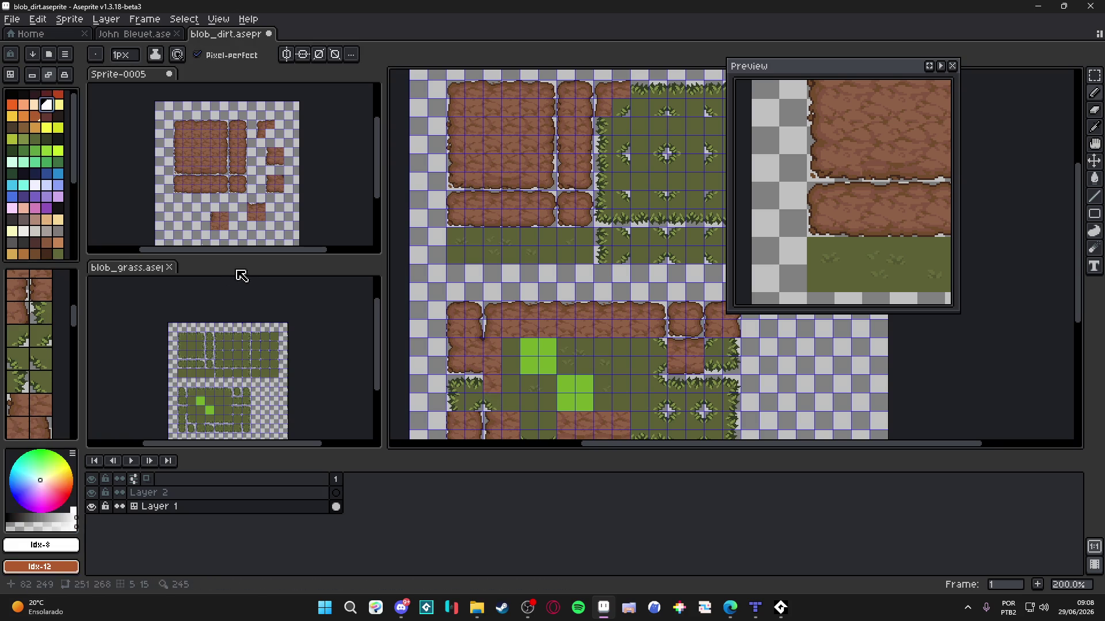
scroll(483, 356, "up", 8)
left_click(468, 320, "alt")
left_click_drag(486, 320, 501, 327)
left_click(523, 339)
left_click(505, 339)
left_click(494, 329)
Step: Draw another dark outline stroke along the bottom of the notch
scroll(491, 332, "down", 5)
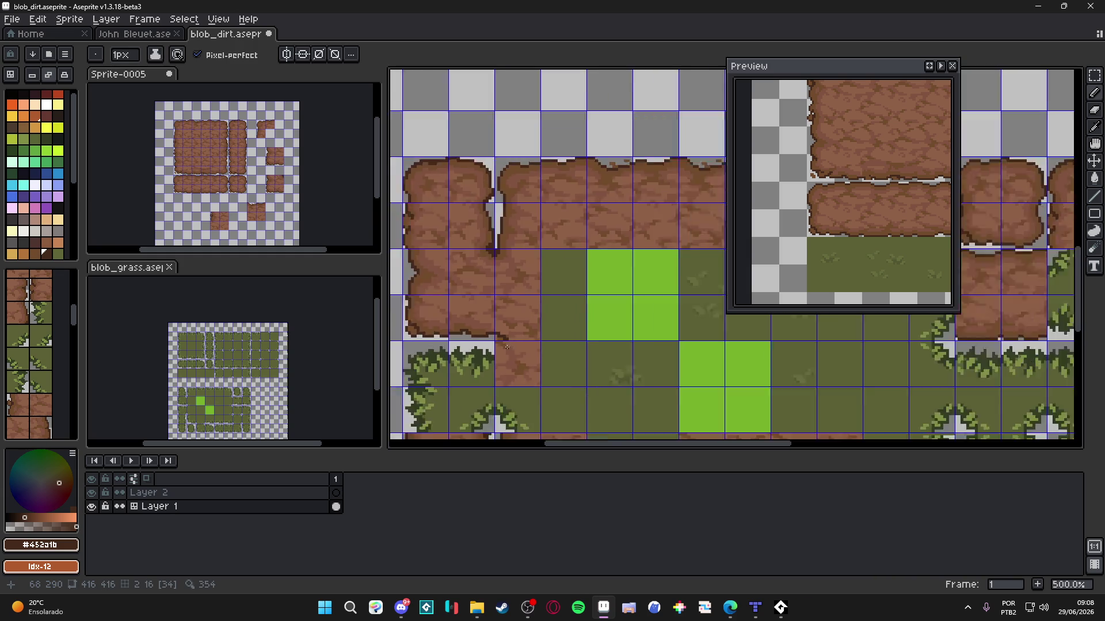
scroll(511, 342, "down", 2)
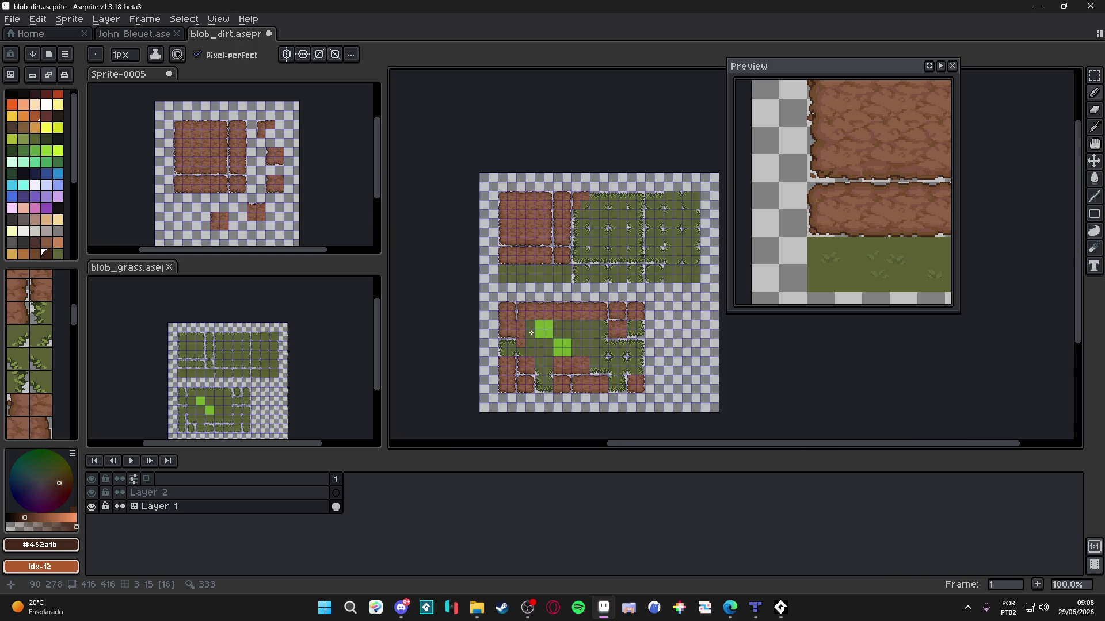
scroll(519, 342, "up", 2)
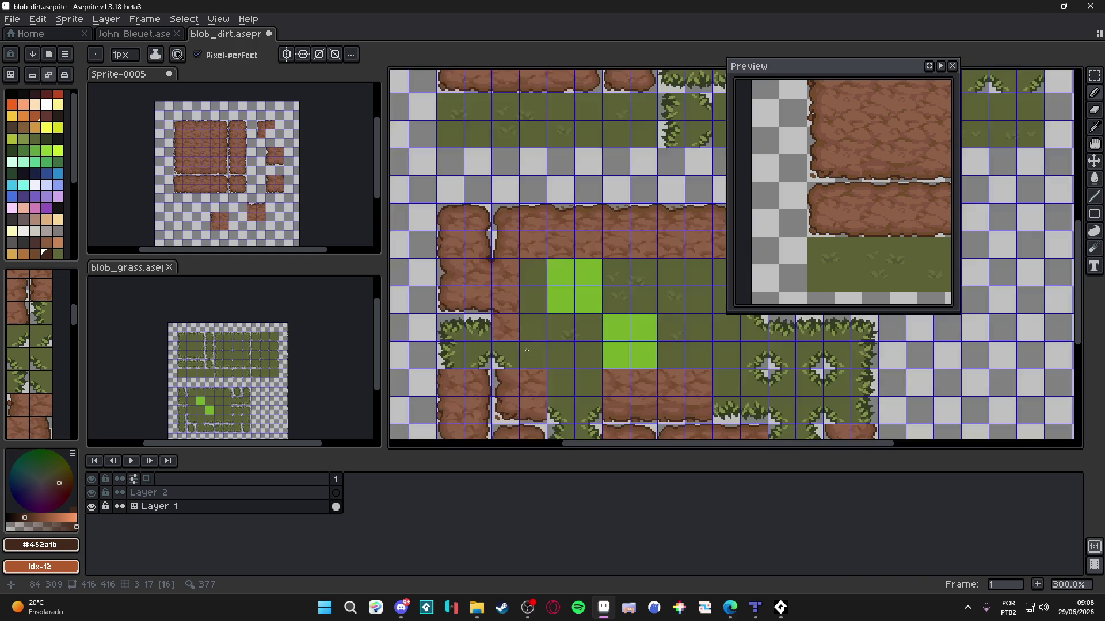
scroll(526, 354, "down", 1)
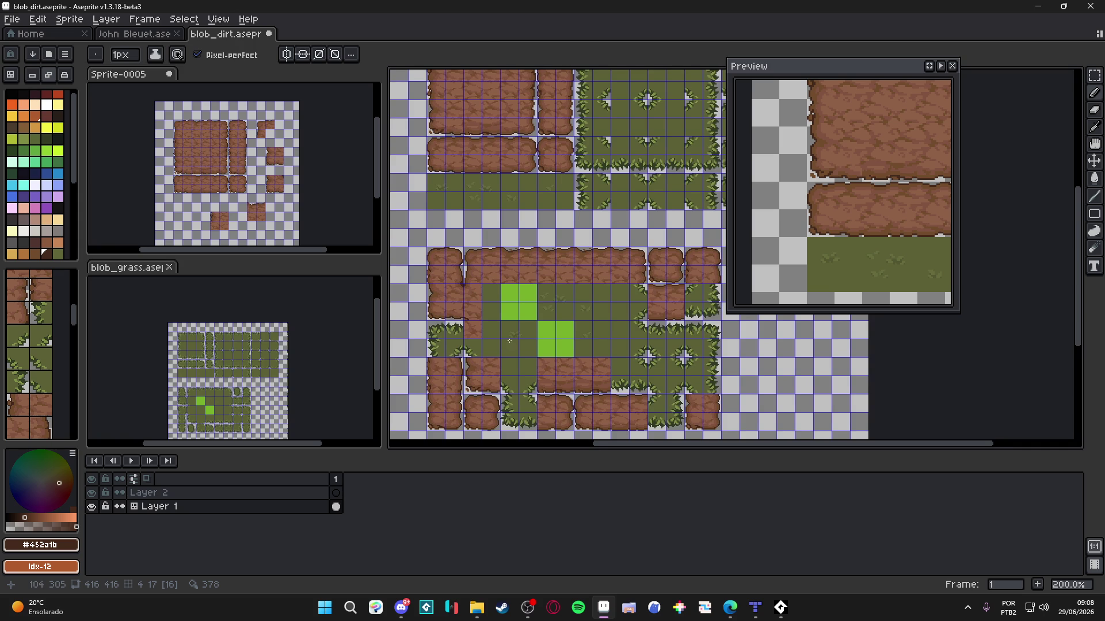
left_click_drag(509, 341, 490, 340)
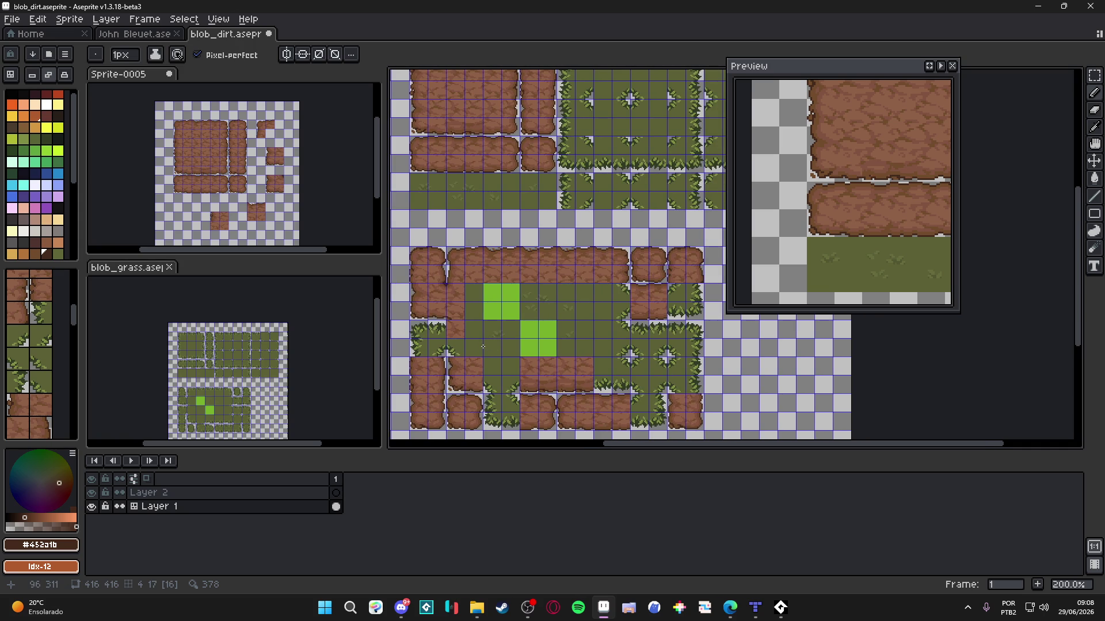
scroll(481, 347, "down", 1)
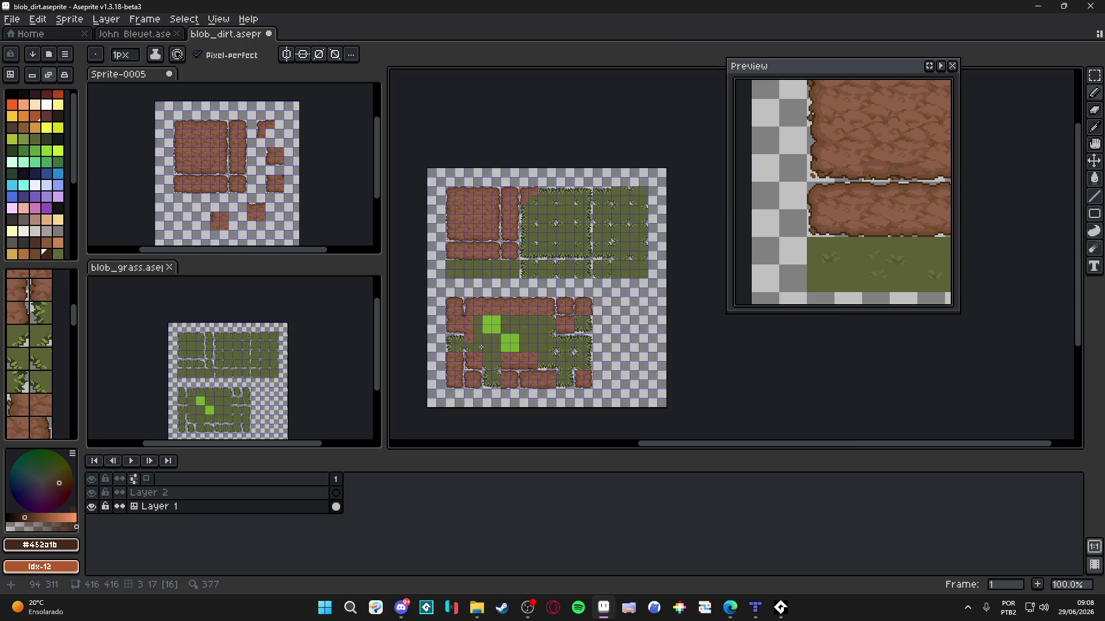
scroll(519, 324, "up", 6)
scroll(519, 323, "up", 1)
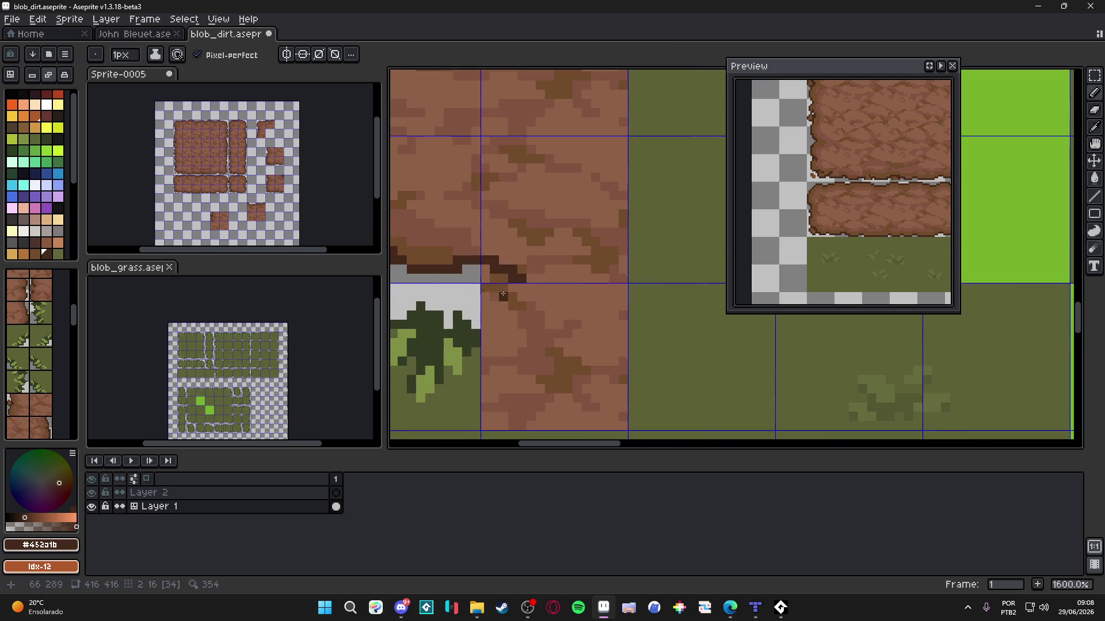
Step: Erase the stray dark pixels at the dirt edge with a 1px eraser
key("e")
left_click_drag(485, 274, 504, 287)
key("minus")
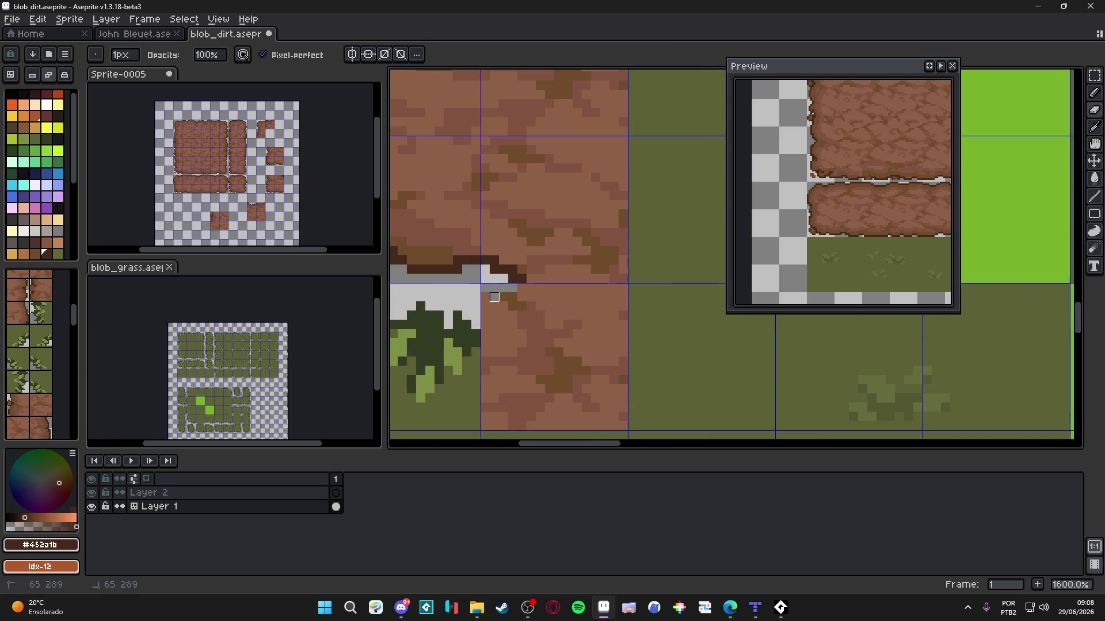
scroll(505, 299, "down", 6)
Step: In tile mode, replace a grass cell with the dirt tile and place left-edged dirt tiles below the strip
key("b")
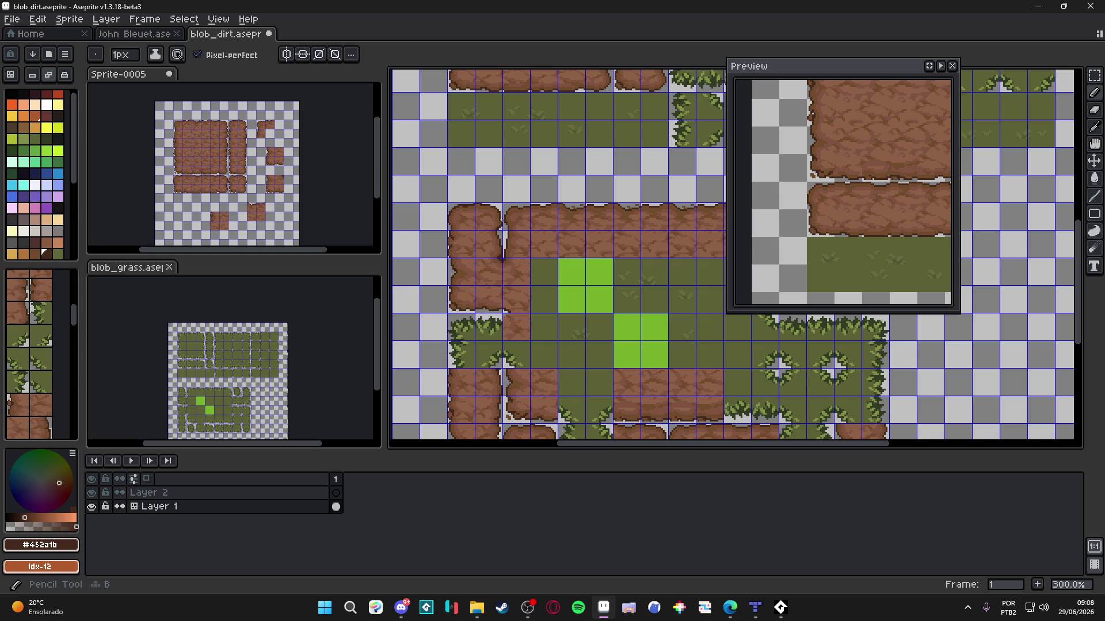
left_click(10, 74)
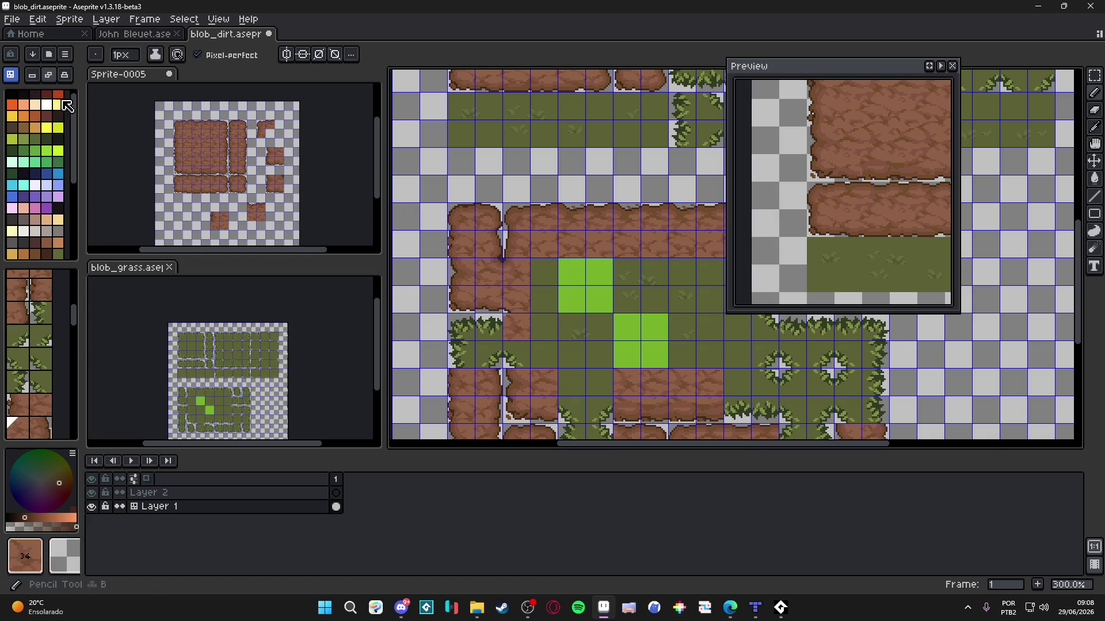
left_click(537, 217, "alt")
left_click(487, 336)
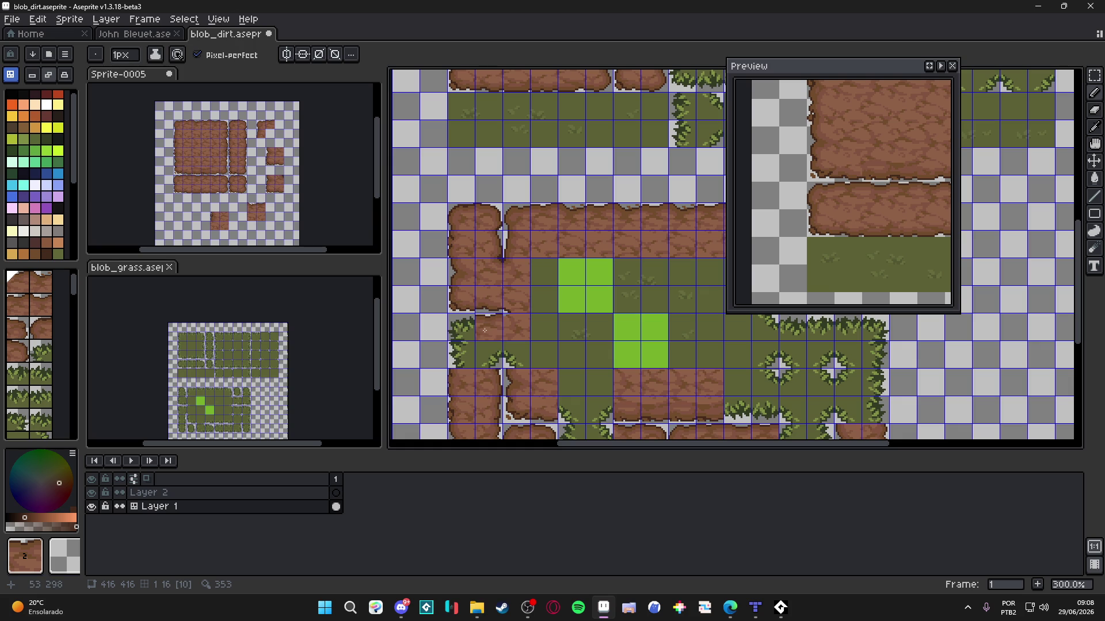
left_click(462, 299, "alt")
left_click(453, 330)
Step: Pick tiles 103, 20 and 21 from the layout and bring the upper-left area into view
left_click(521, 225, "alt")
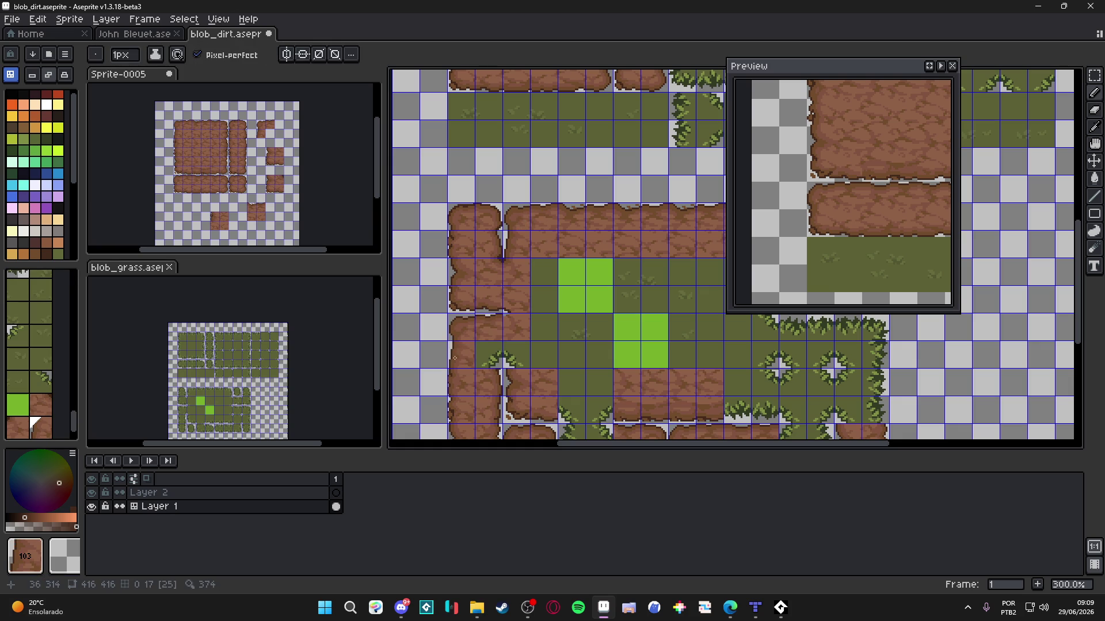
left_click(548, 240, "alt")
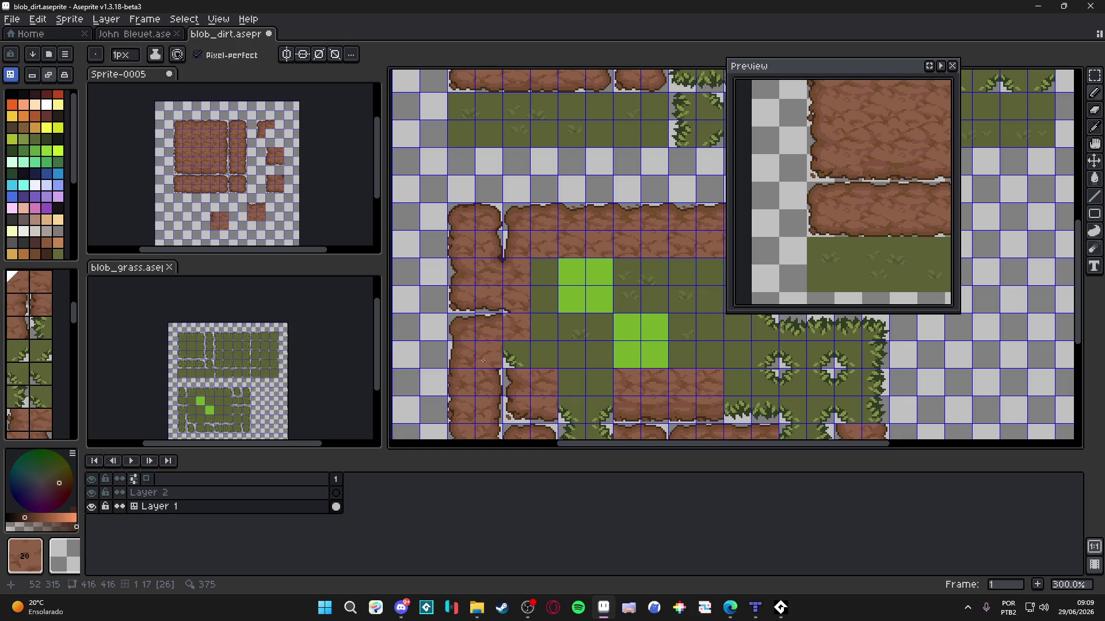
left_click(518, 355, "alt")
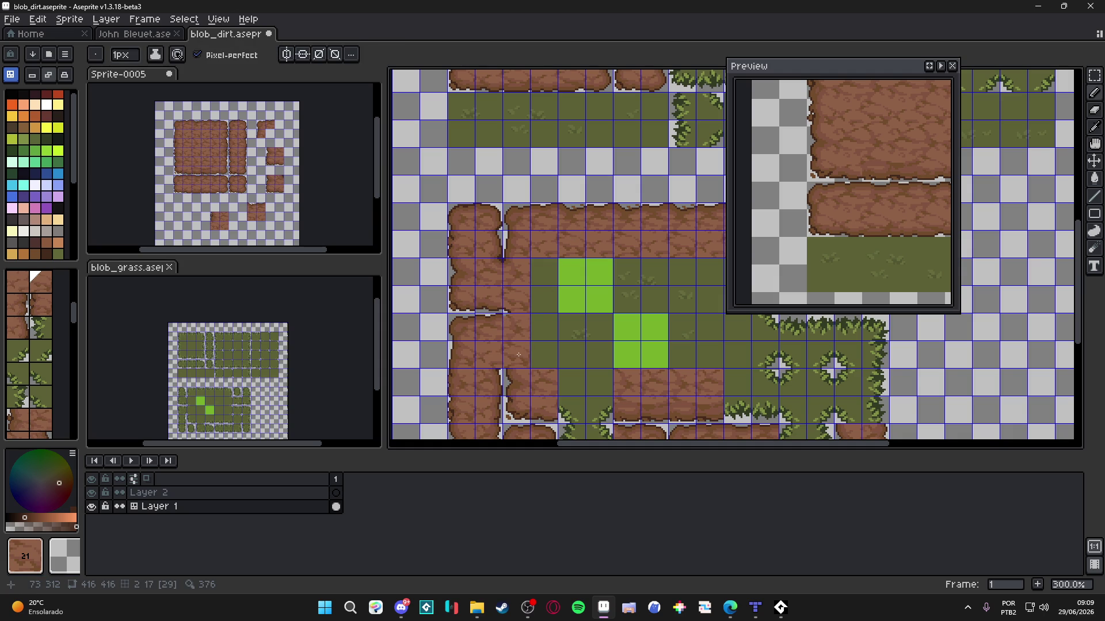
left_click_drag(519, 355, 487, 279)
Step: In pixel mode, take the dark #452a1b colour and add an outline pixel at the dirt seam
key("Tab")
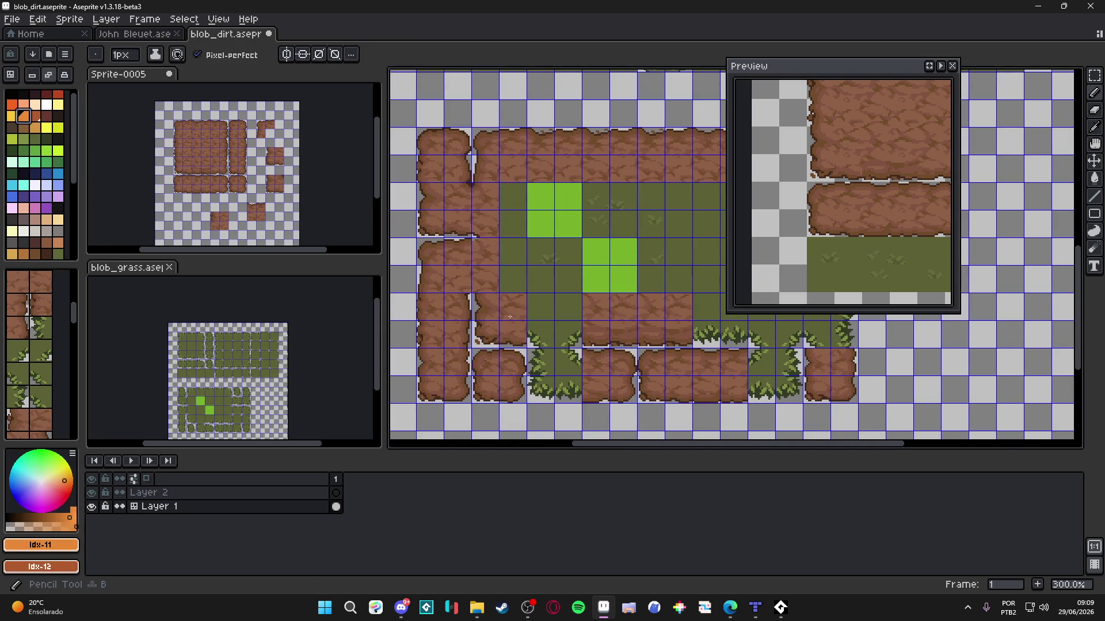
scroll(509, 316, "up", 7)
left_click(455, 345, "alt")
left_click(478, 322)
Step: Add another dark seam pixel, then paint #724b2c brown with a 2px brush over the gap
left_click(489, 321)
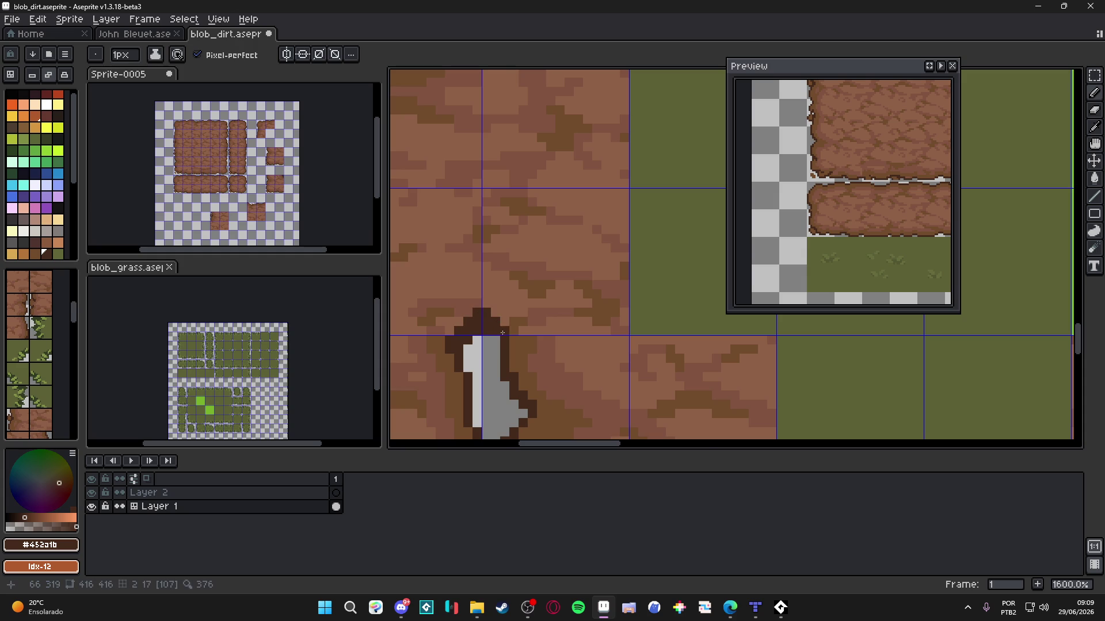
left_click(519, 334, "alt")
key("plus")
left_click(501, 317)
left_click(507, 315)
left_click(491, 309)
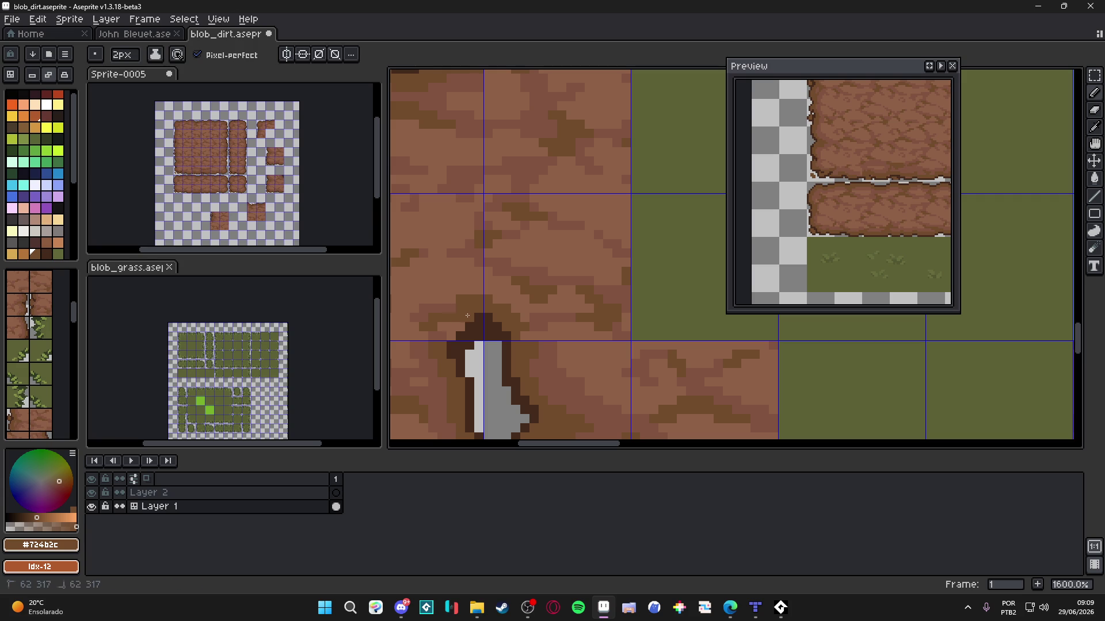
Step: Return to a 1px brush, review the zoomed-out layout, and take the dark #452a1b outline colour
key("minus")
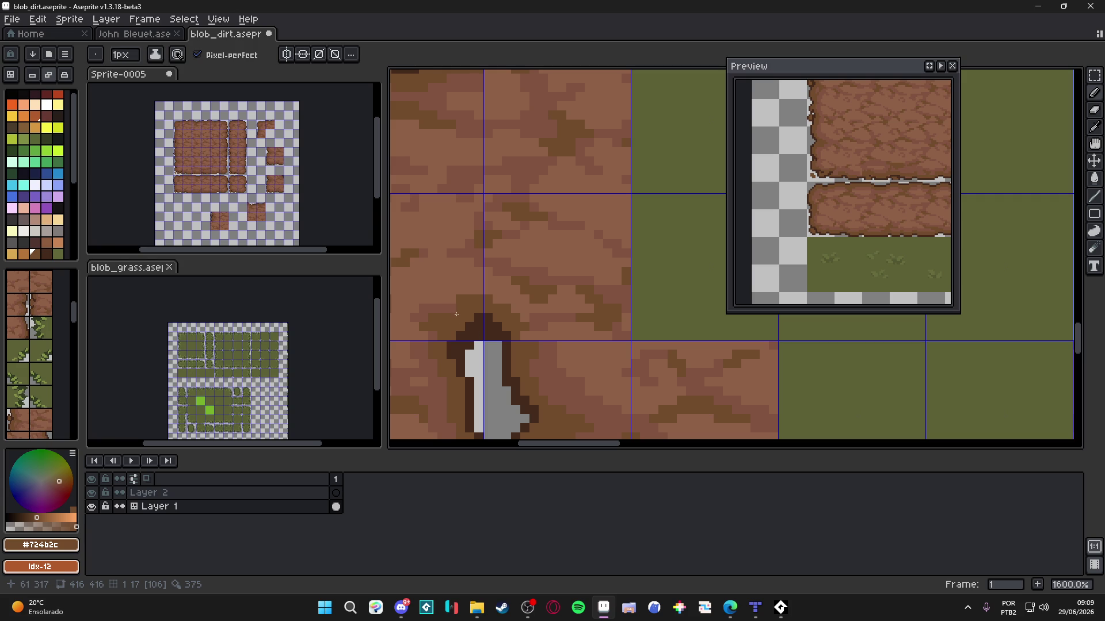
left_click(448, 310, "alt")
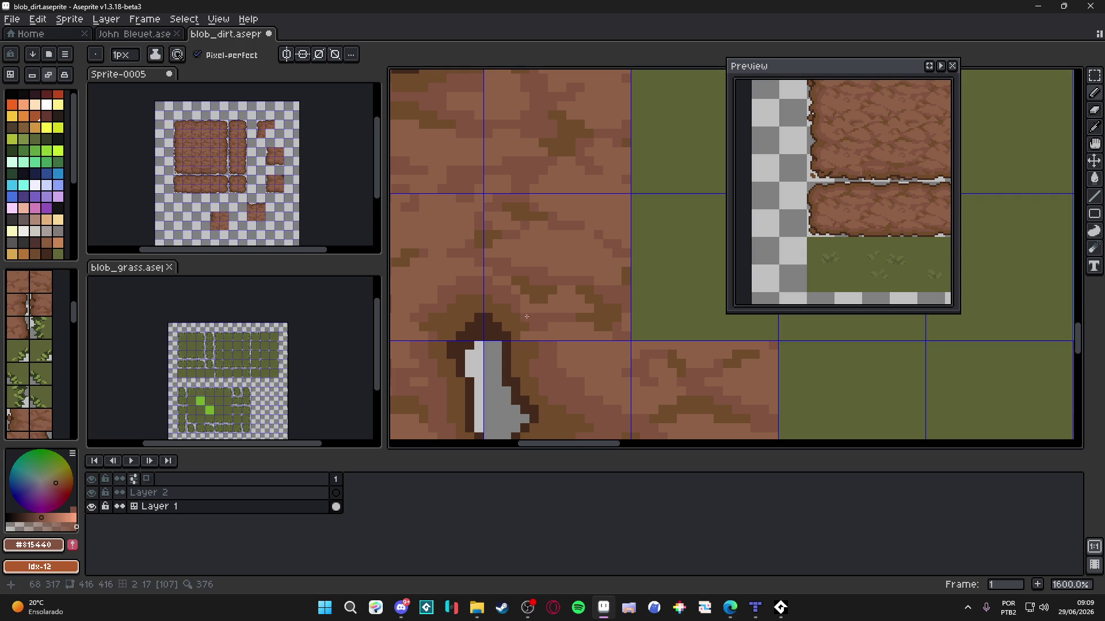
scroll(524, 309, "down", 6)
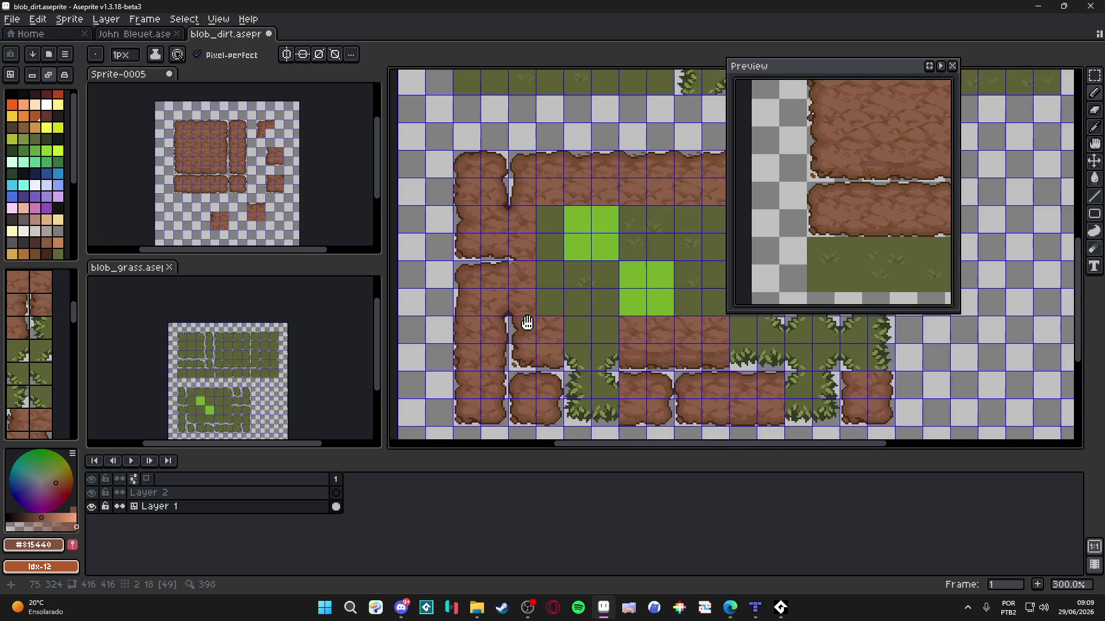
scroll(525, 377, "down", 1)
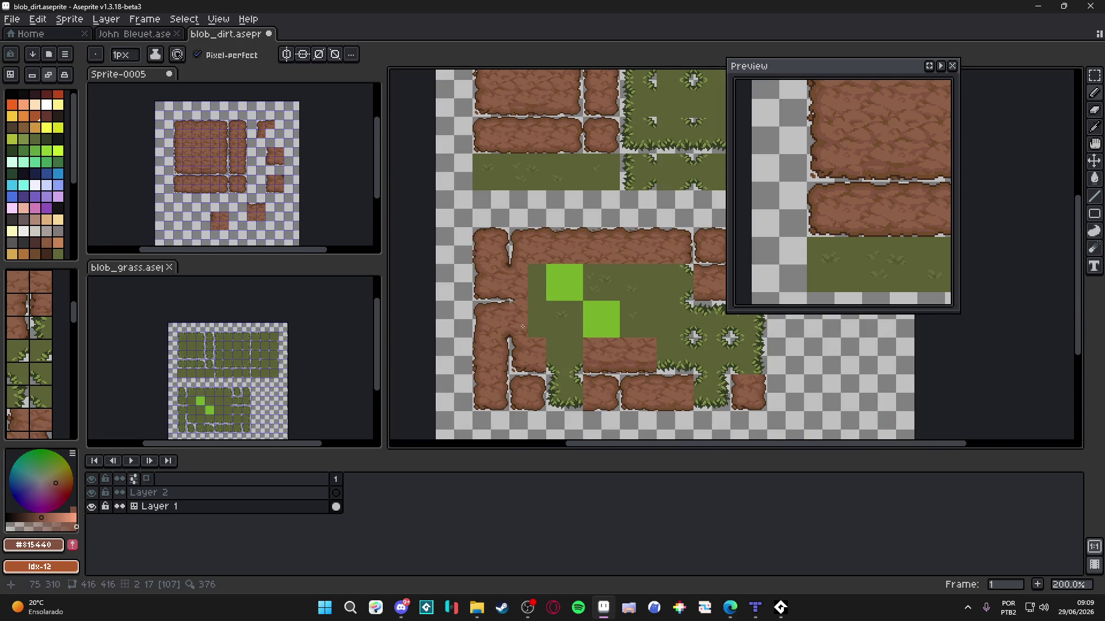
scroll(522, 327, "up", 7)
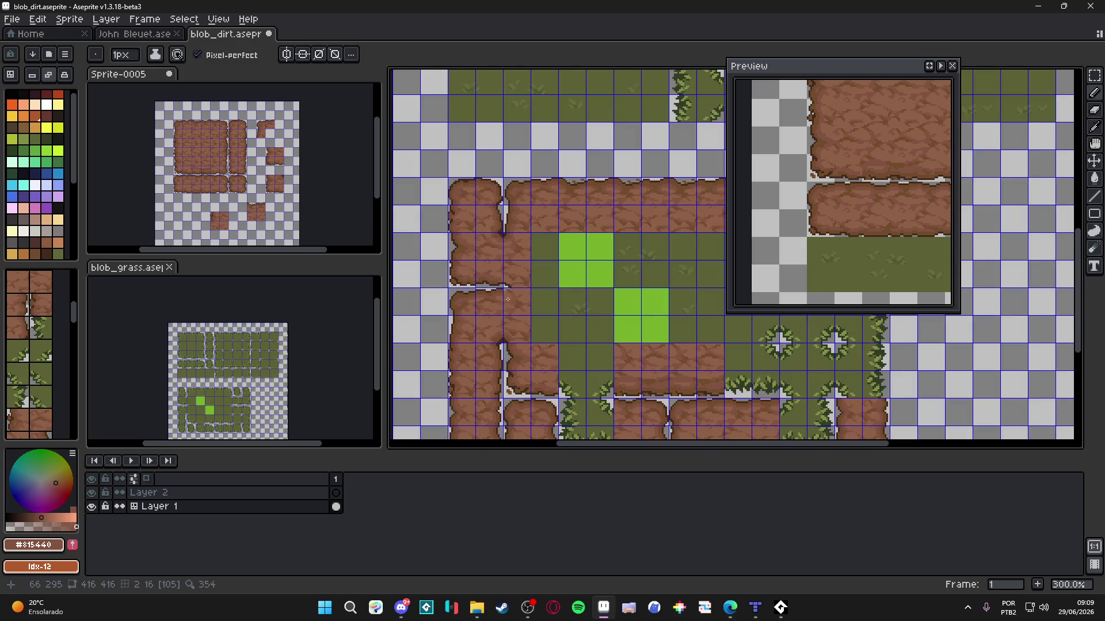
left_click(498, 280, "alt")
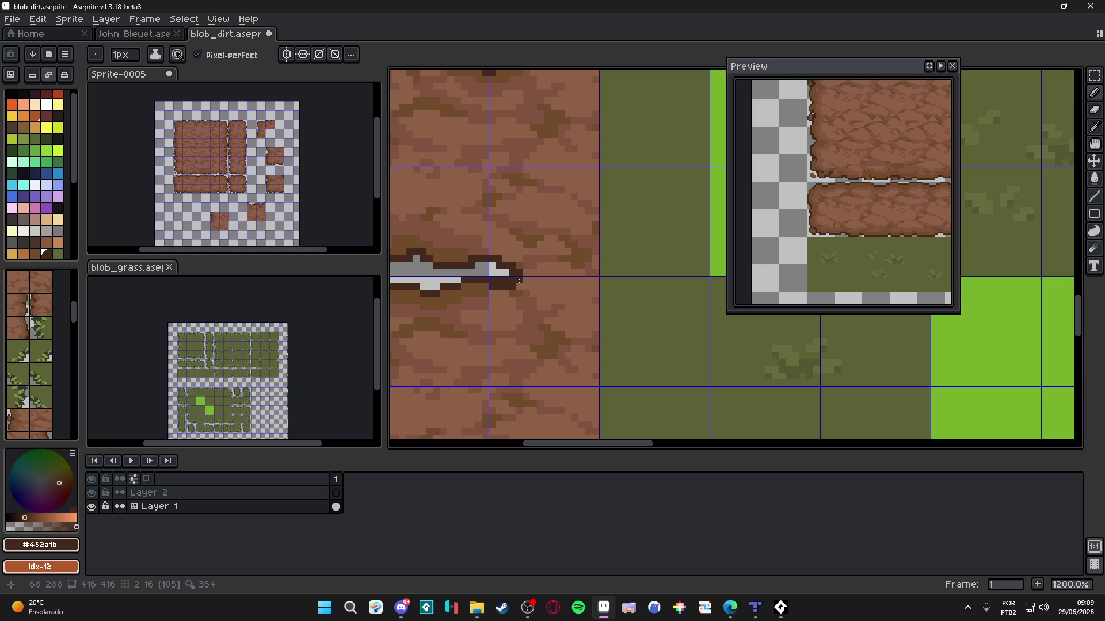
Step: Sample the #815440 and #724b2c browns and repaint the seam pixels with a 1px pencil
left_click(501, 291, "alt")
key("ctrl")
left_click(486, 285, "alt")
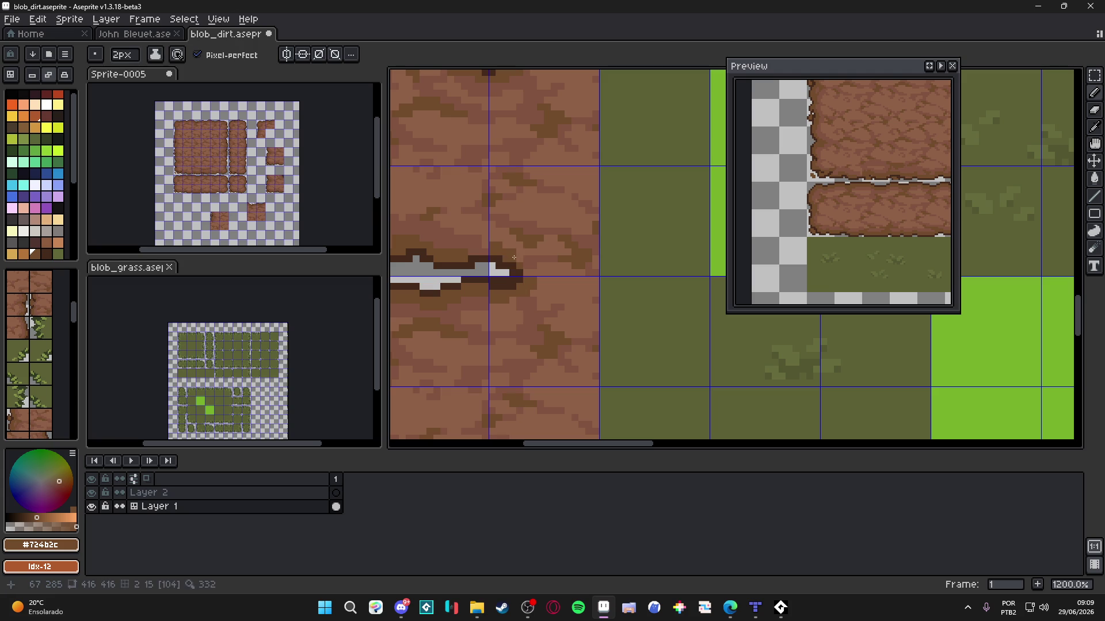
left_click(542, 249, "alt")
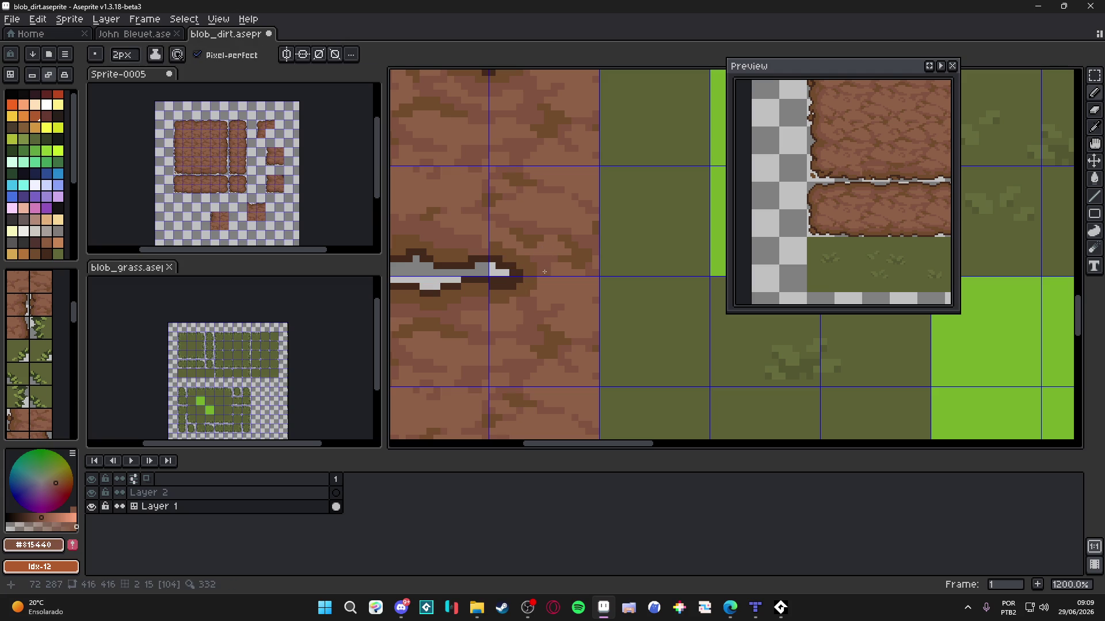
key("minus")
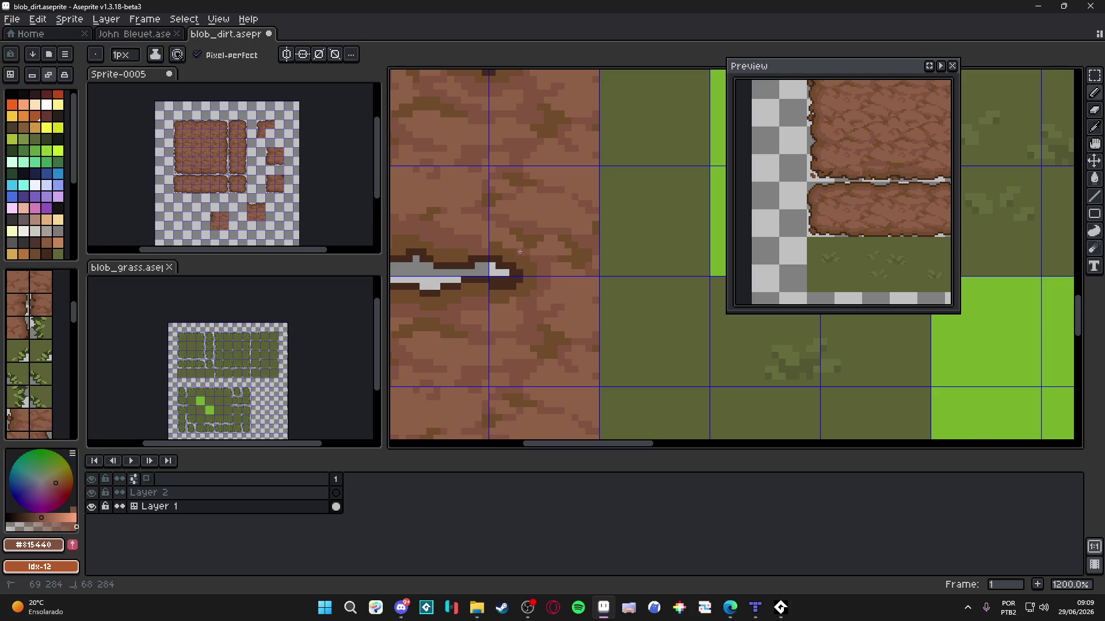
left_click(507, 246)
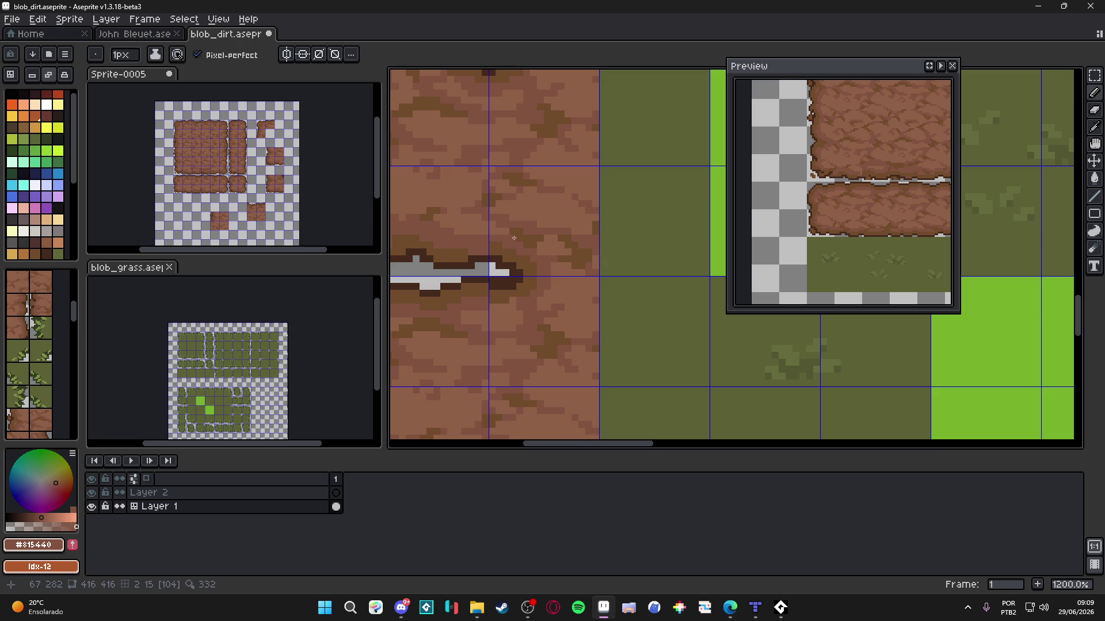
key("ctrl")
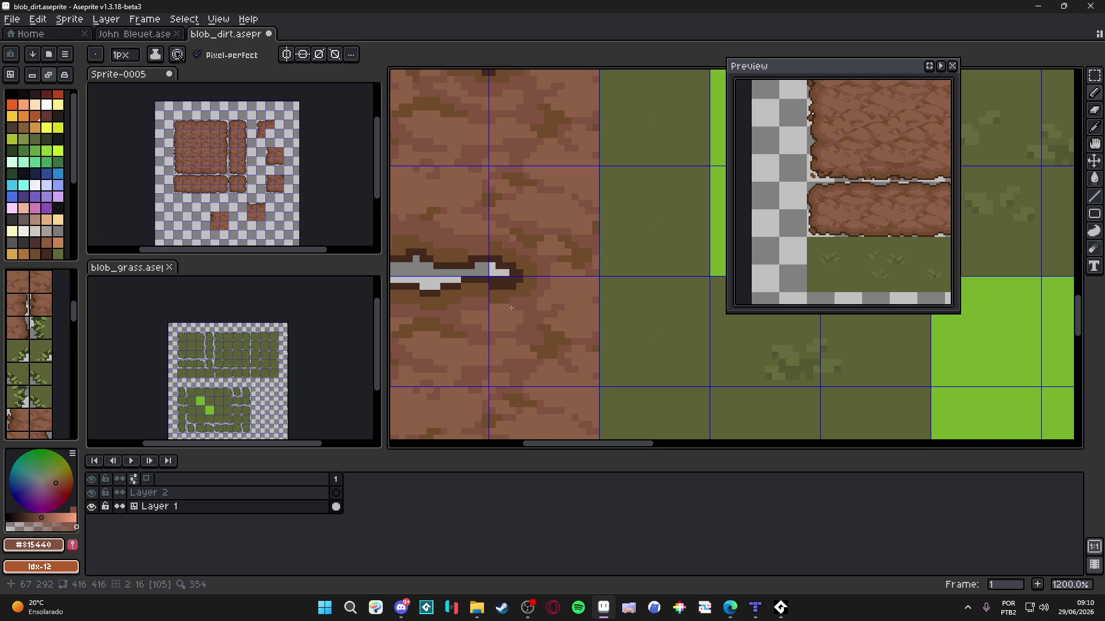
left_click_drag(505, 310, 495, 309)
scroll(543, 309, "down", 1)
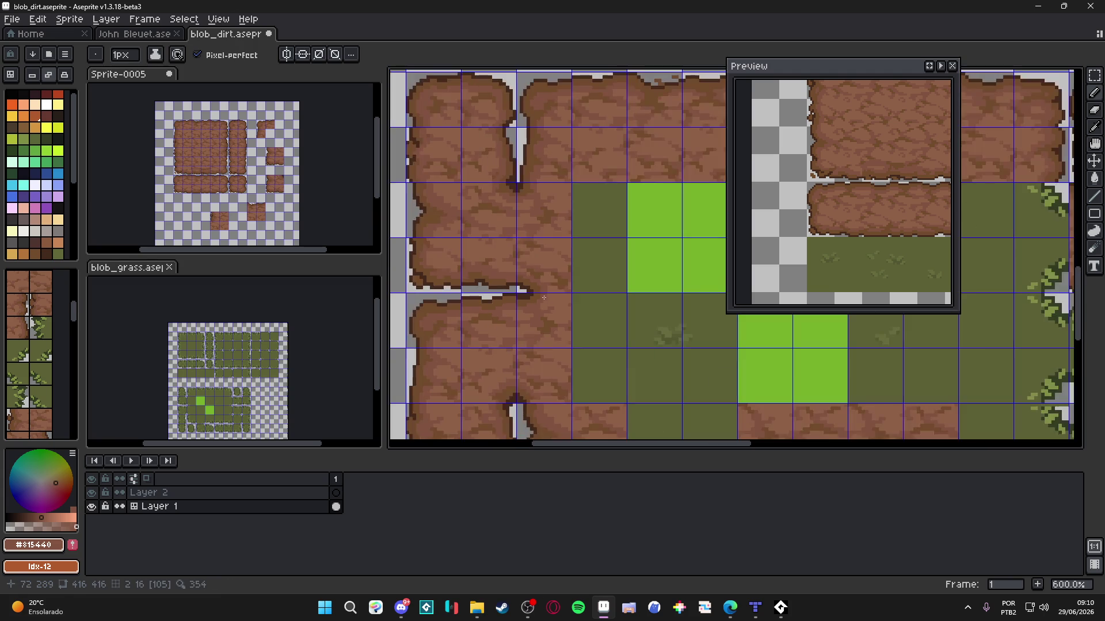
scroll(521, 258, "up", 2)
Step: Sample the #8c6146, #724b2c and #815440 browns while checking the seam at different zooms
left_click(513, 248, "alt")
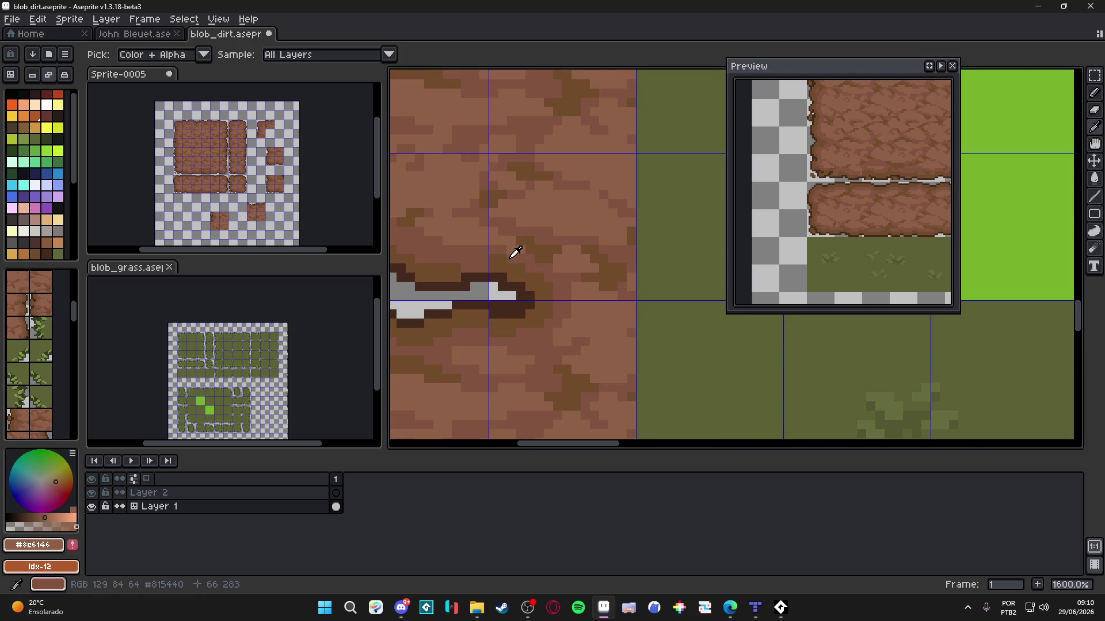
left_click(502, 259, "alt")
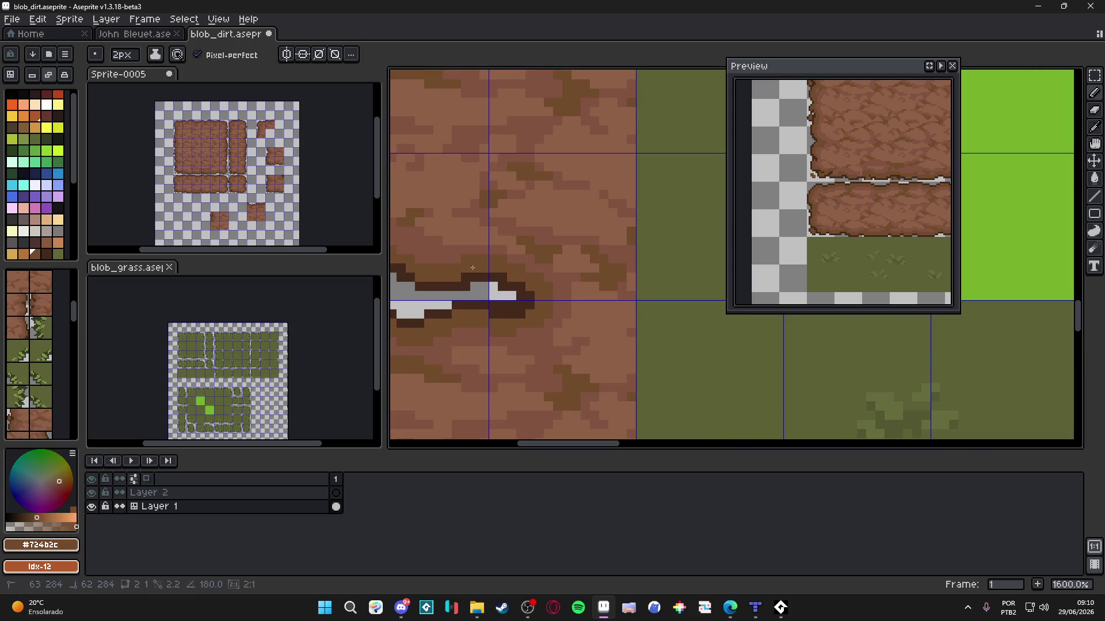
scroll(485, 268, "down", 2)
scroll(464, 264, "up", 2)
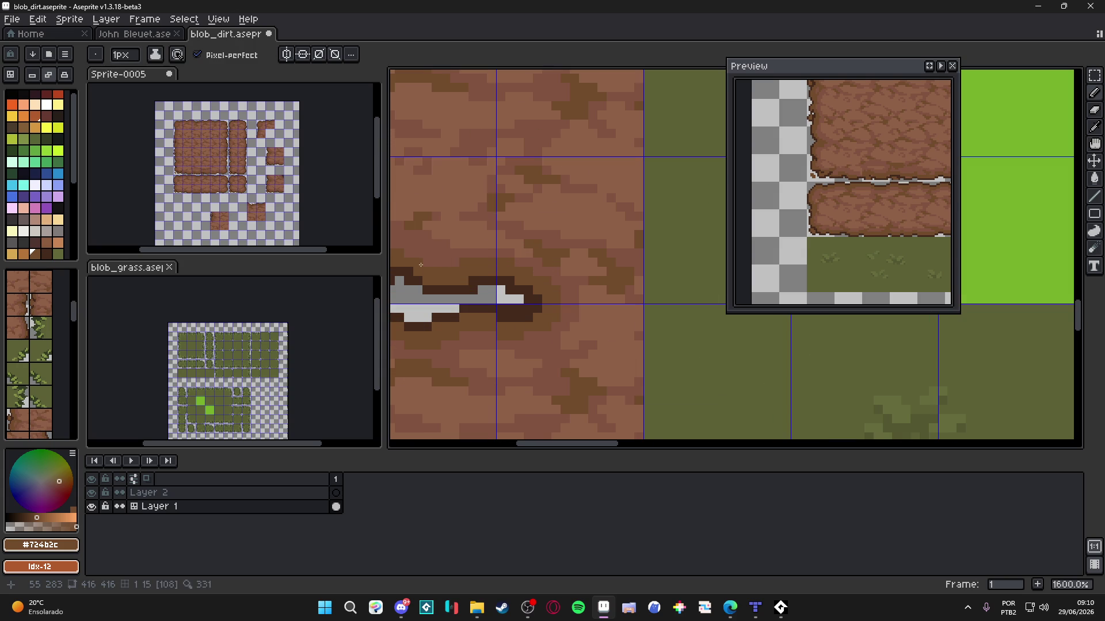
scroll(432, 265, "down", 3)
scroll(518, 273, "up", 3)
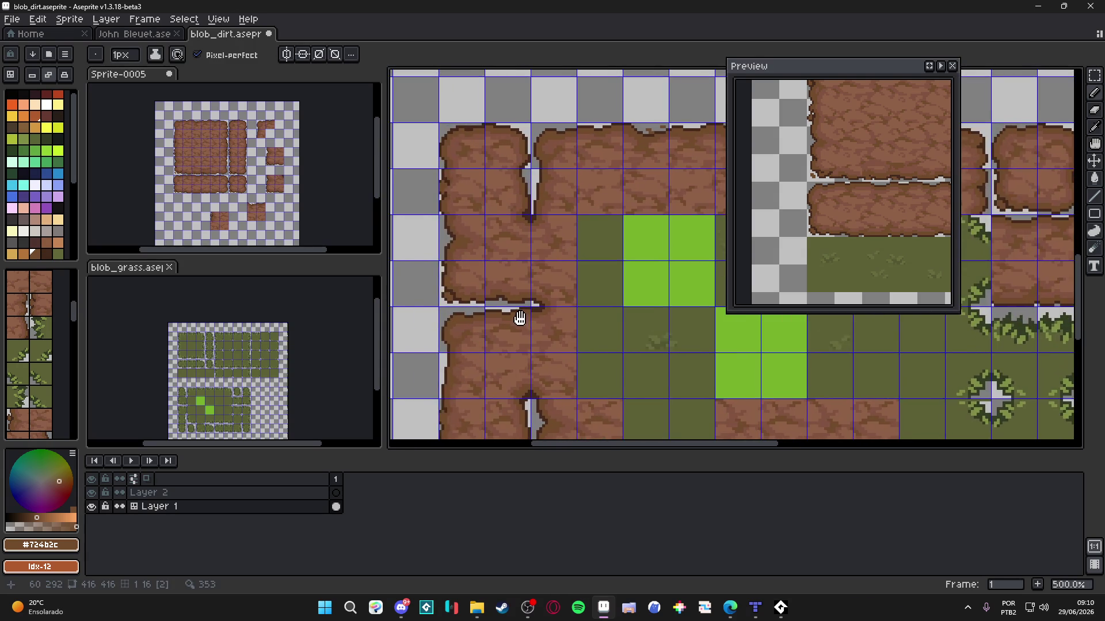
left_click(558, 279, "alt")
scroll(535, 344, "down", 4)
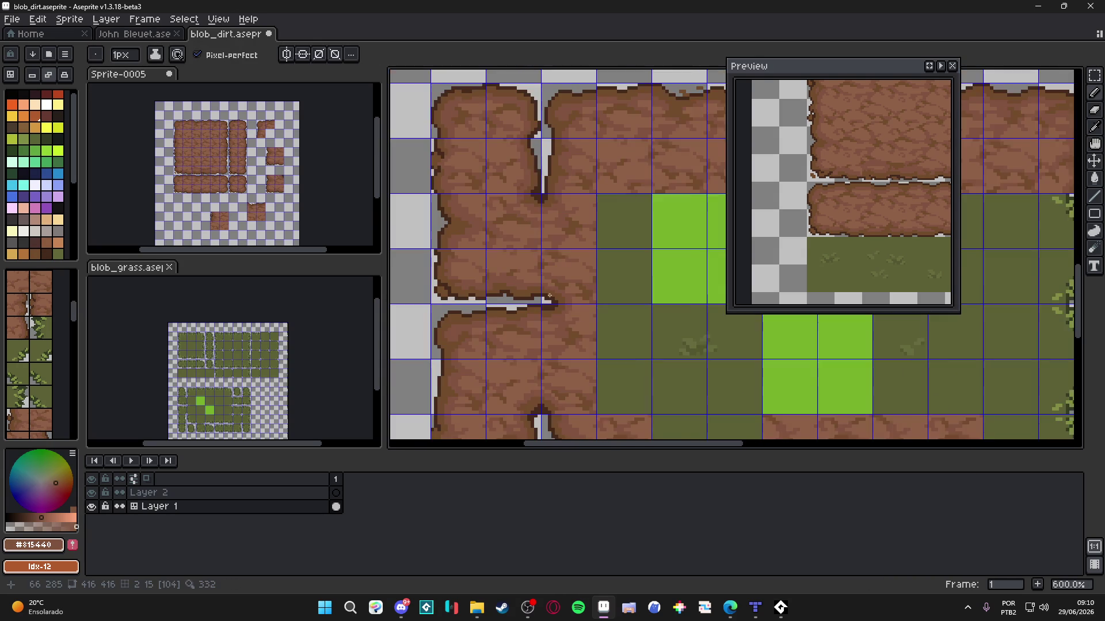
scroll(535, 344, "up", 3)
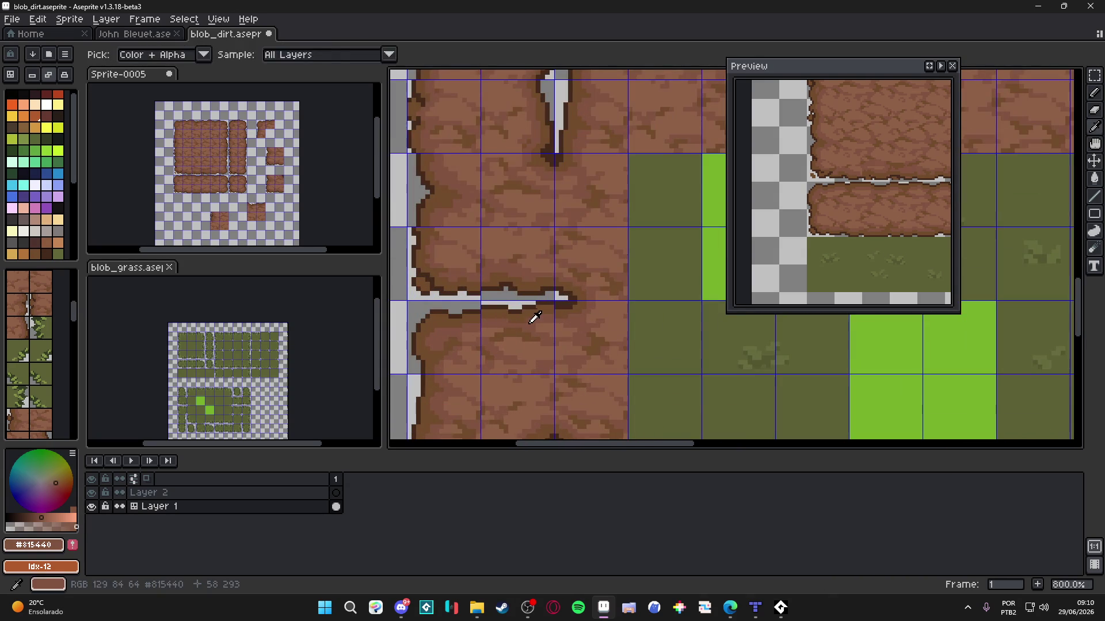
scroll(538, 325, "down", 4)
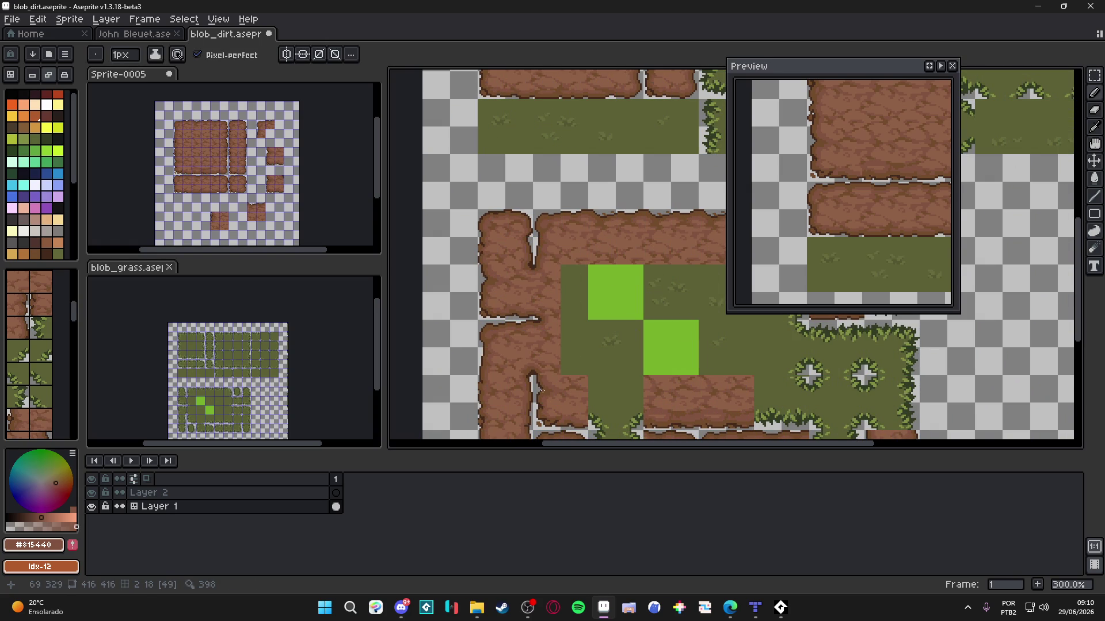
Step: Sample the #724b2c and #815440 browns at the dirt seams, then save blob_dirt.aseprite
left_click_drag(541, 391, 527, 334)
scroll(557, 376, "up", 9)
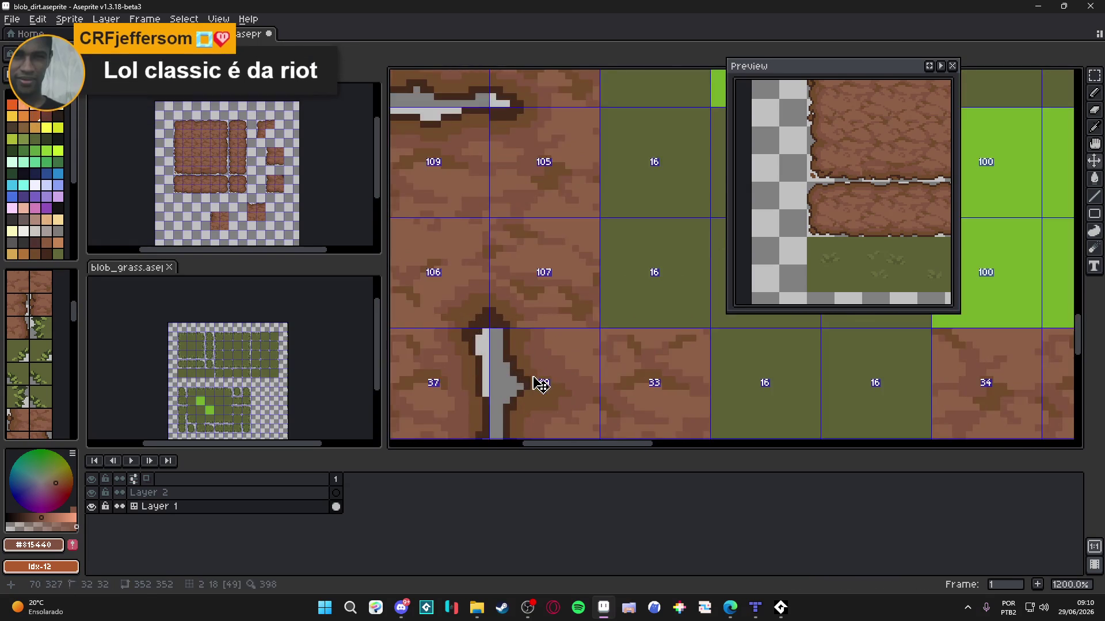
left_click(520, 290, "alt")
left_click(544, 300, "alt")
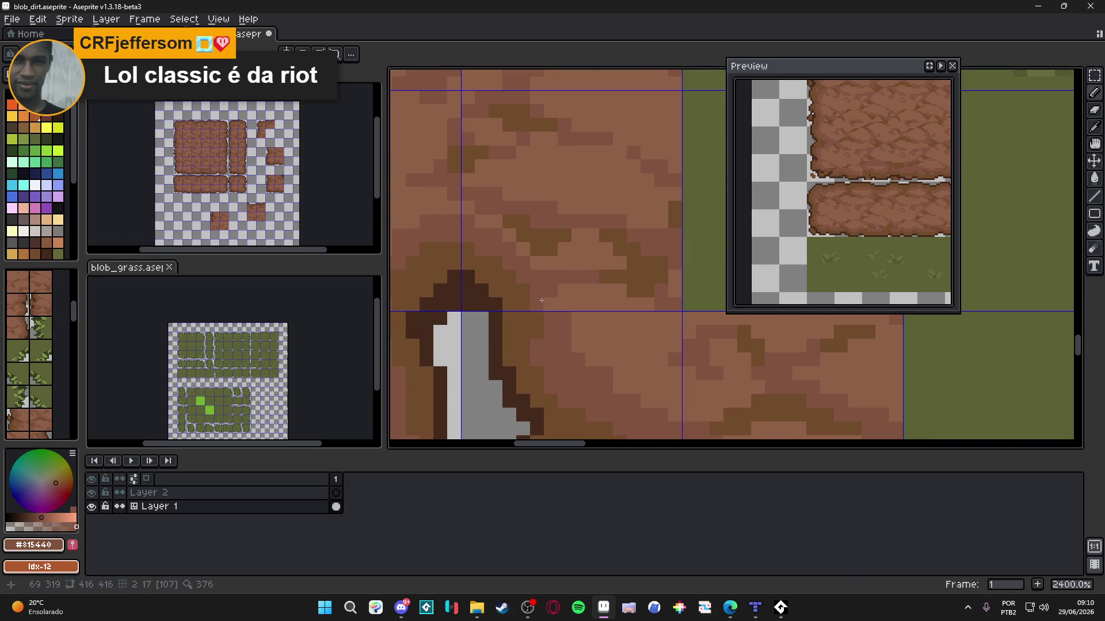
scroll(547, 300, "down", 3)
scroll(547, 300, "down", 4)
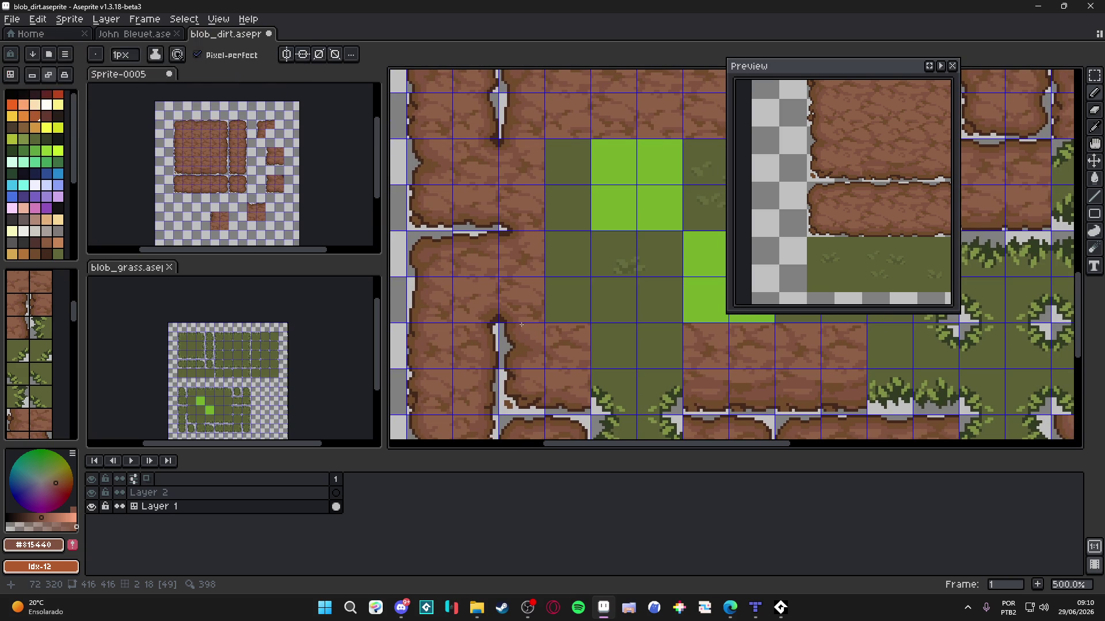
key("ctrl+s")
Step: Add a dark #452a1b pixel on the dirt edge and save again
scroll(497, 330, "up", 3)
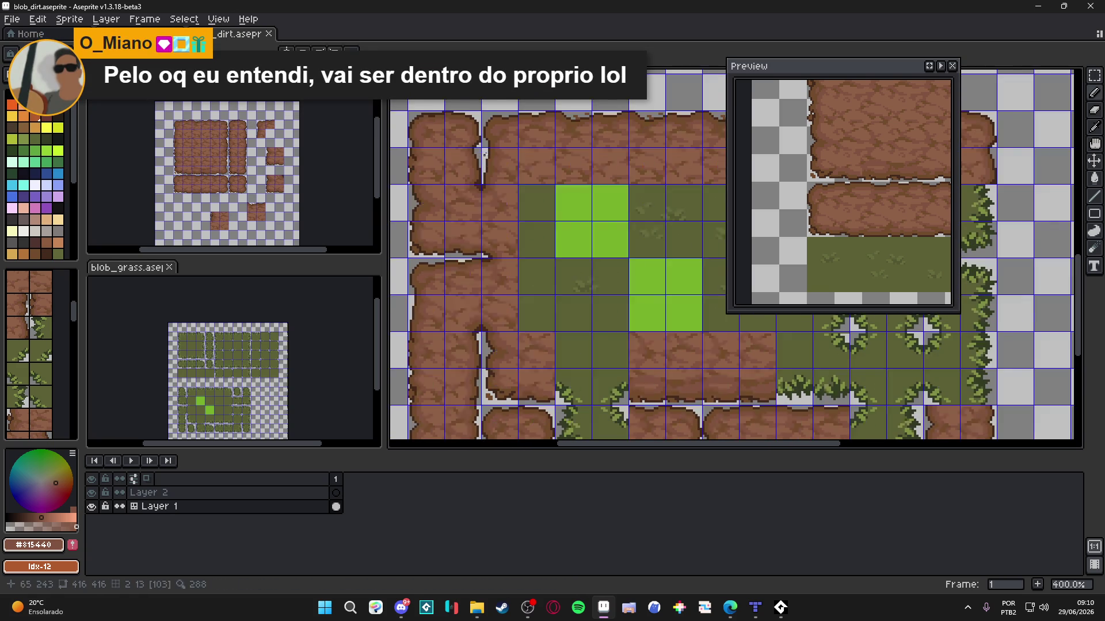
scroll(494, 141, "up", 8)
left_click(459, 123, "alt")
left_click(460, 139)
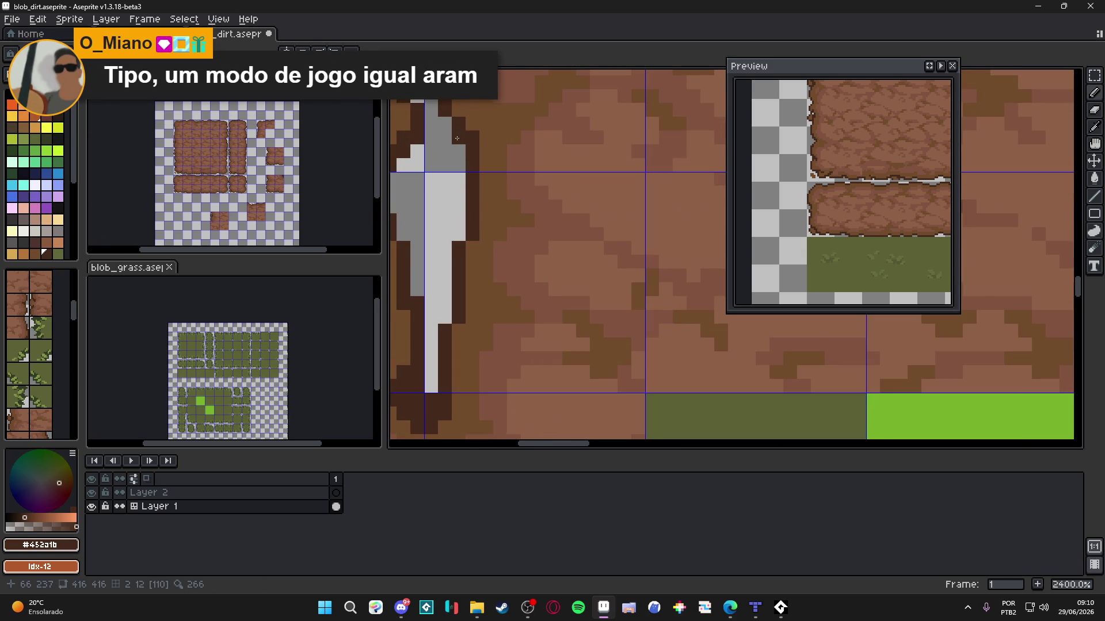
scroll(460, 189, "down", 5)
scroll(456, 171, "up", 3)
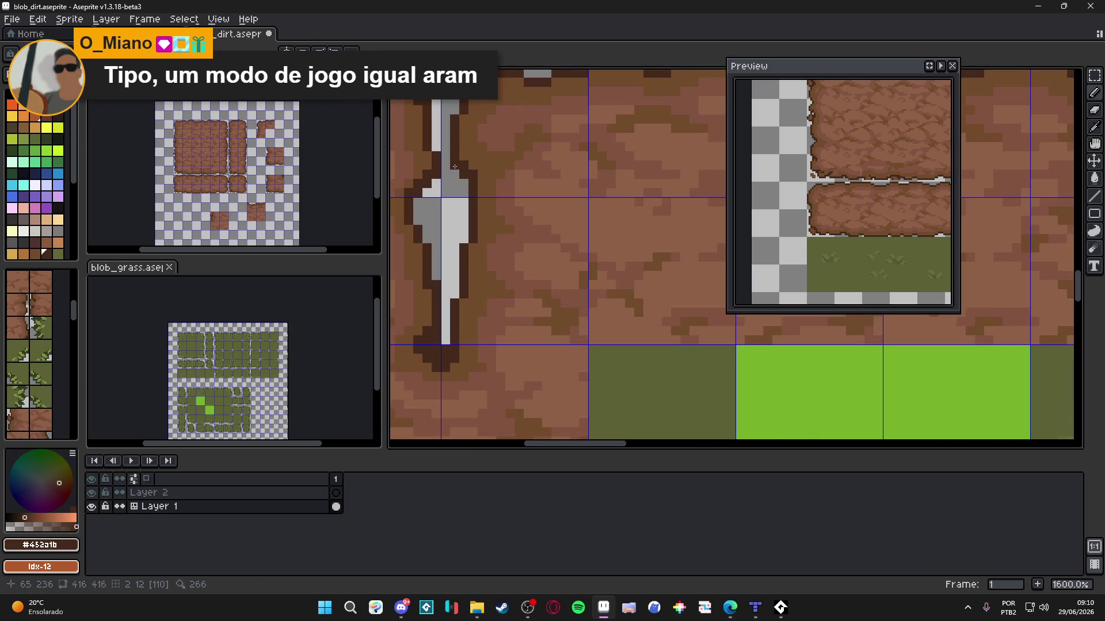
scroll(485, 186, "down", 5)
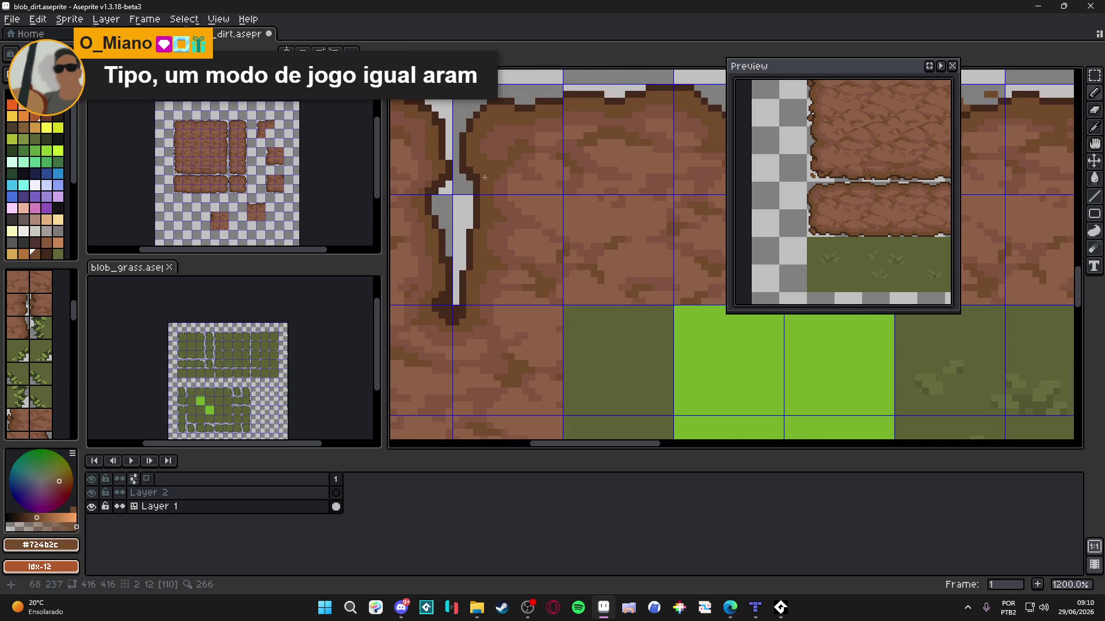
key("ctrl+s")
Step: Add a dark #452a1b pixel on the seam edge and save the file once more
scroll(494, 310, "down", 1)
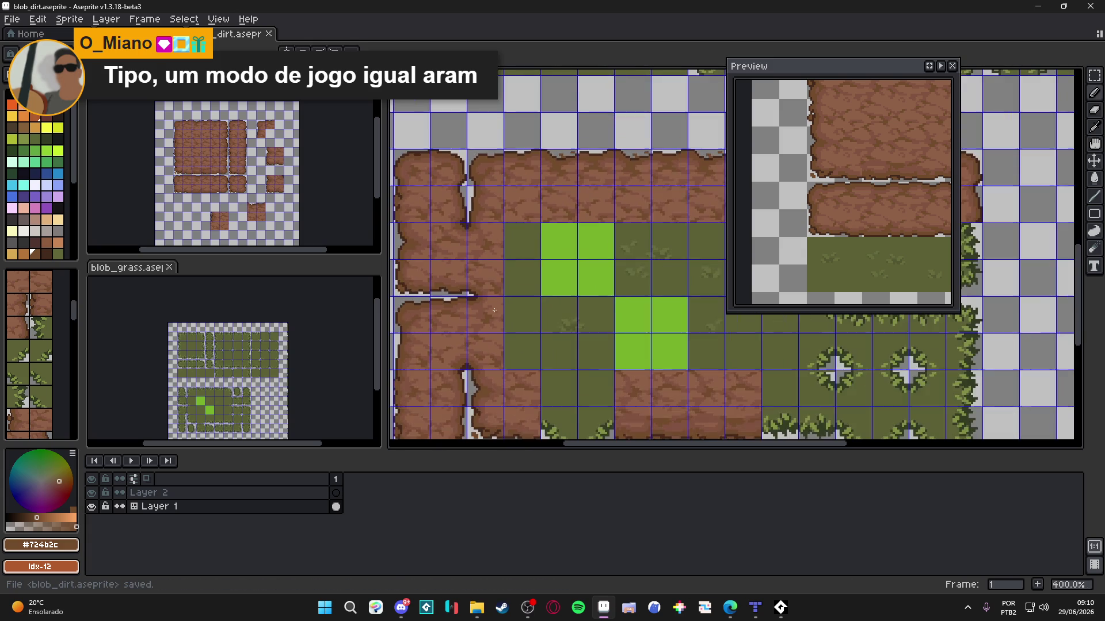
scroll(466, 294, "up", 8)
left_click(486, 291, "alt")
left_click(491, 289)
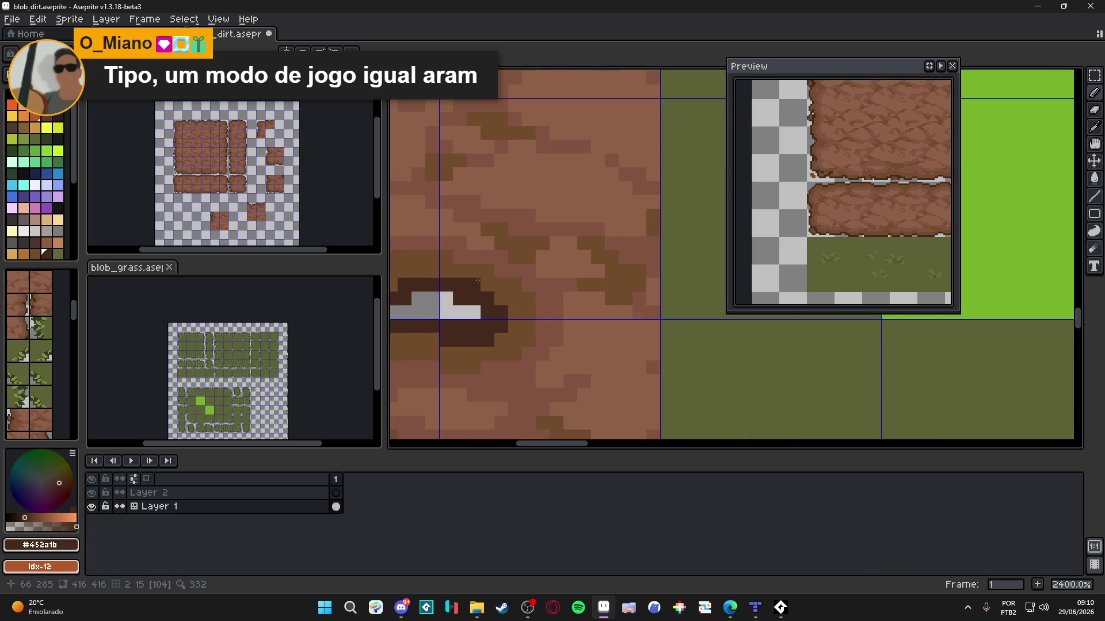
scroll(504, 310, "down", 7)
scroll(503, 310, "down", 3)
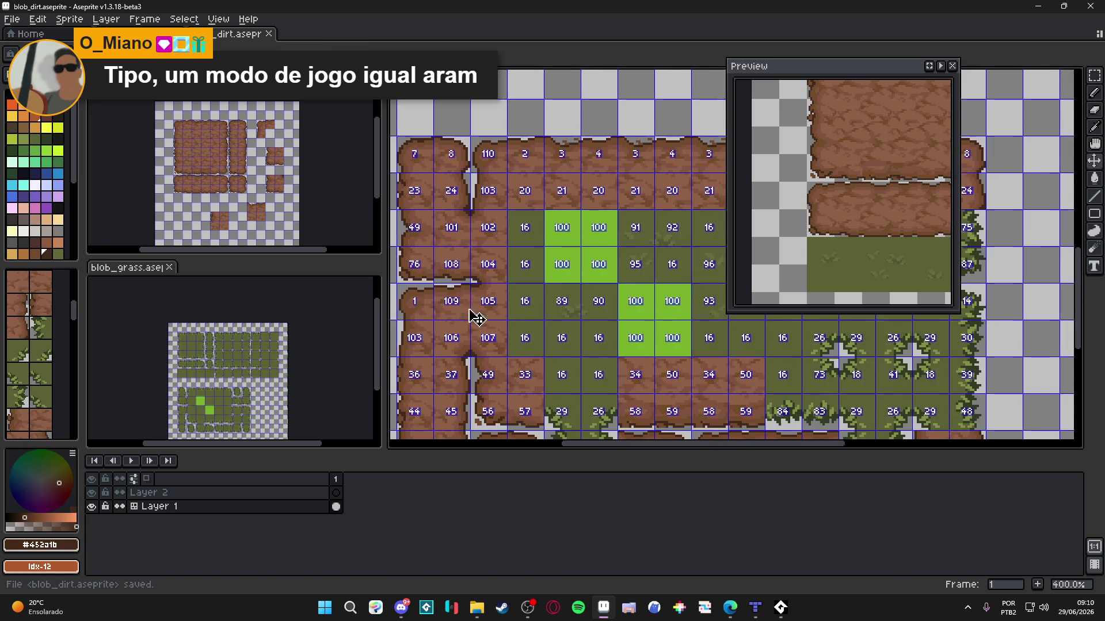
key("ctrl+s")
scroll(478, 345, "down", 3)
scroll(517, 368, "down", 2)
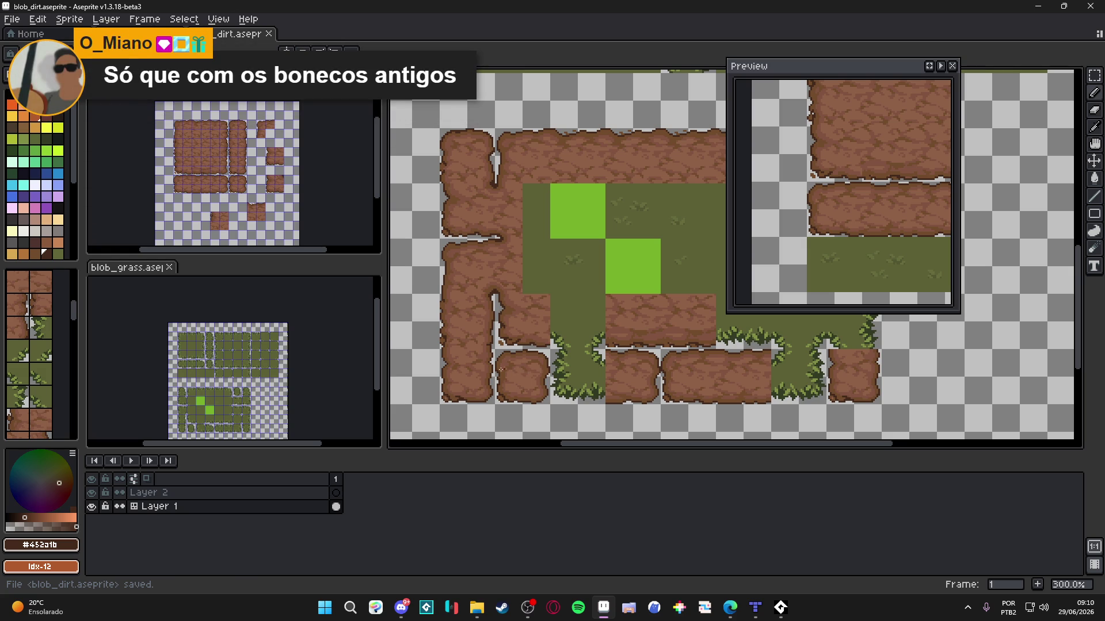
scroll(482, 375, "right", 2)
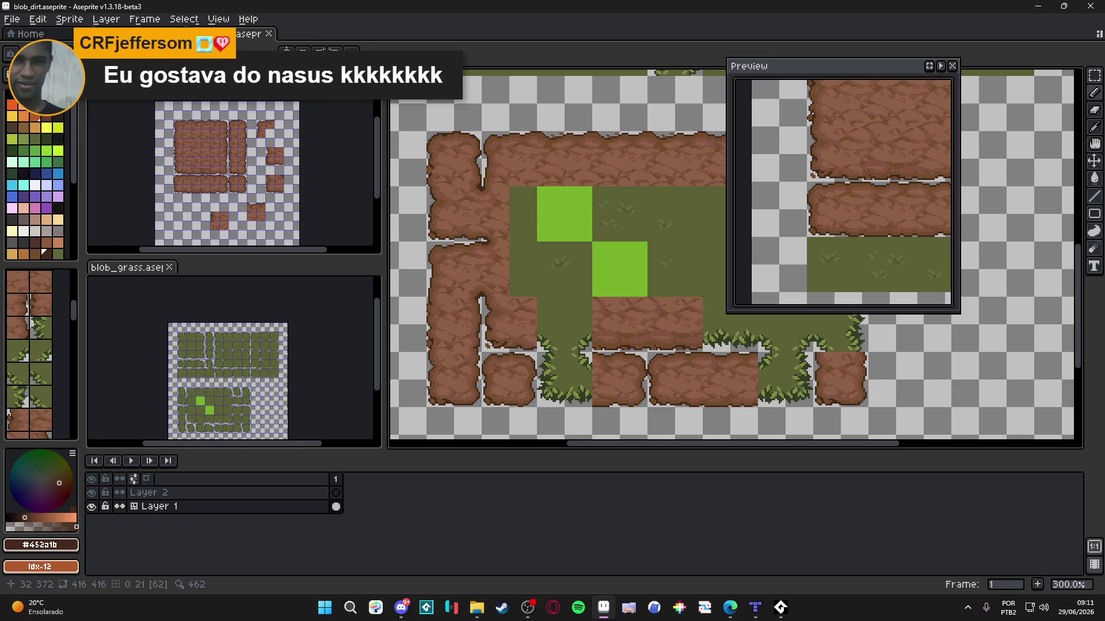
Step: Zoom in and out to inspect the dirt-and-grass test layout
scroll(484, 296, "up", 4)
scroll(475, 310, "down", 3)
scroll(476, 312, "up", 3)
scroll(476, 313, "down", 3)
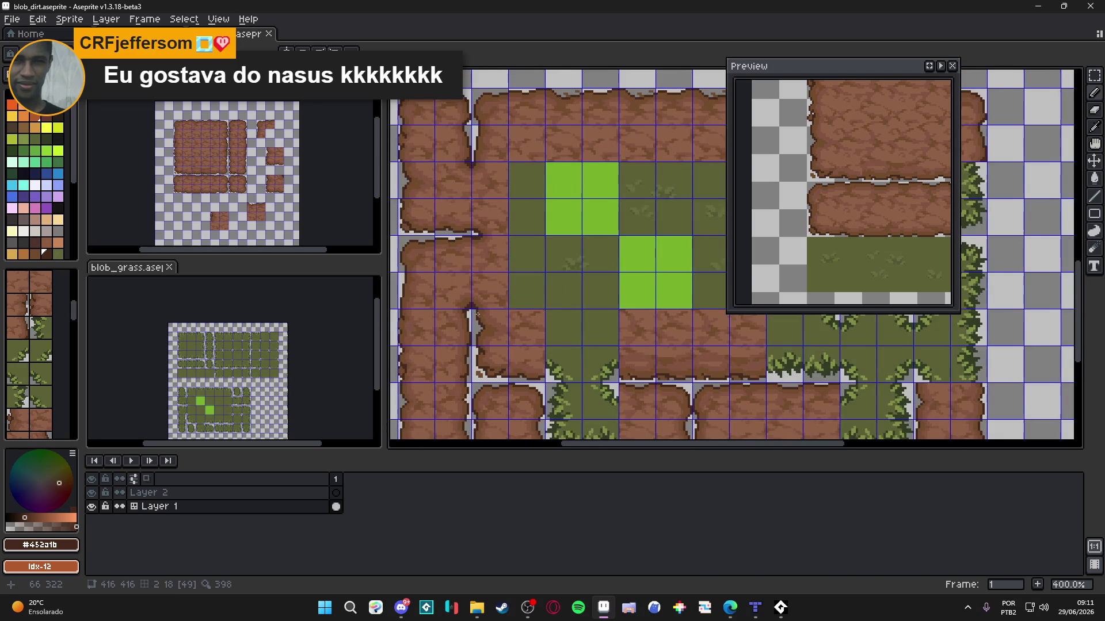
scroll(477, 313, "down", 2)
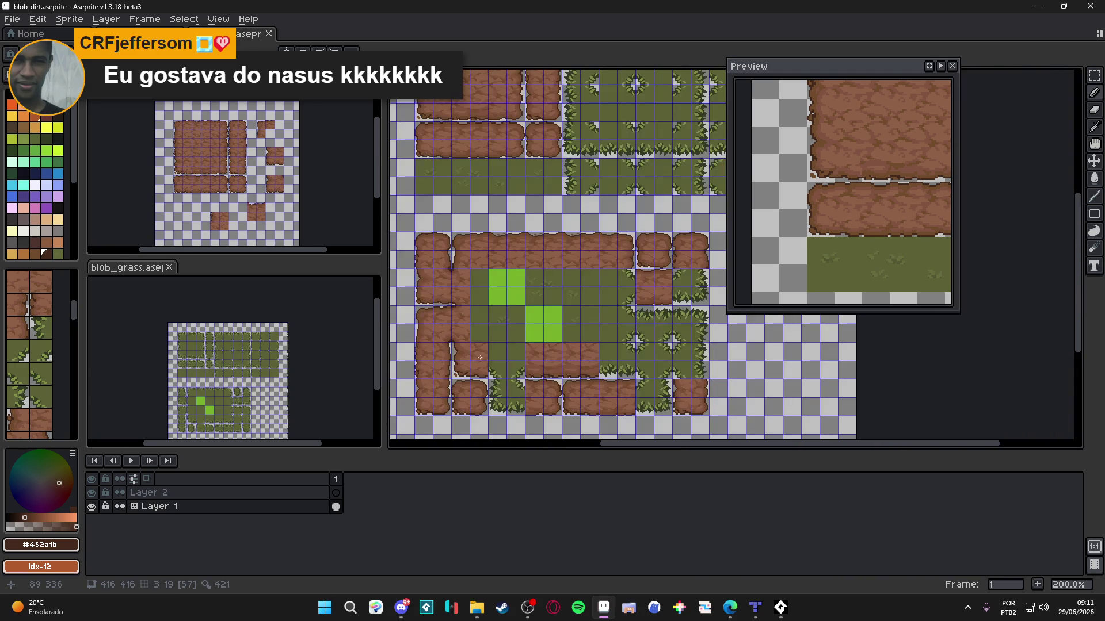
scroll(434, 352, "up", 8)
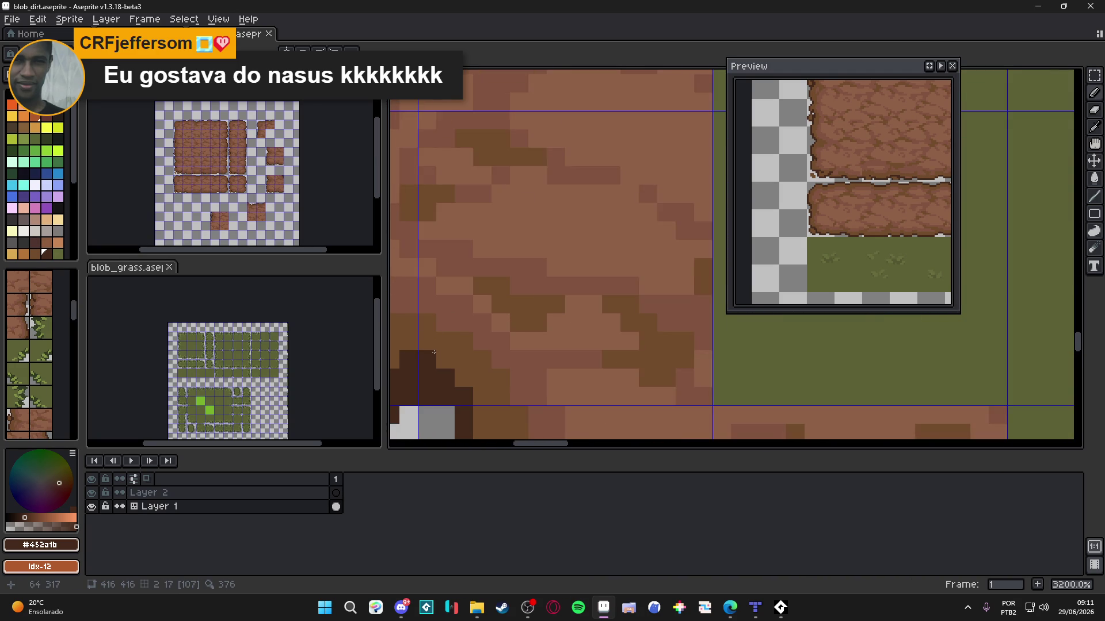
scroll(433, 352, "down", 8)
Step: Center the test layout and turn on the tile grid with Ctrl+'
left_click_drag(542, 279, 531, 305)
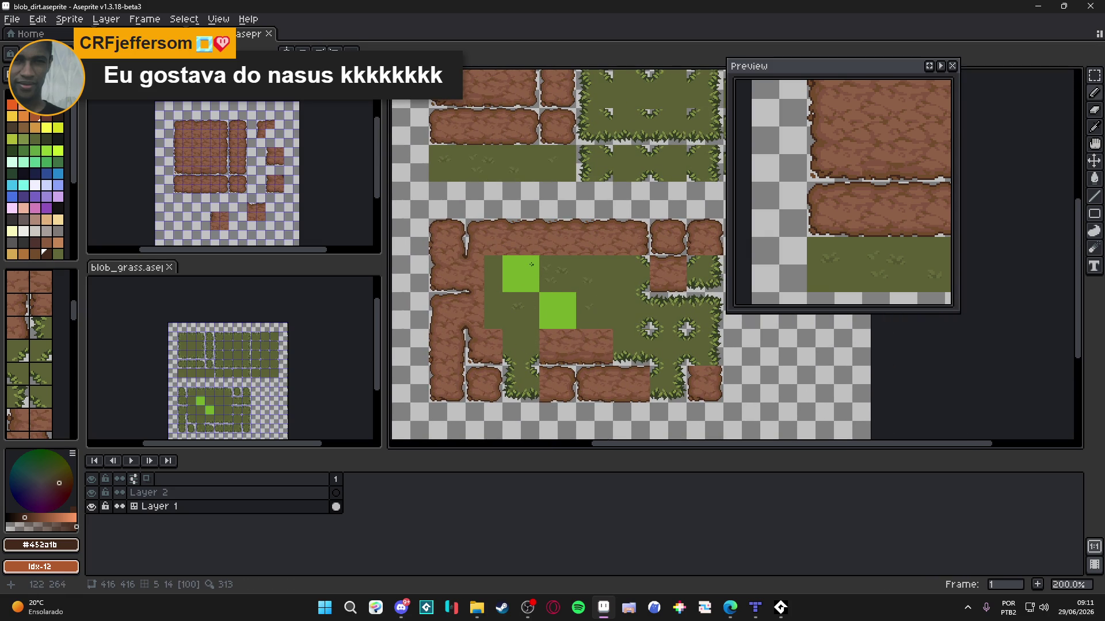
left_click_drag(530, 262, 492, 249)
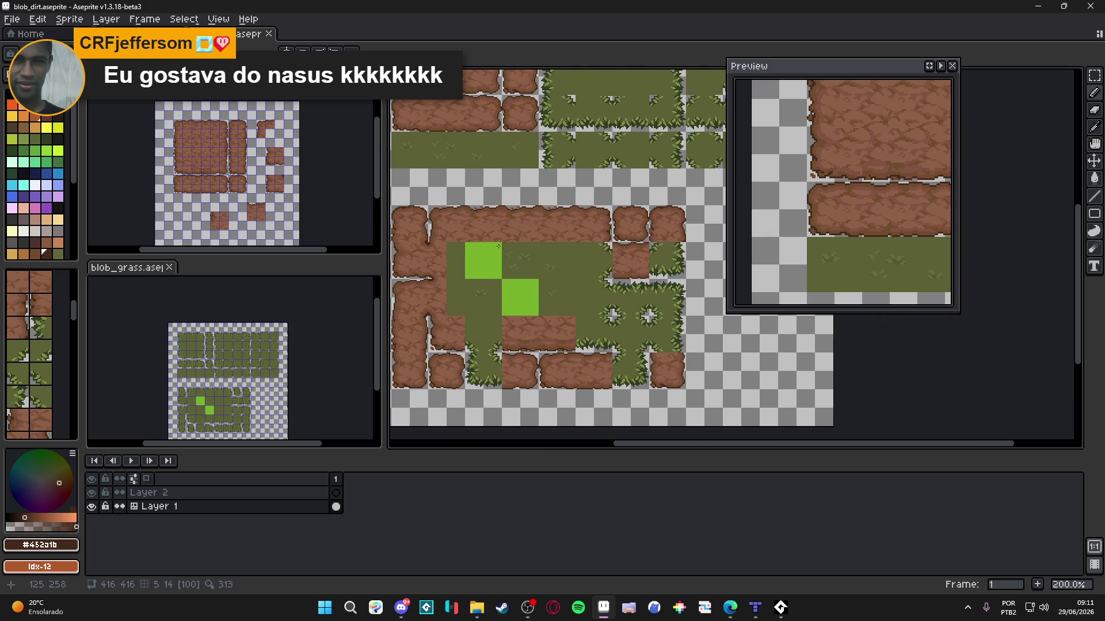
key("ctrl+apostrophe")
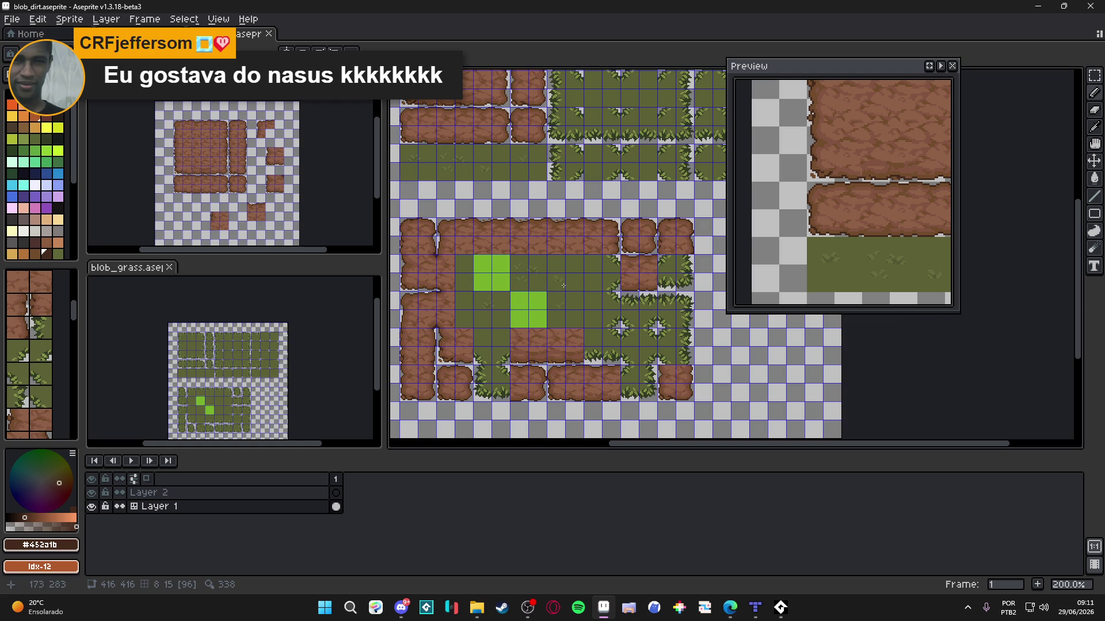
left_click_drag(583, 279, 609, 329)
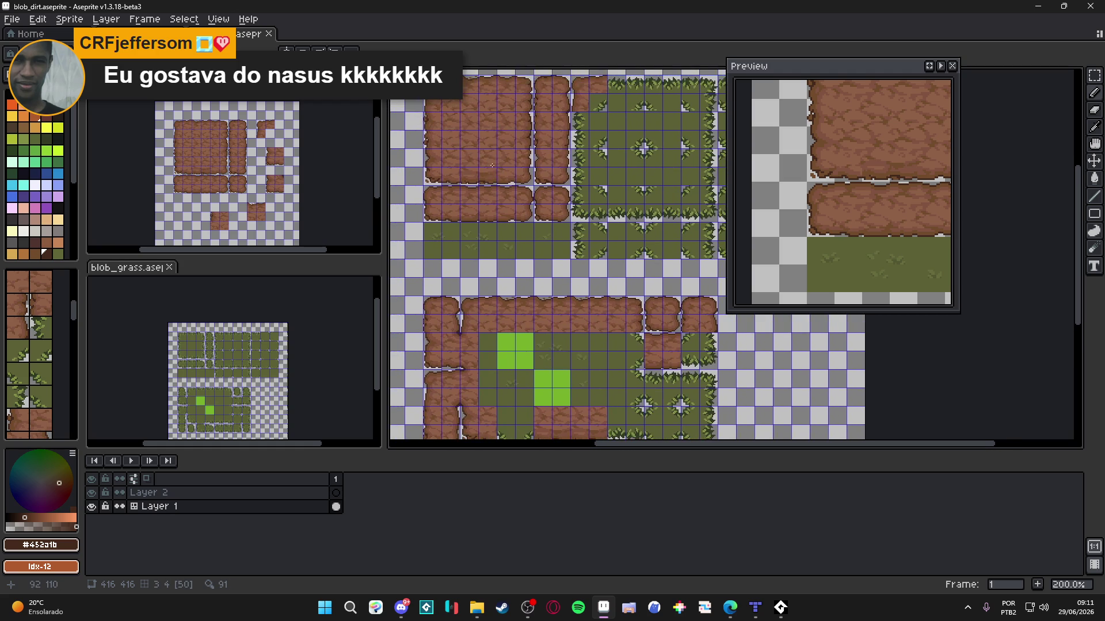
key("Tab")
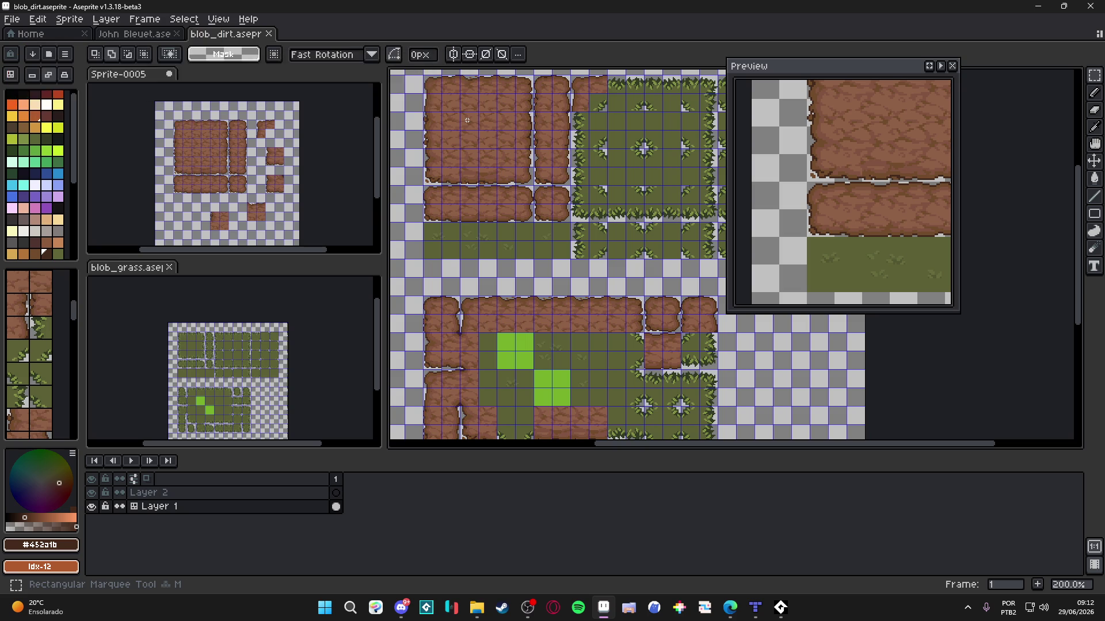
Step: Select the top-left dirt tile area, then clear the selection with Ctrl+D
mouse_move(481, 132)
left_mouse_down()
mouse_move(499, 151)
mouse_move(541, 279)
mouse_move(601, 359)
mouse_move(639, 333)
left_mouse_up()
scroll(619, 357, "up", 4)
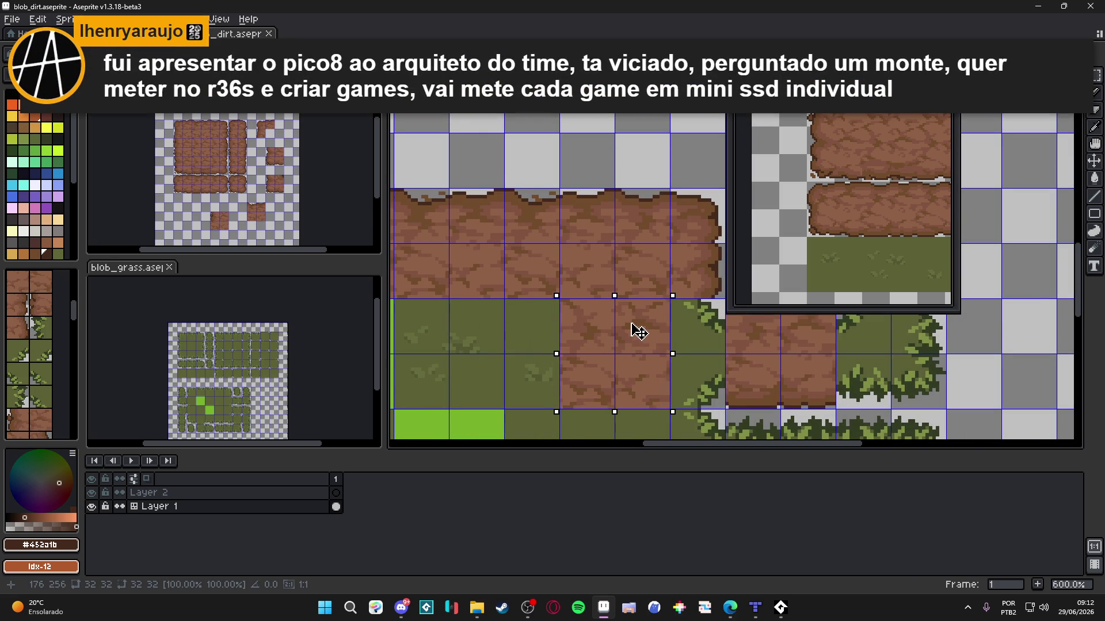
key("ctrl+d")
scroll(609, 338, "down", 1)
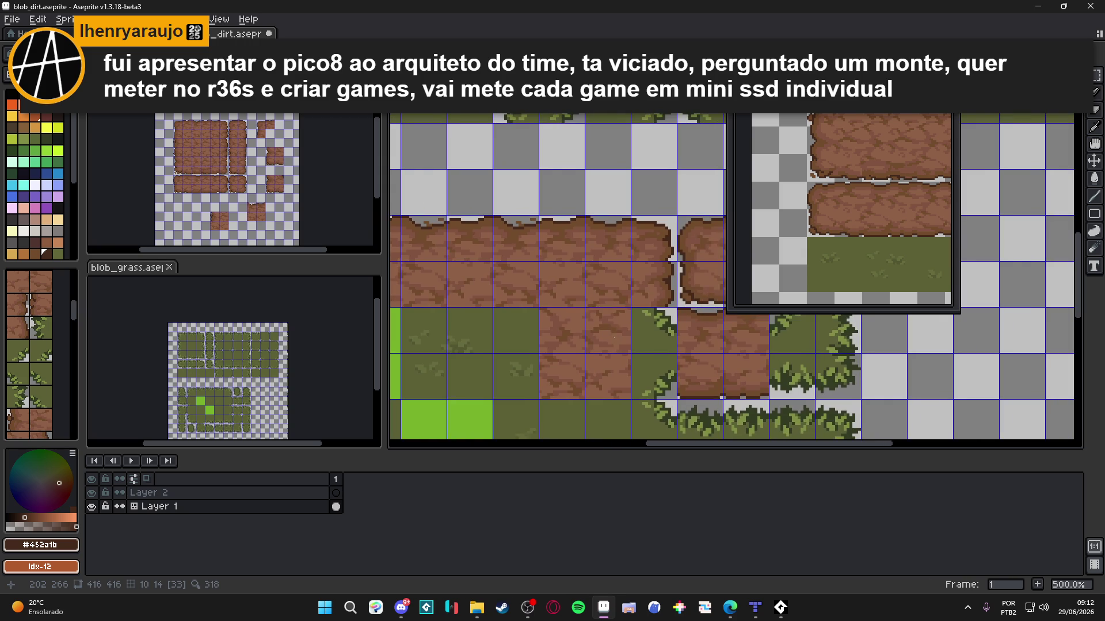
Step: Move single dirt tiles along the grass row, undoing a misplaced move, and drop them in place
left_click(554, 329)
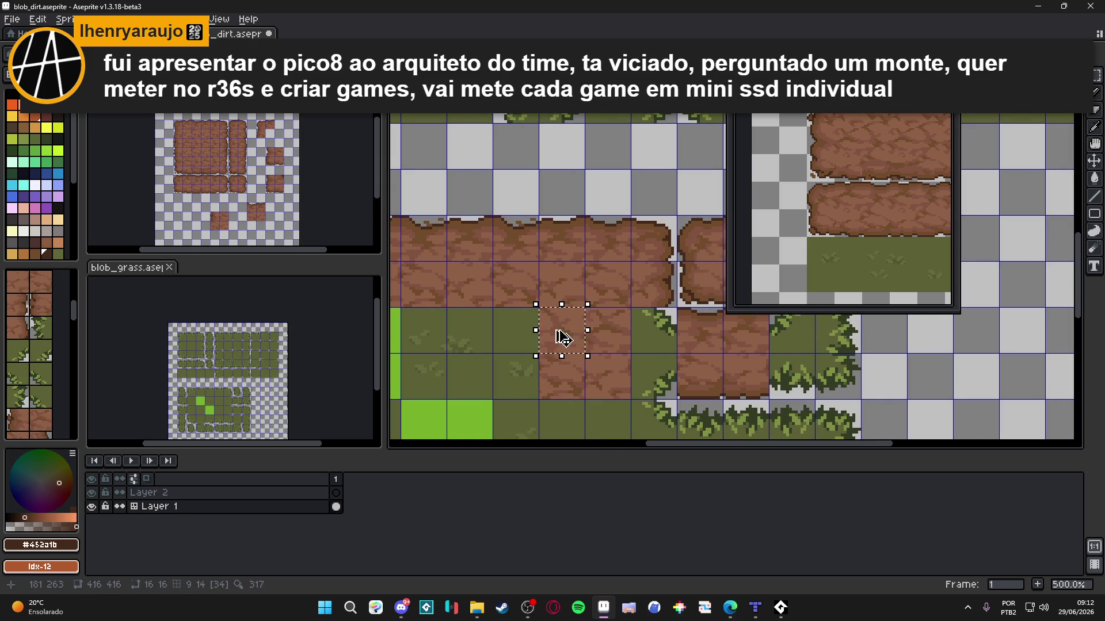
key("Right")
key("Right")
key("Right")
key("ctrl+z")
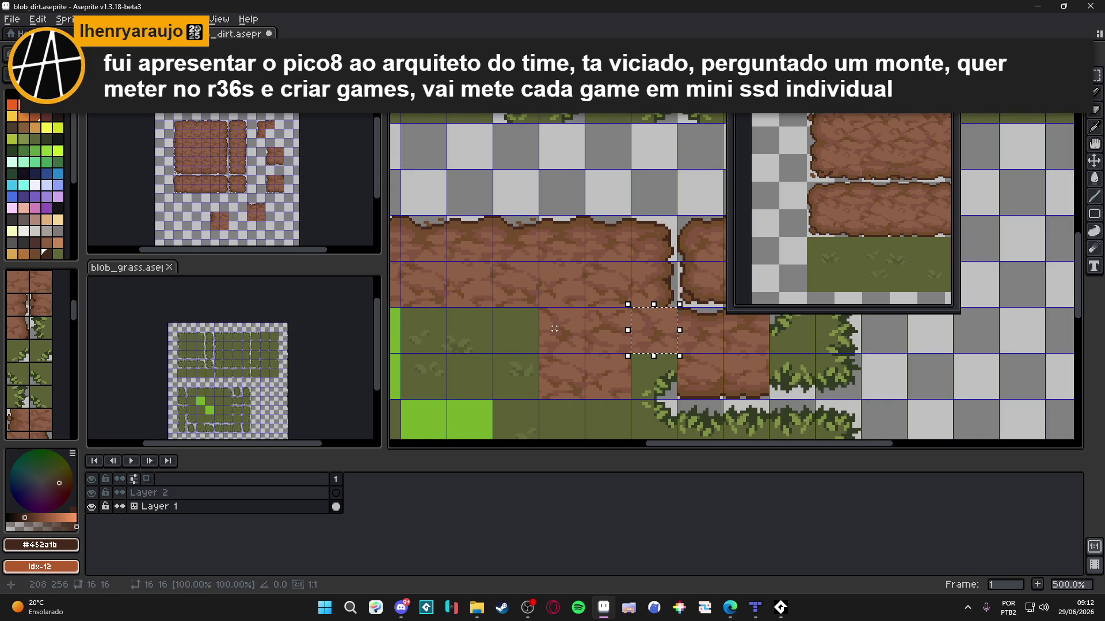
left_click(567, 385)
key("Right")
key("Right")
key("Right")
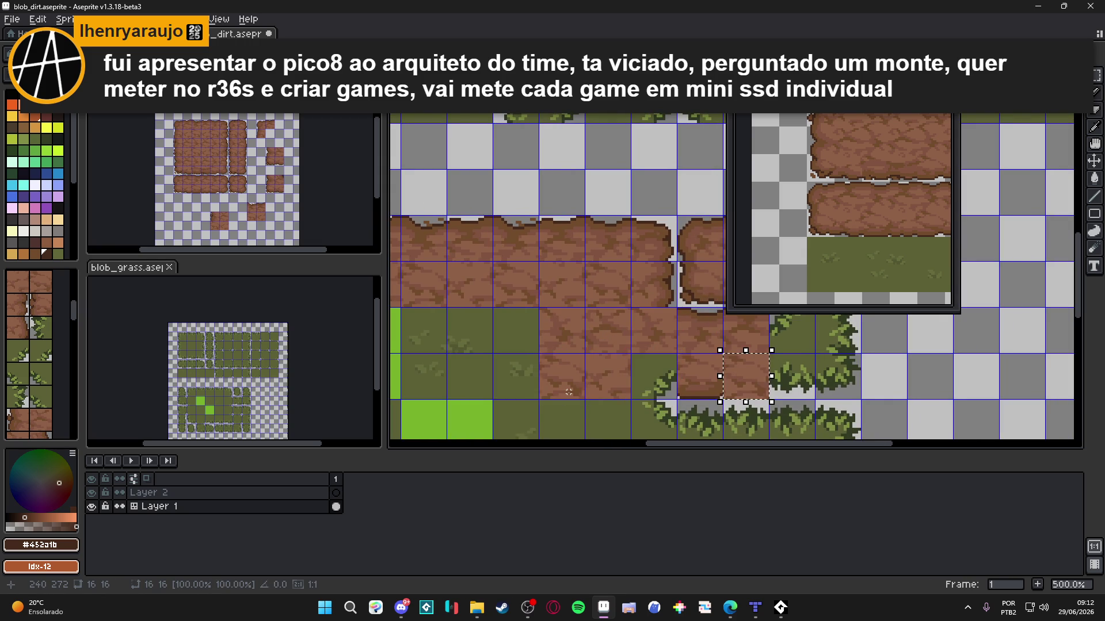
key("Left")
key("Left")
key("b")
scroll(664, 352, "up", 5)
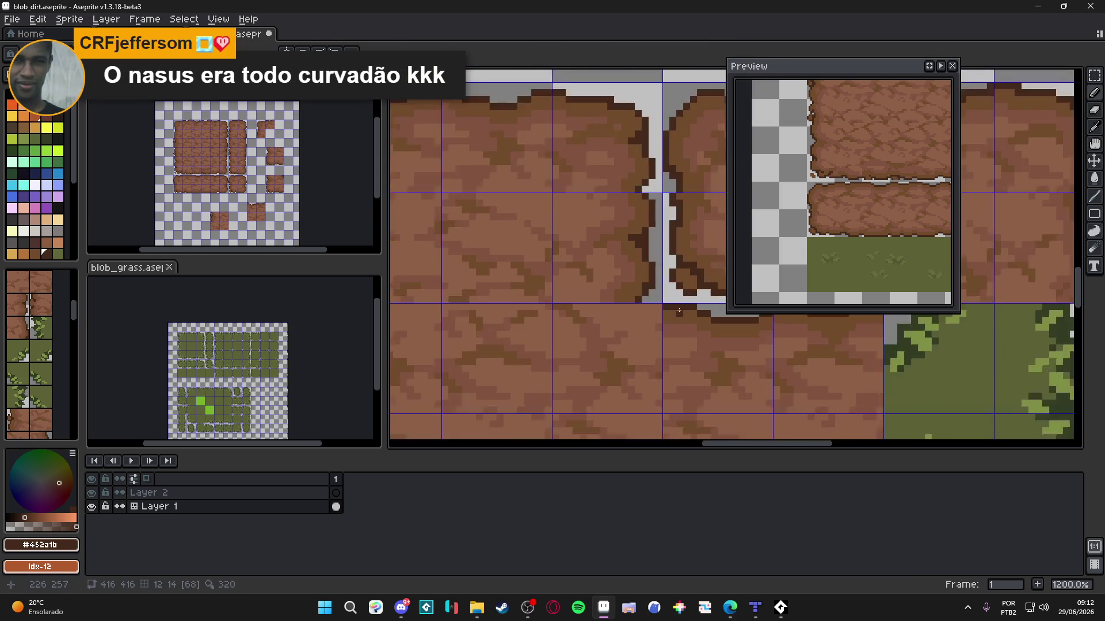
Step: Eyedrop the mid-brown #815440 and the lighter dirt brown from the canvas tiles
left_click(636, 316, "alt")
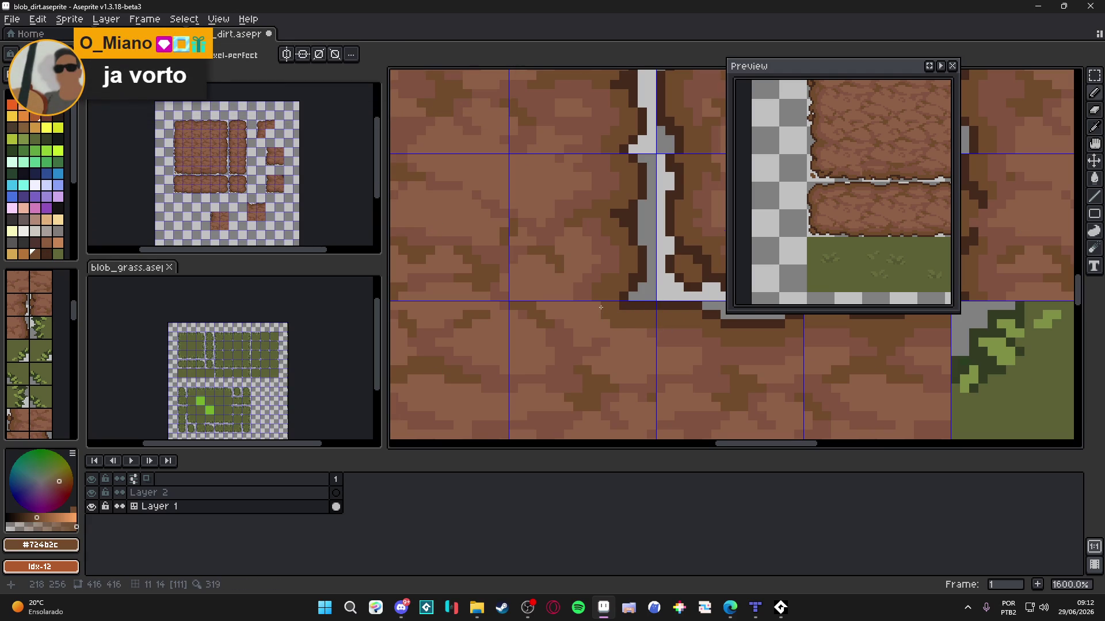
left_click(599, 334, "alt")
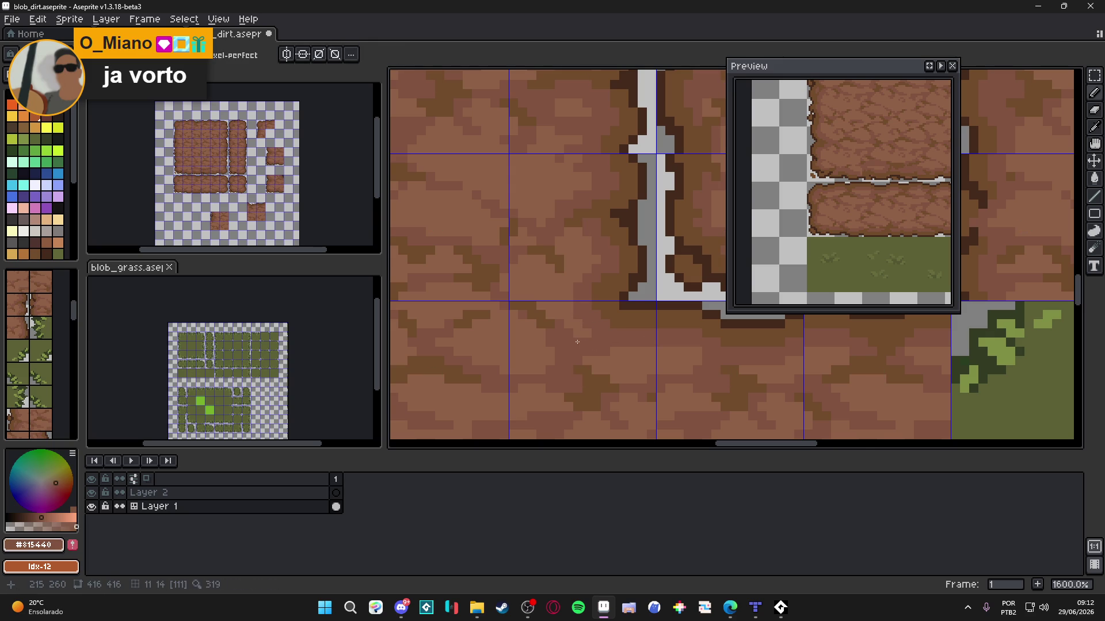
scroll(588, 345, "down", 1)
scroll(660, 343, "up", 1)
left_click(660, 343, "alt")
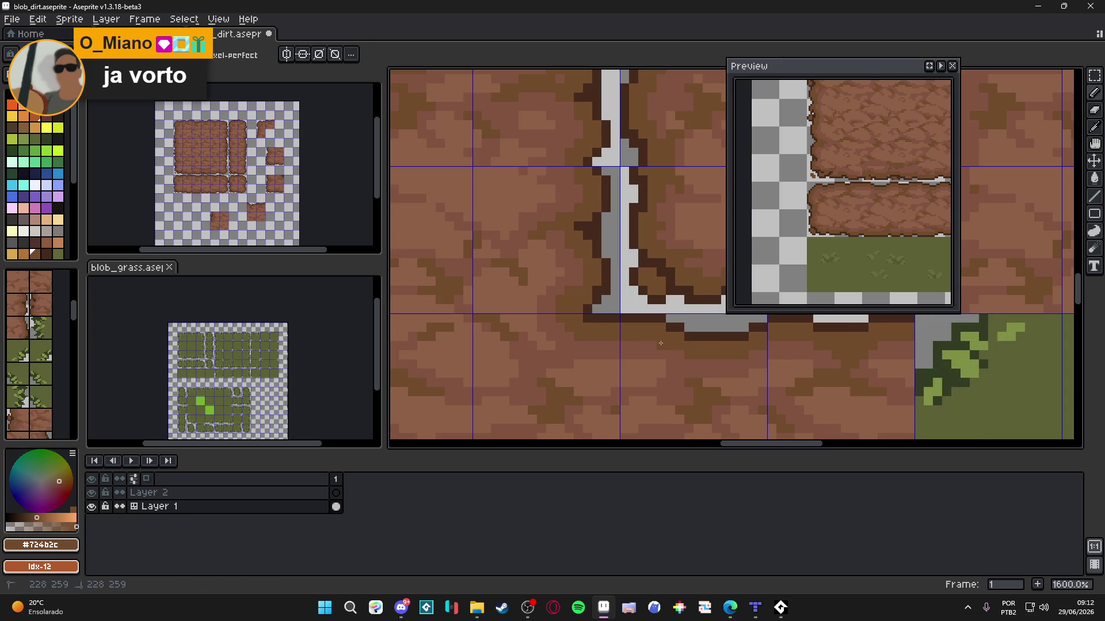
left_click(577, 330, "alt")
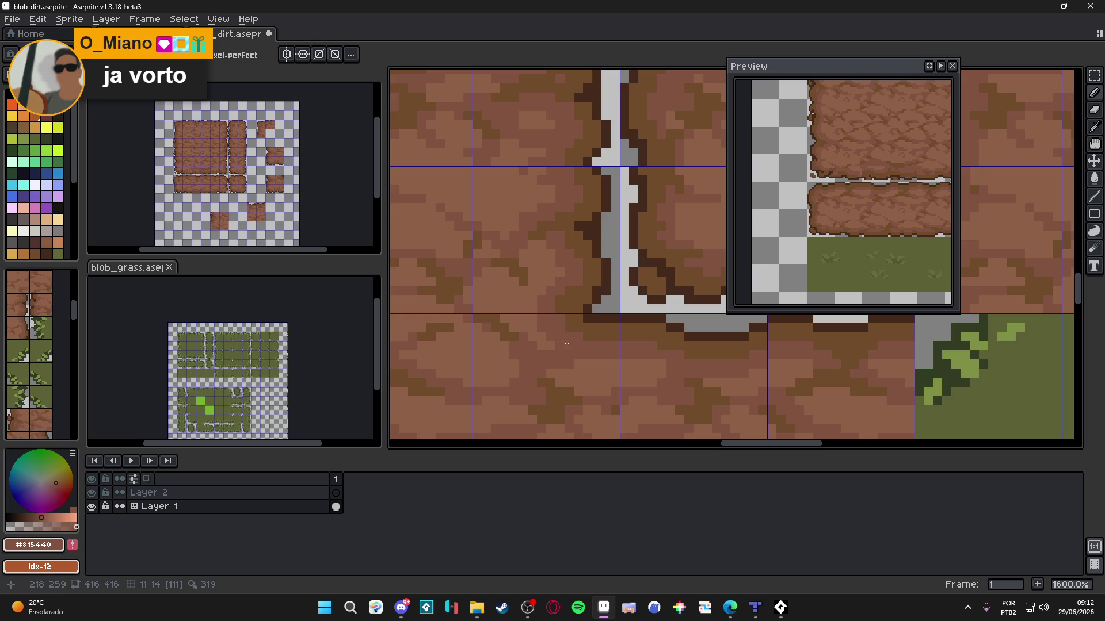
scroll(600, 354, "down", 3)
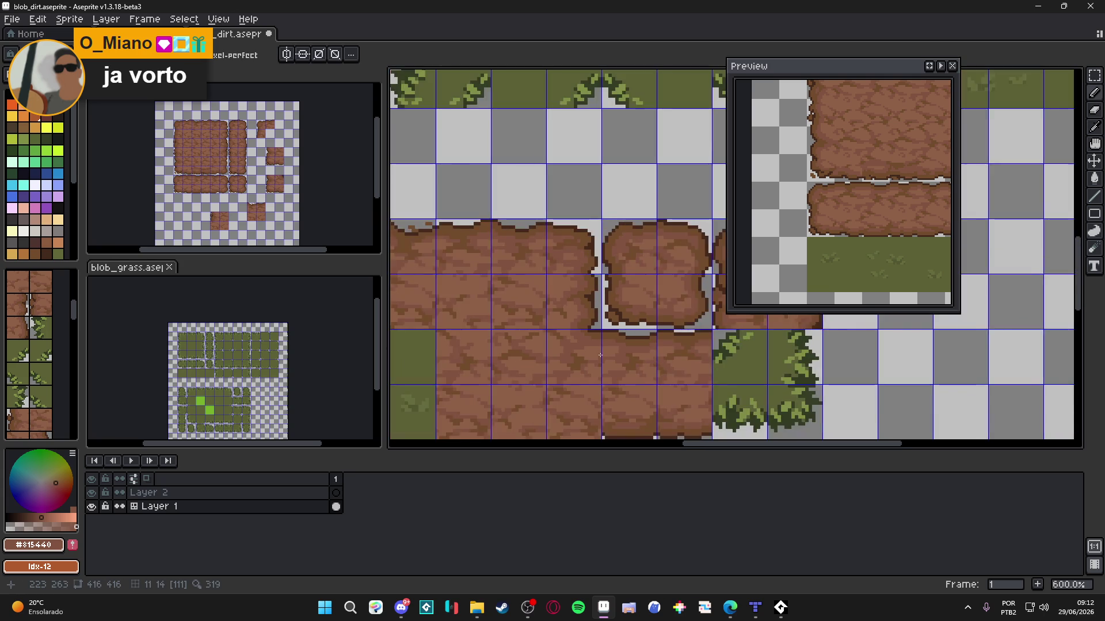
scroll(600, 354, "up", 1)
scroll(600, 354, "up", 3)
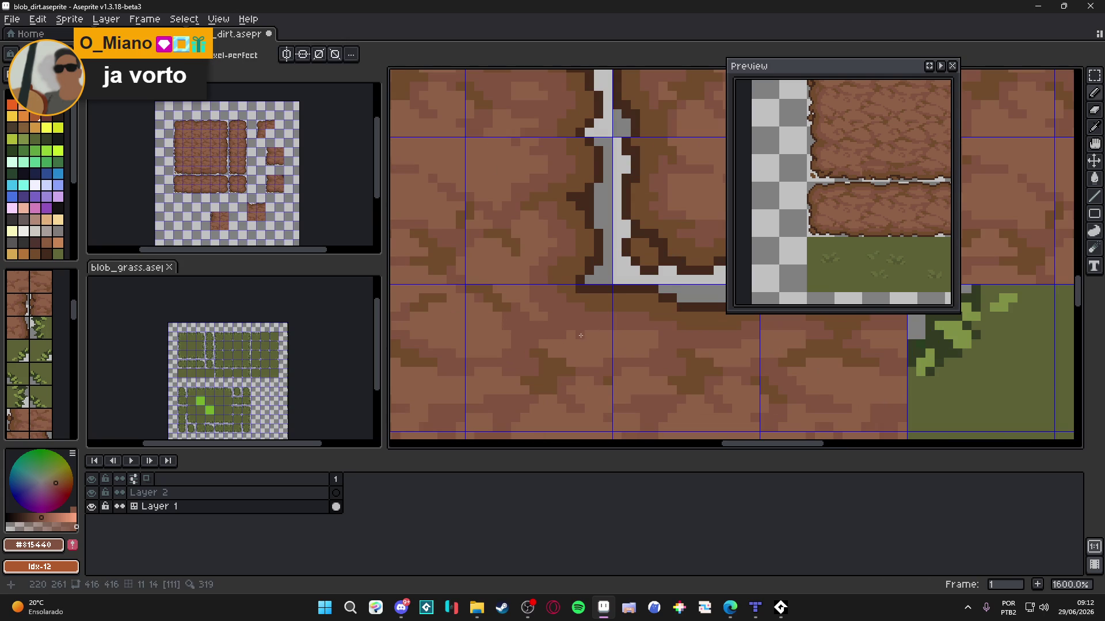
scroll(608, 373, "down", 4)
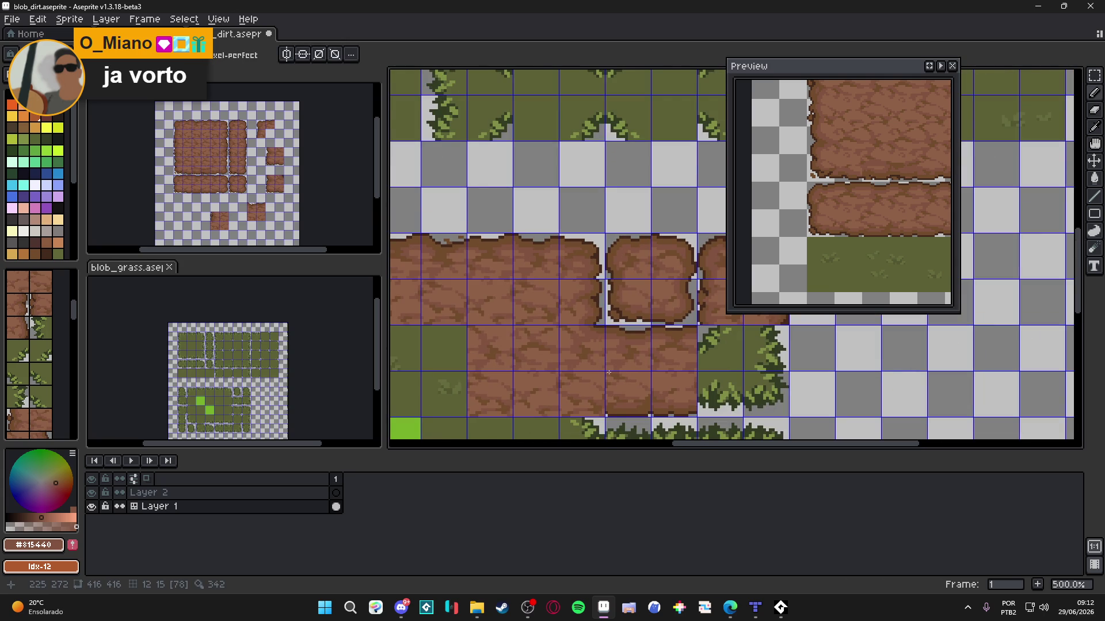
Step: Undo the last pencil stroke and toggle the tile index numbers off and on
key("Tab")
key("ctrl+z")
key("Tab")
scroll(599, 366, "down", 3)
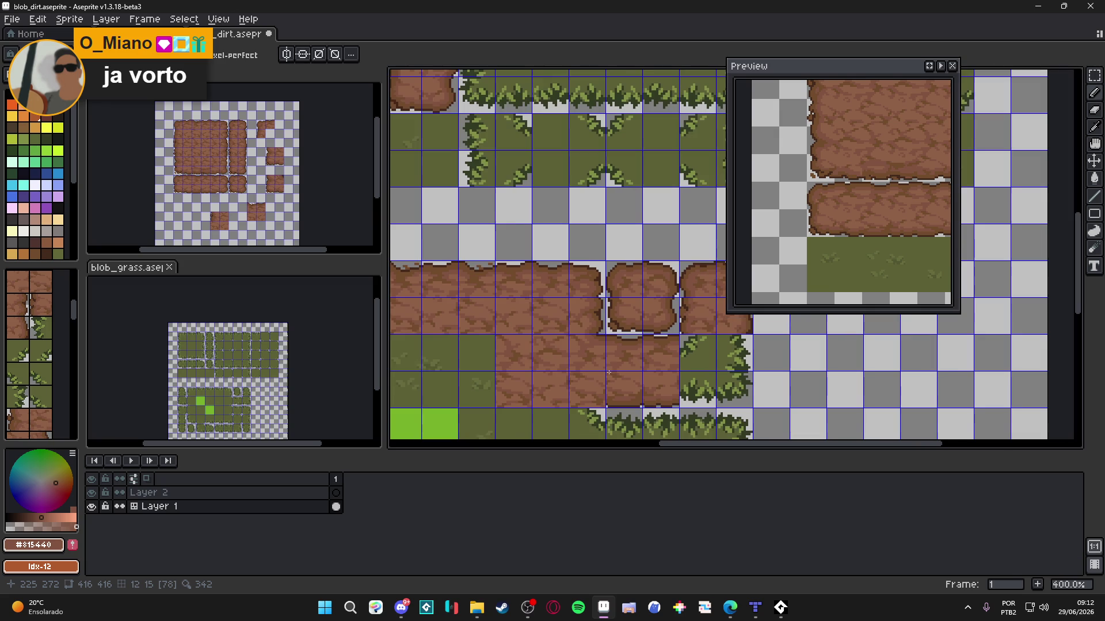
scroll(599, 367, "down", 2)
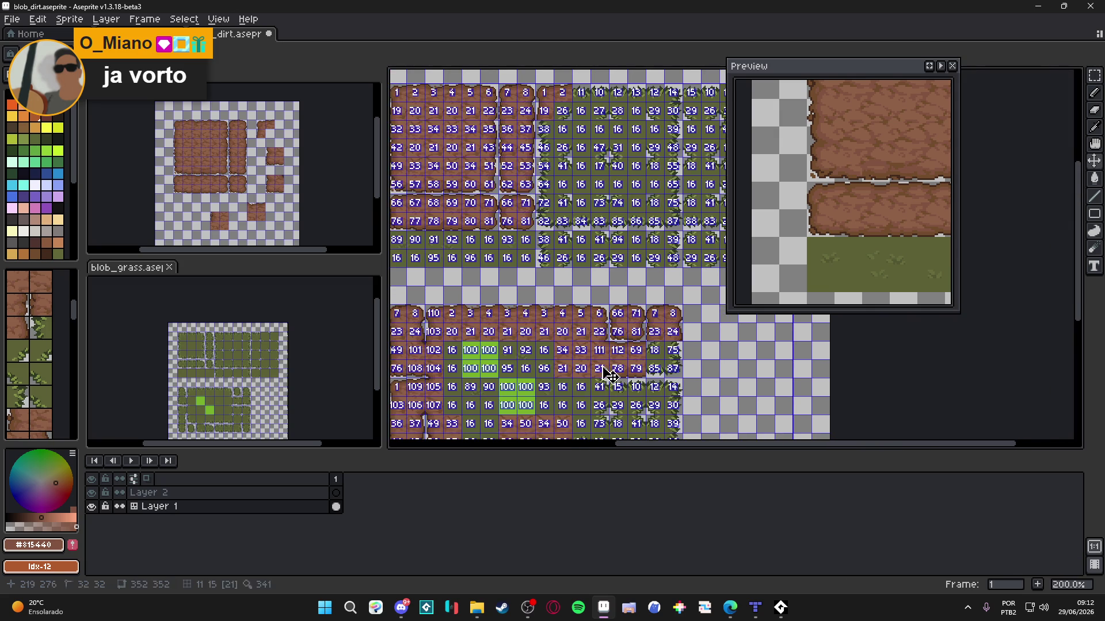
left_click_drag(584, 375, 592, 359)
key("Tab")
key("Tab")
scroll(622, 341, "up", 7)
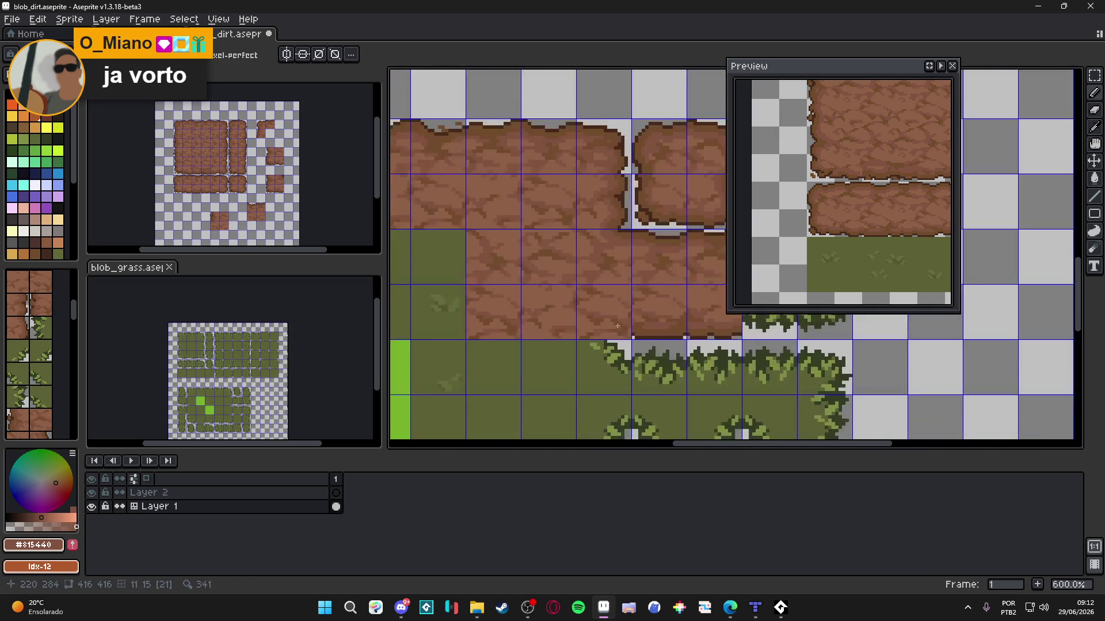
Step: Draw a dark-brown line along the dirt's bottom edge, then a short mid-brown line over the seam
left_click(635, 344, "alt")
left_click_drag(635, 343, 597, 350)
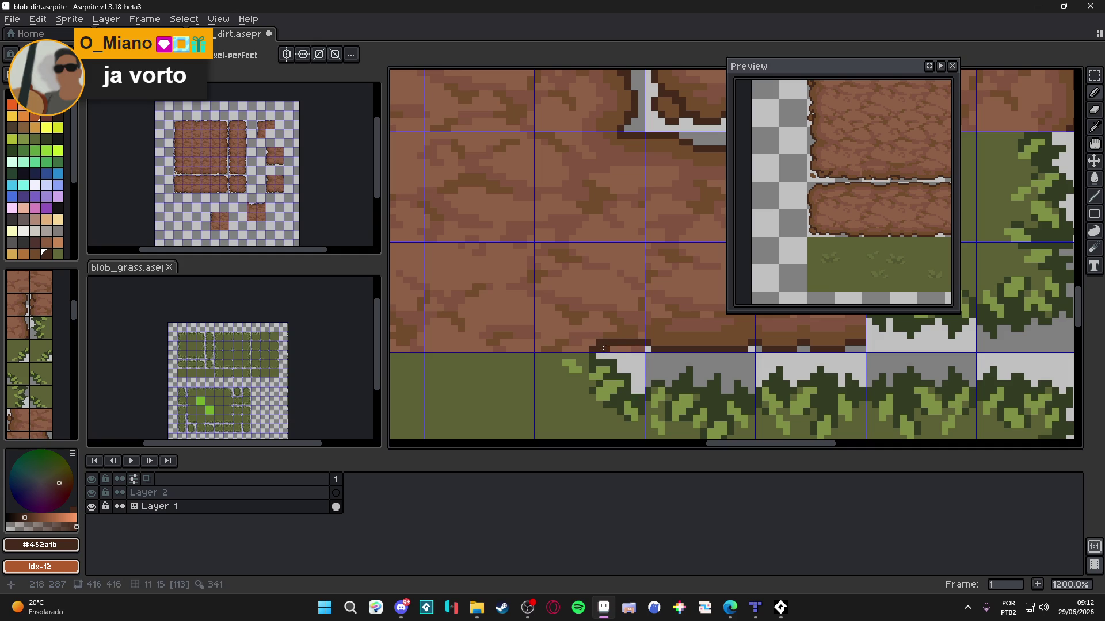
left_click(594, 335, "alt")
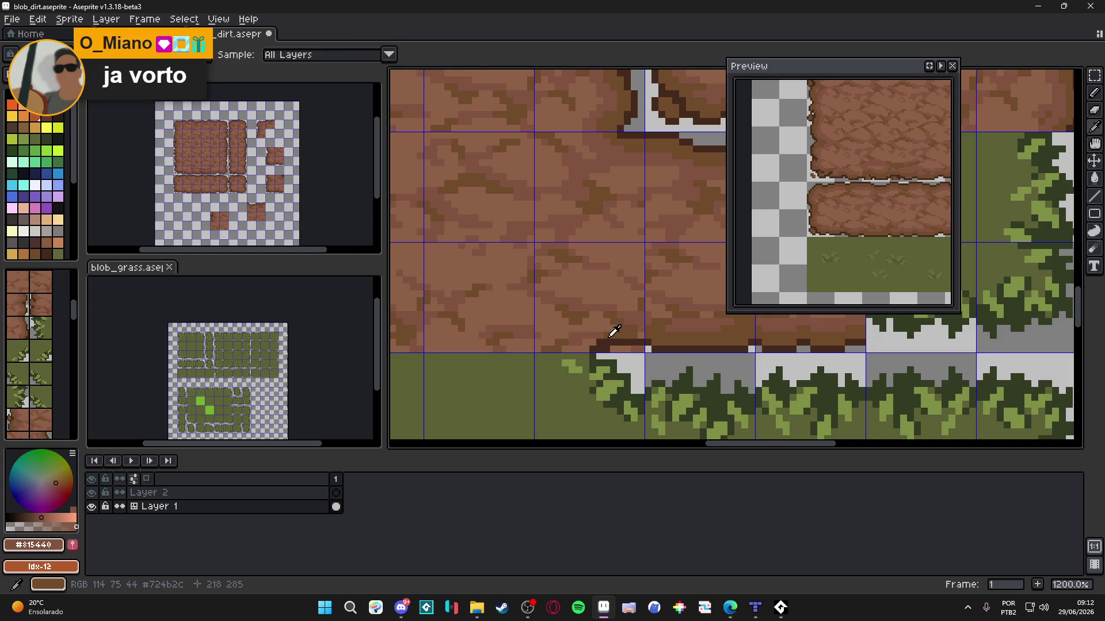
left_click(592, 342, "alt")
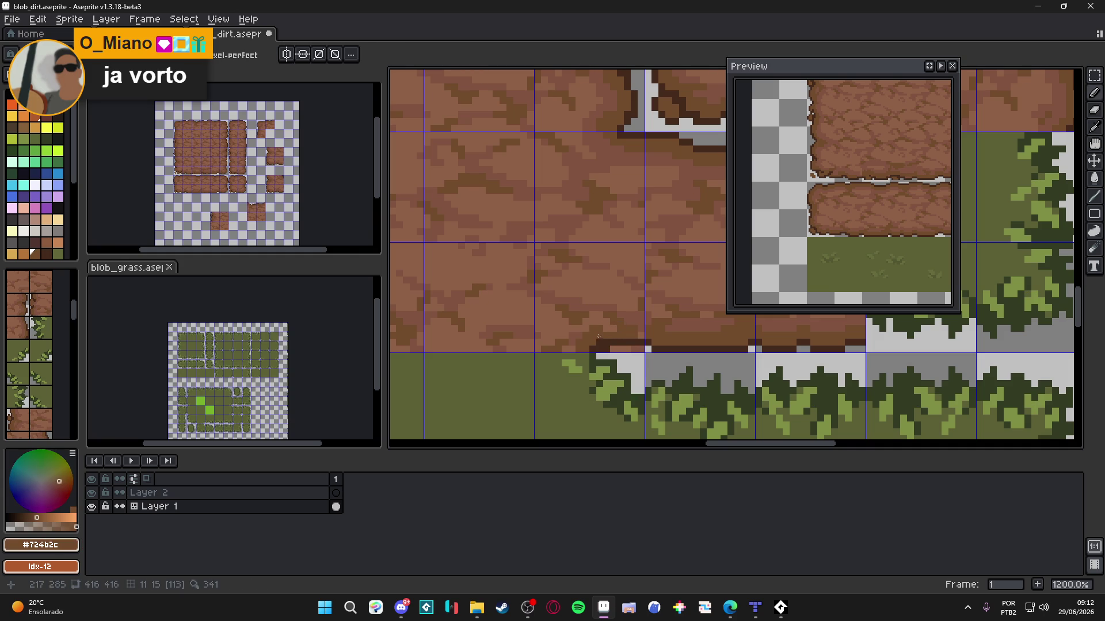
left_click(638, 326, "alt")
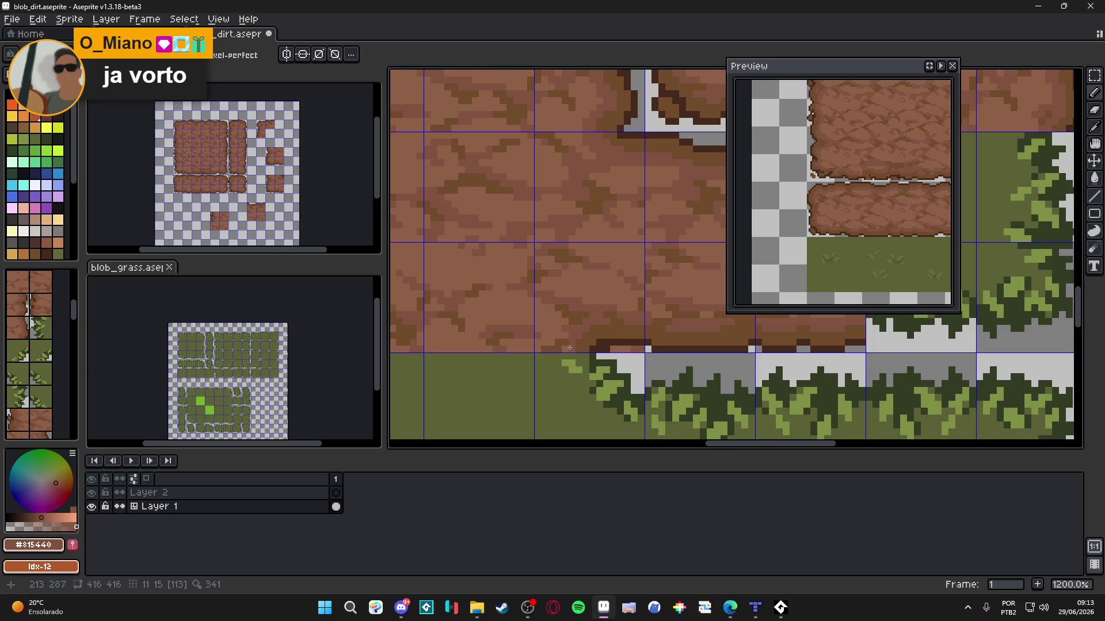
scroll(565, 337, "down", 4)
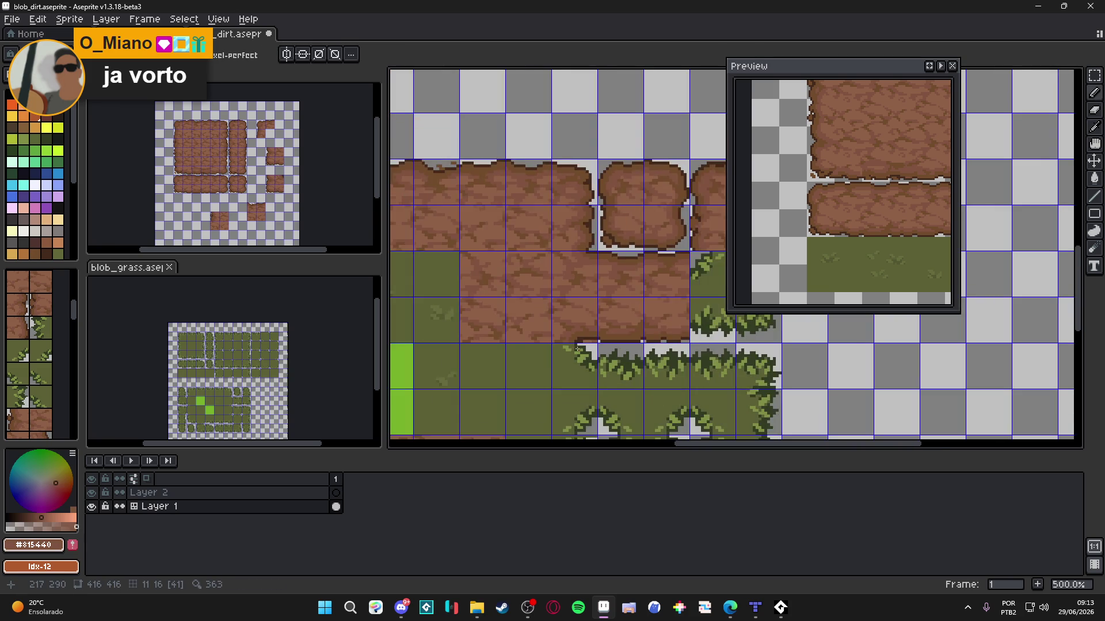
scroll(578, 347, "up", 6)
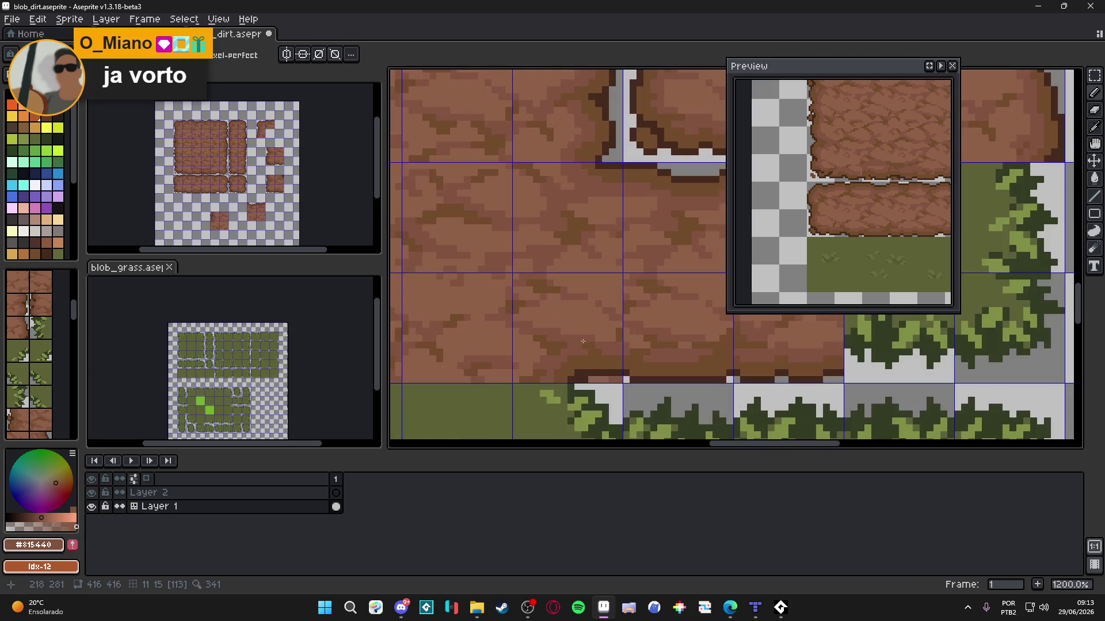
left_click_drag(592, 337, 614, 338)
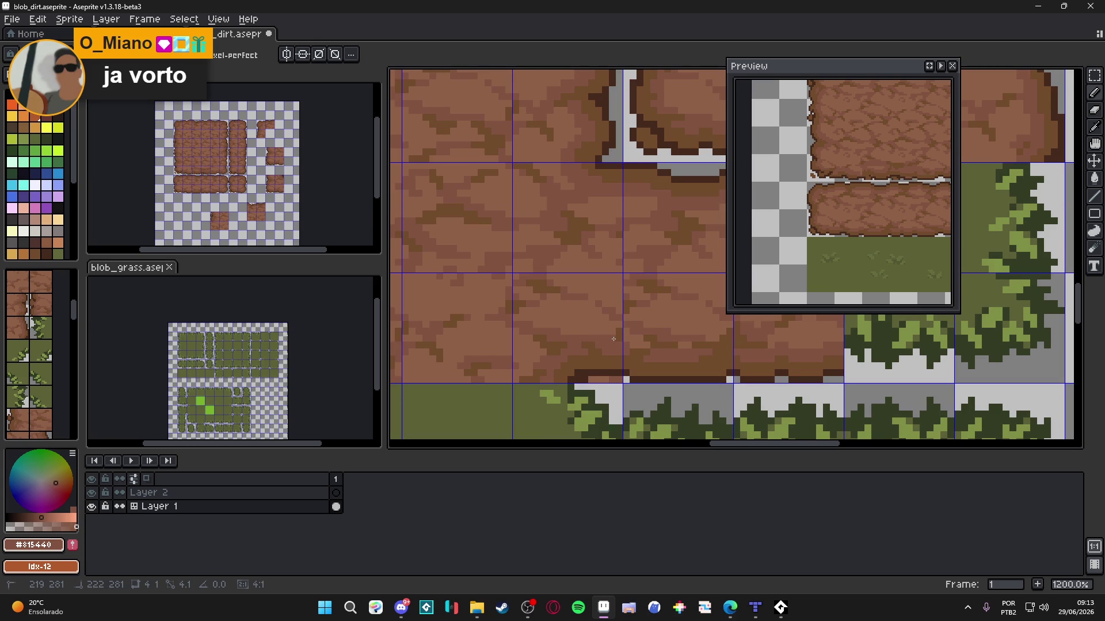
Step: Check the retouched seam and save blob_dirt.aseprite
scroll(593, 371, "down", 4)
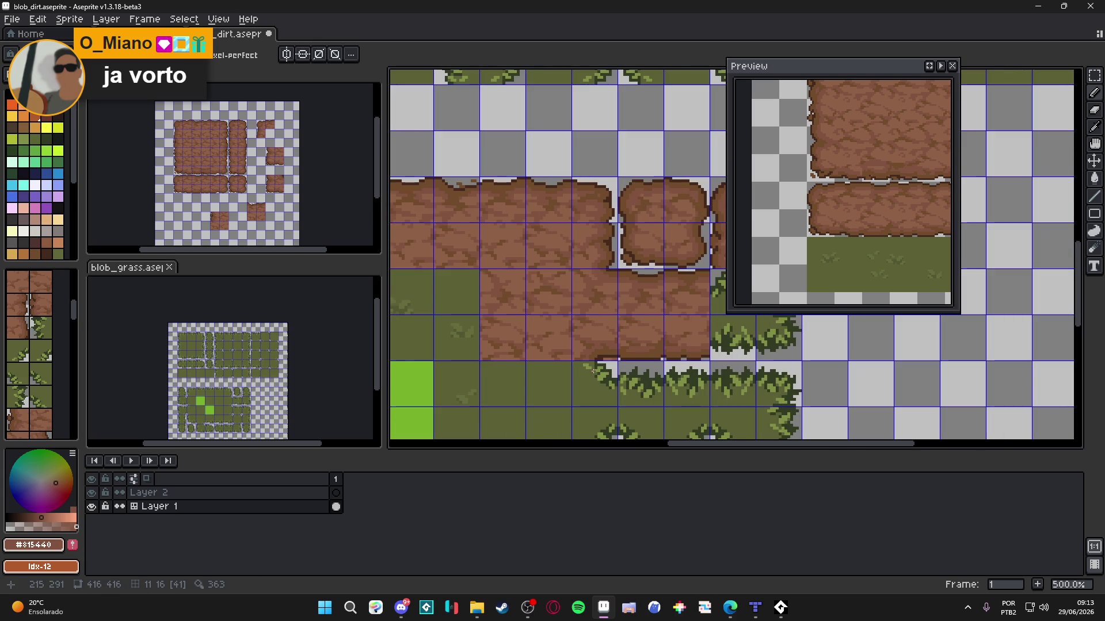
scroll(590, 368, "down", 1)
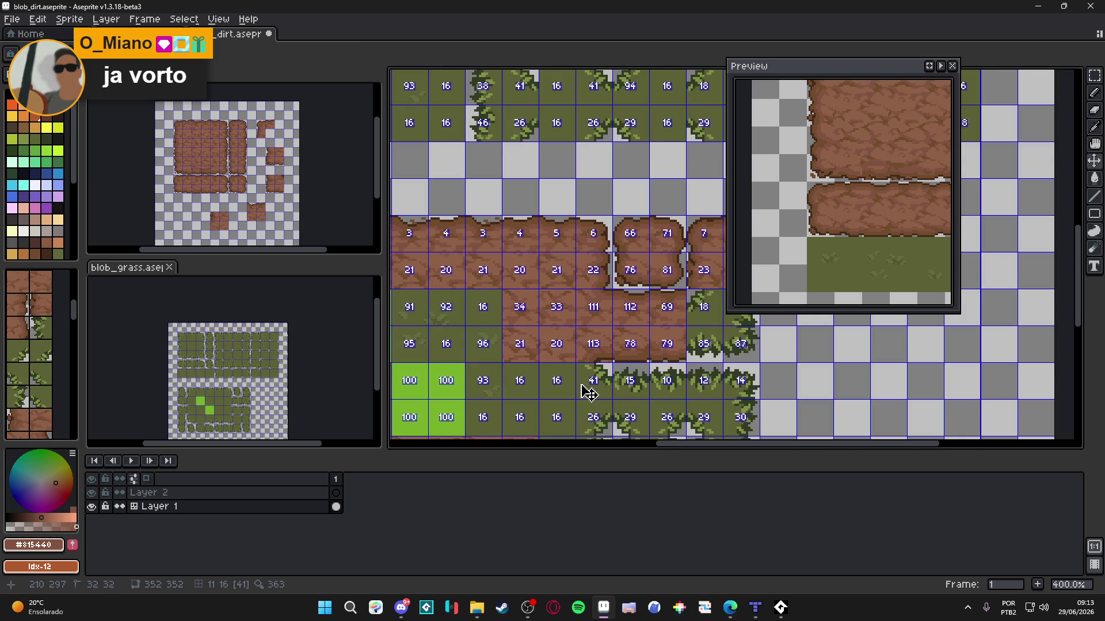
scroll(598, 366, "up", 6)
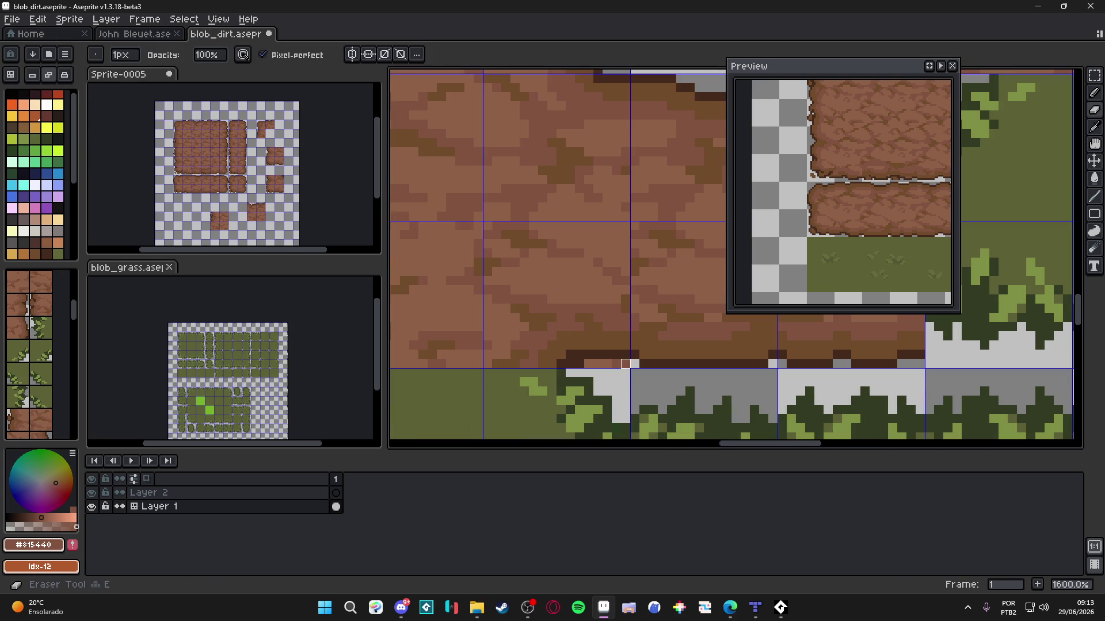
scroll(588, 364, "down", 5)
scroll(593, 369, "up", 5)
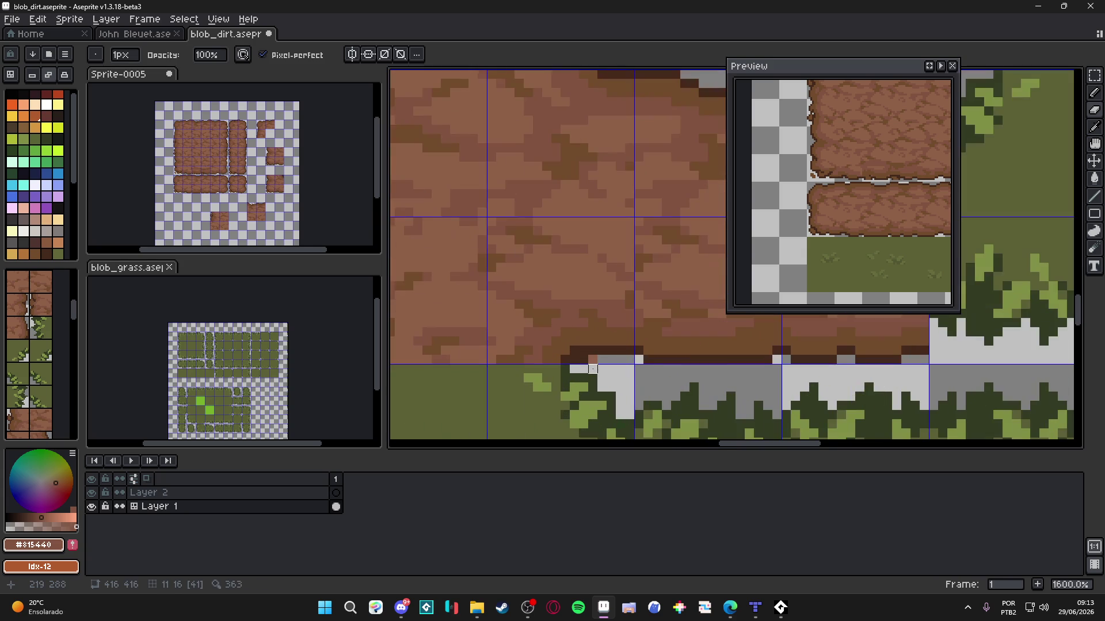
scroll(592, 369, "down", 4)
scroll(605, 370, "up", 2)
scroll(605, 370, "down", 2)
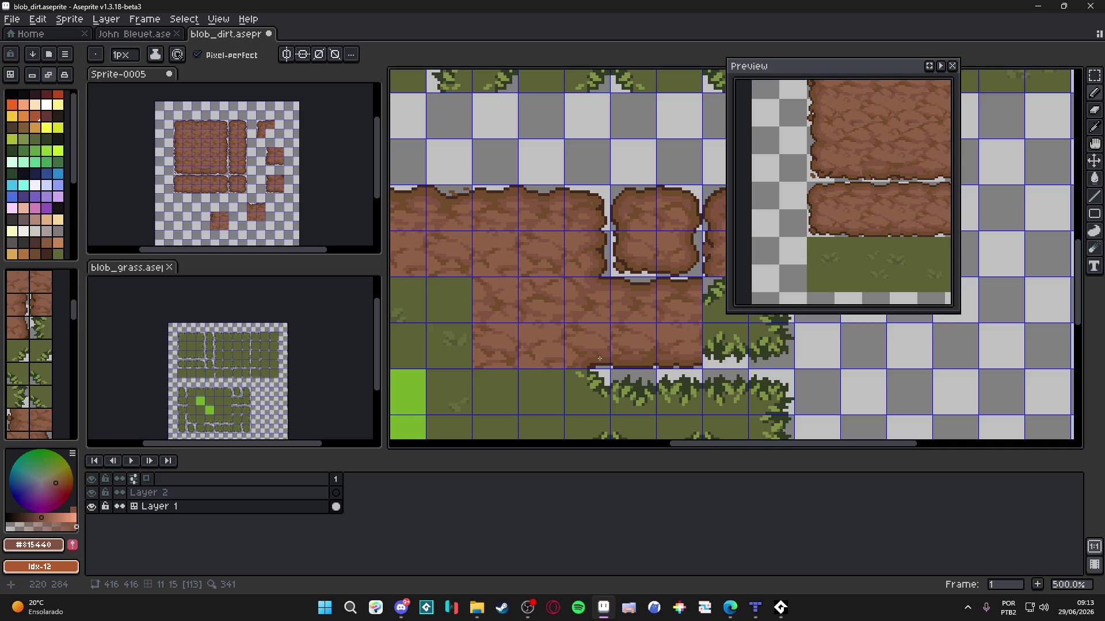
scroll(593, 351, "down", 1)
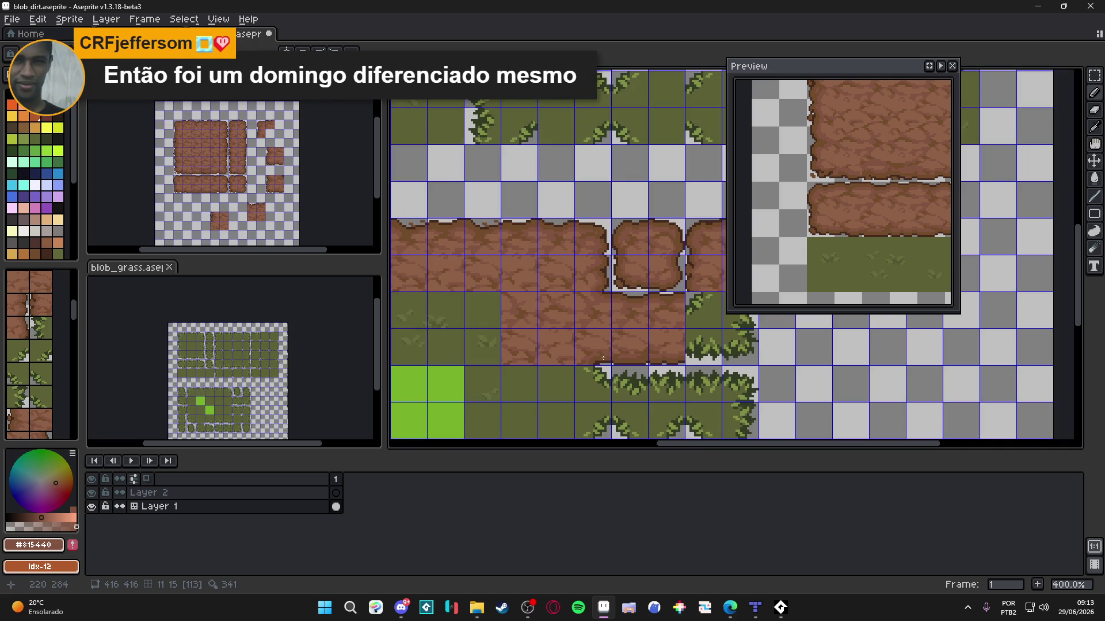
key("ctrl+s")
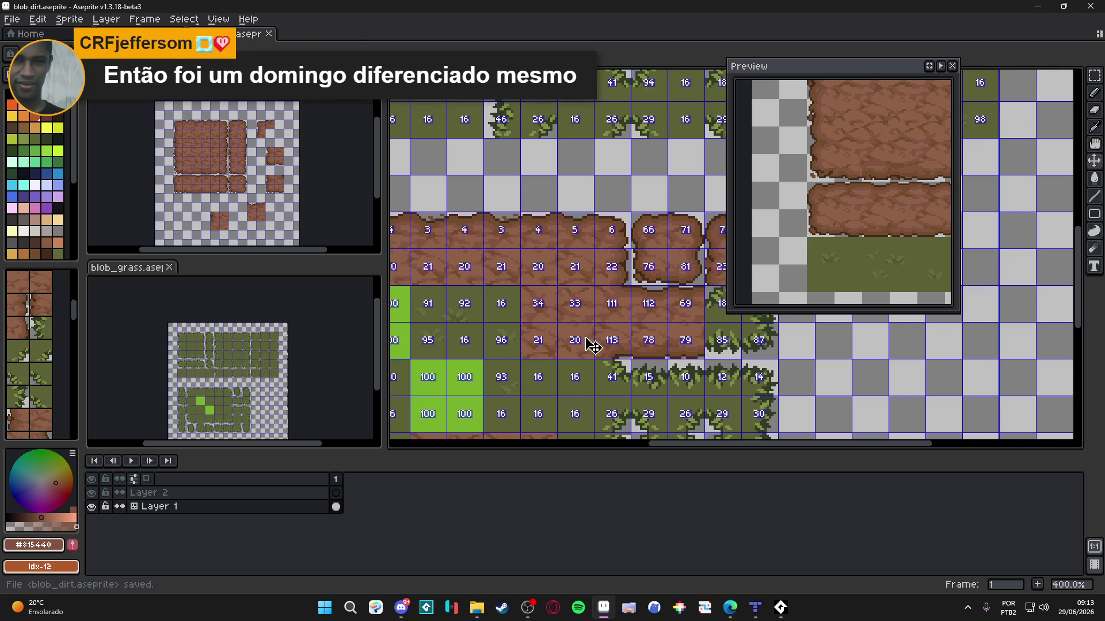
Step: Sample the dark brown #452a1b from the dirt edge and save blob_dirt
scroll(592, 356, "down", 1)
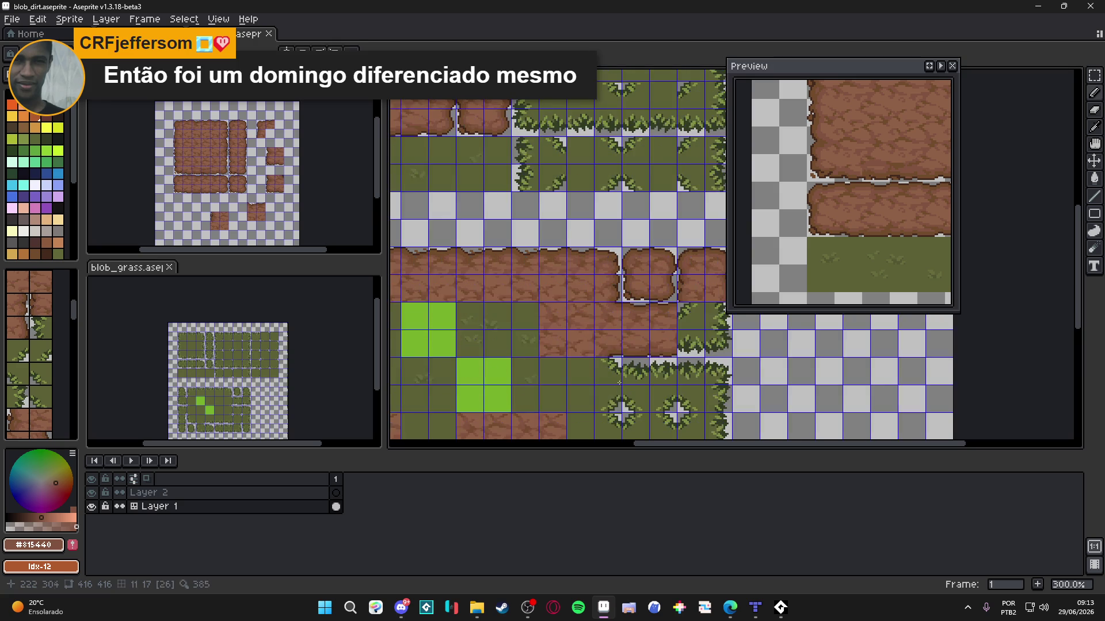
scroll(620, 362, "up", 2)
scroll(620, 362, "up", 7)
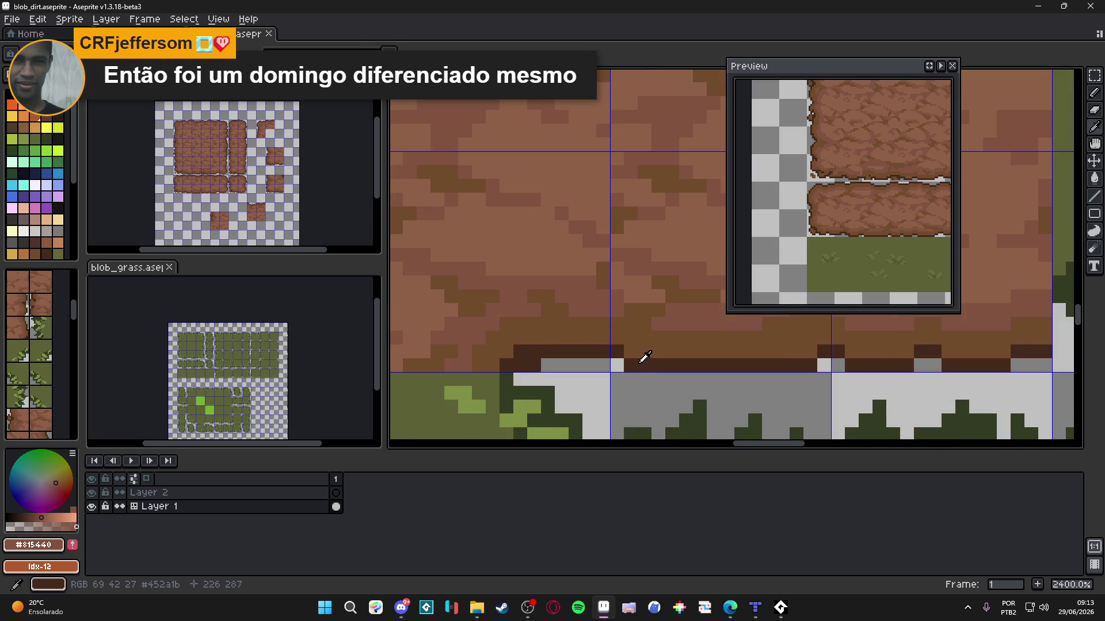
left_click(638, 364, "alt")
scroll(630, 359, "down", 7)
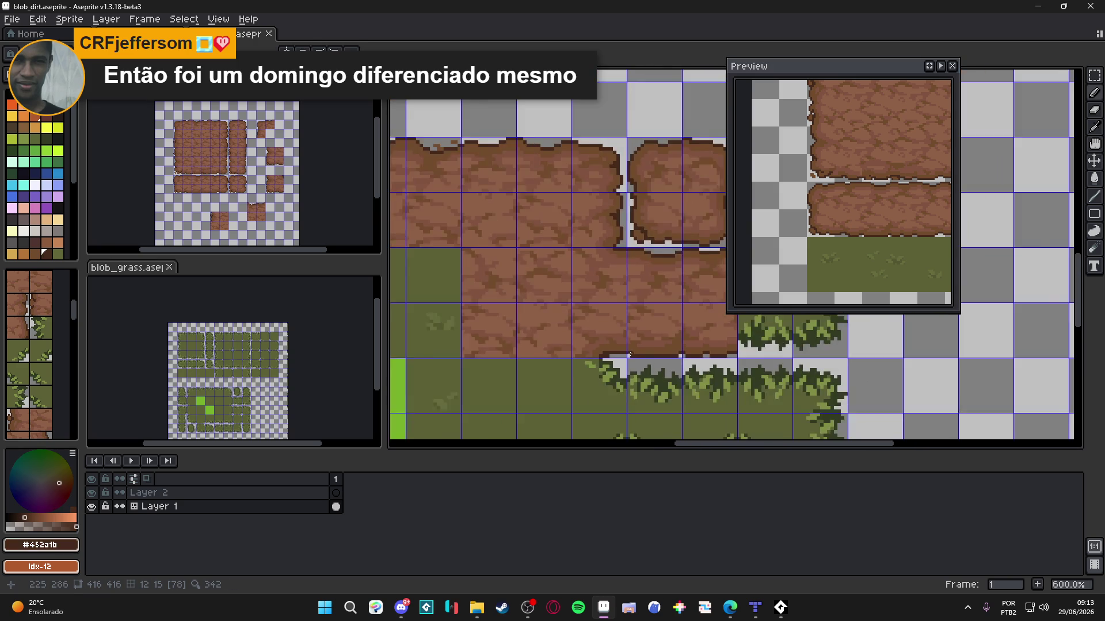
key("ctrl+s")
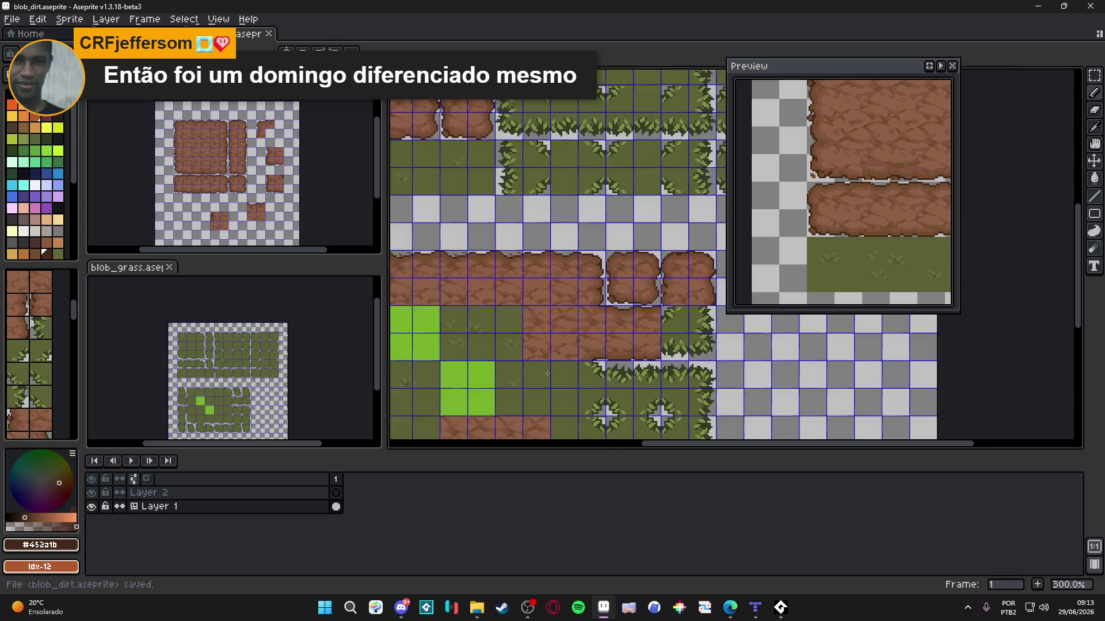
Step: Sample the mid-brown #815440 from the dirt and save blob_dirt again
scroll(583, 345, "up", 3)
scroll(583, 345, "up", 5)
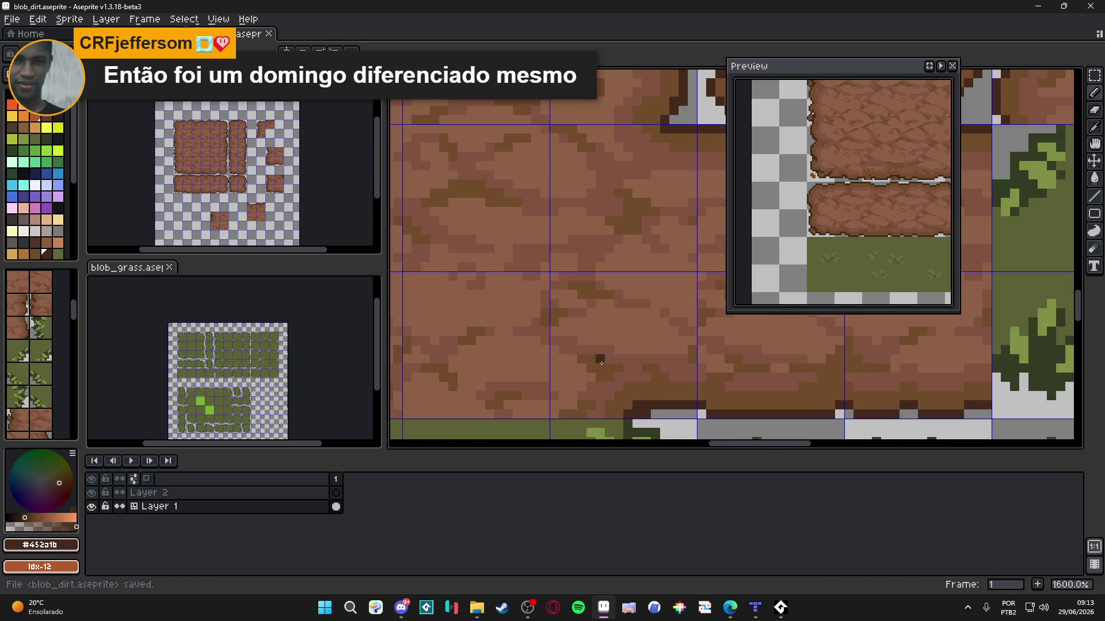
left_click(622, 387, "alt")
scroll(619, 387, "down", 3)
scroll(620, 387, "down", 3)
key("ctrl+s")
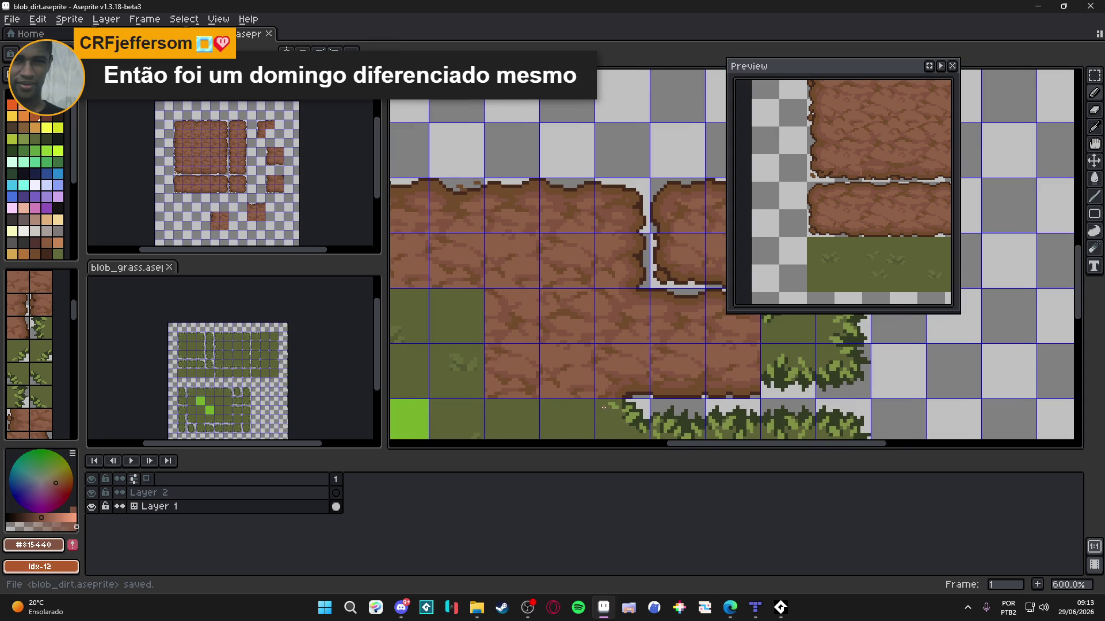
Step: Review the dirt edge above the grass and save blob_dirt a third time
scroll(603, 407, "down", 1)
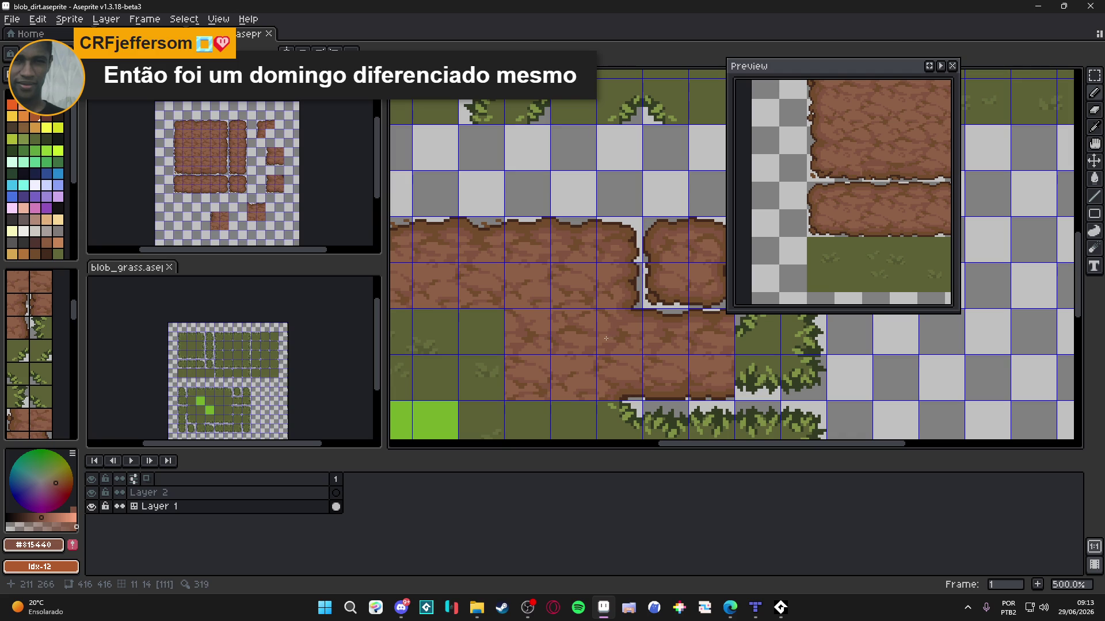
scroll(612, 336, "down", 1)
scroll(613, 373, "up", 2)
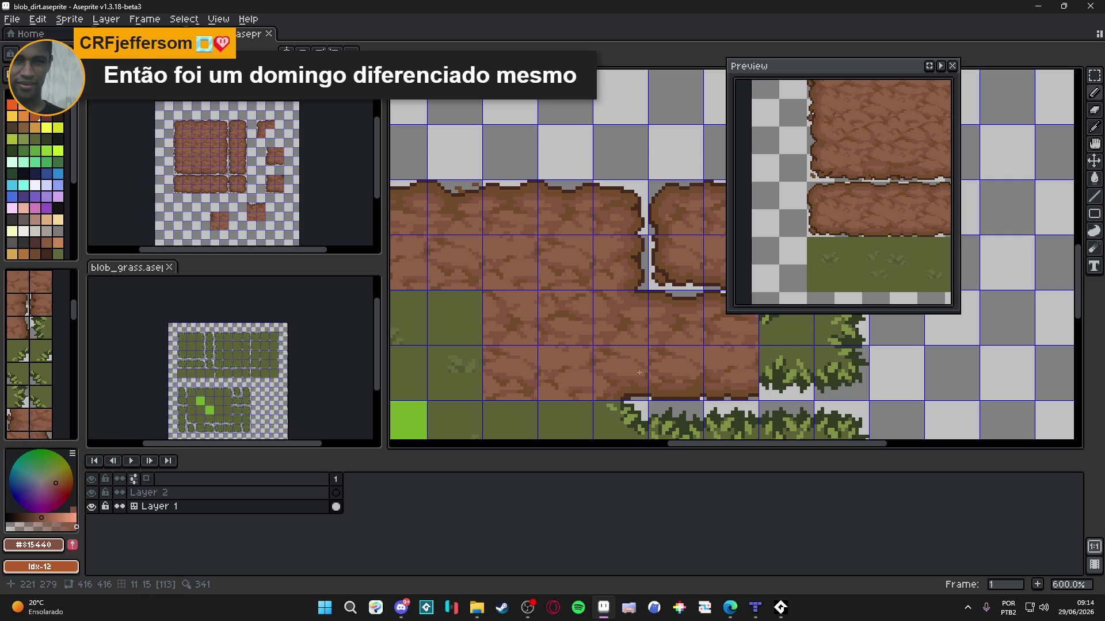
scroll(633, 373, "down", 1)
scroll(618, 369, "down", 1)
key("ctrl+s")
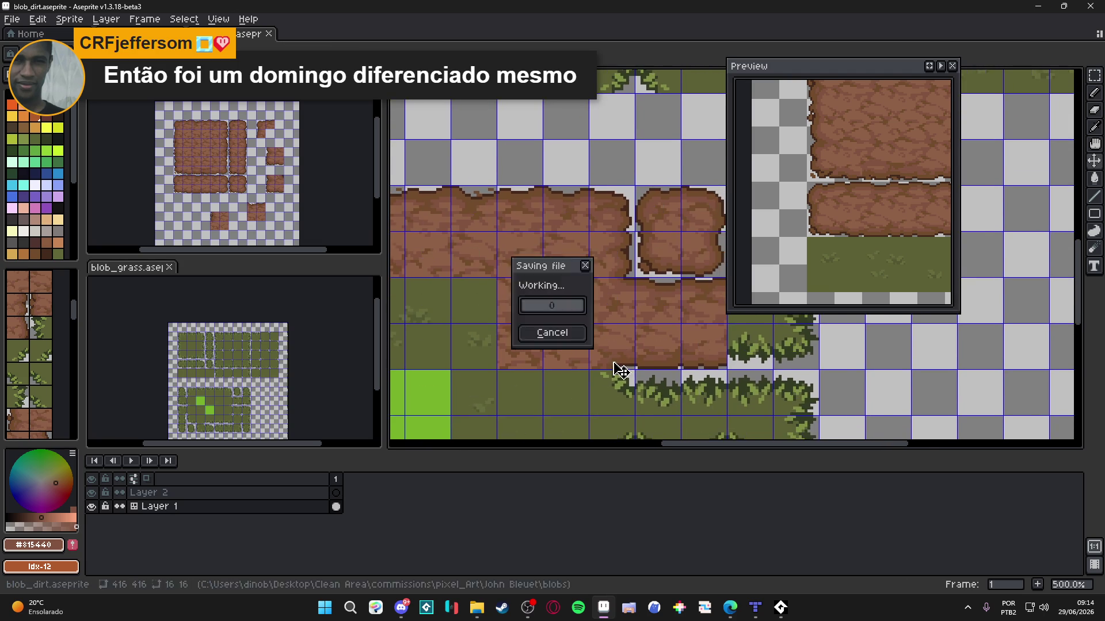
scroll(612, 365, "down", 1)
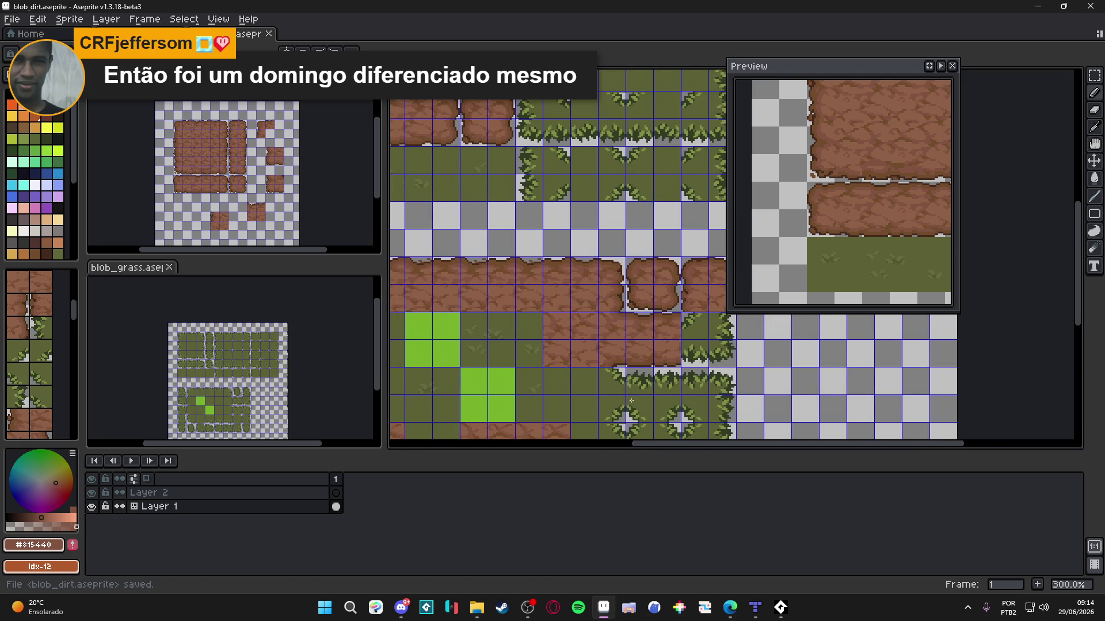
scroll(691, 397, "up", 1)
scroll(573, 312, "down", 1)
scroll(567, 322, "up", 1)
scroll(561, 334, "down", 1)
key("ctrl+s")
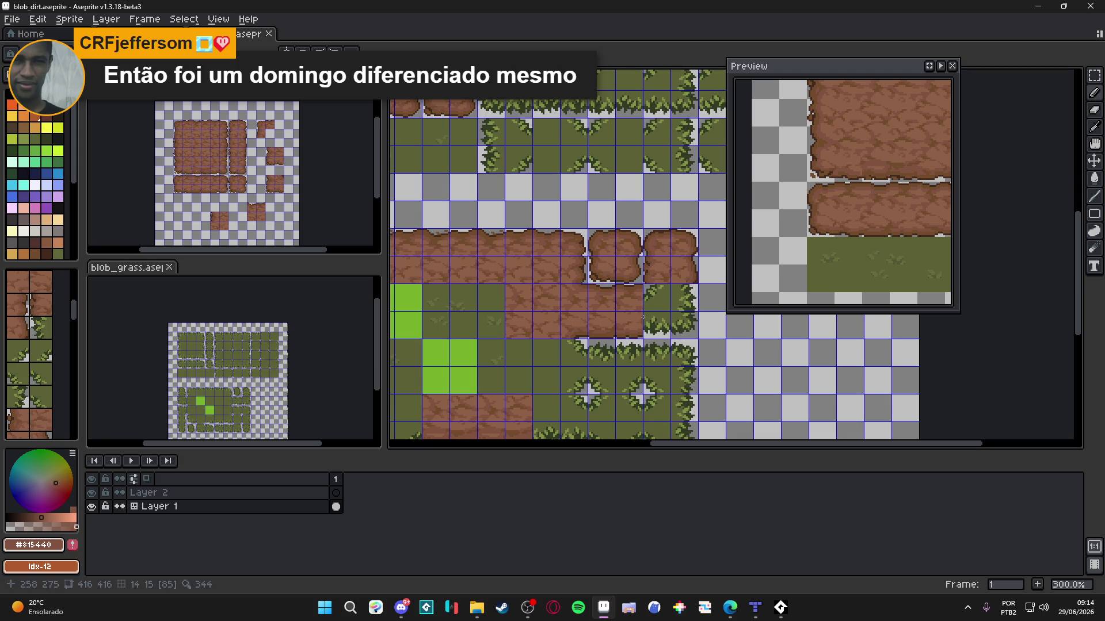
scroll(652, 319, "up", 1)
scroll(632, 325, "down", 1)
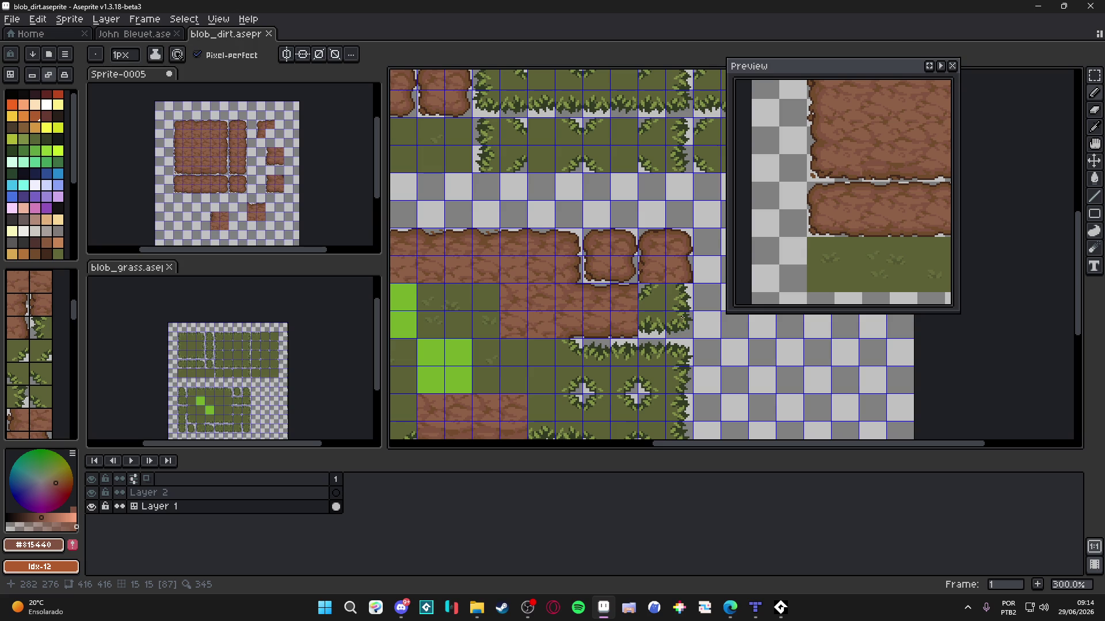
scroll(683, 317, "down", 2)
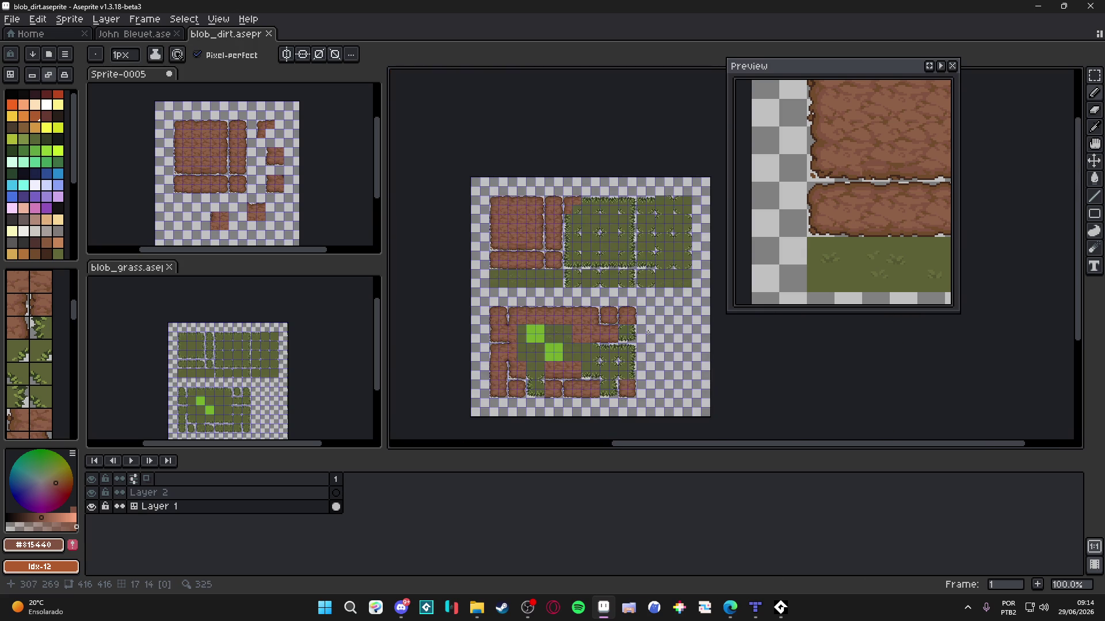
scroll(519, 353, "up", 1)
Step: Select a dirt tile, cancel its arrow-key nudge with Esc, and switch the layer to Tiles mode
scroll(520, 352, "up", 1)
key("v")
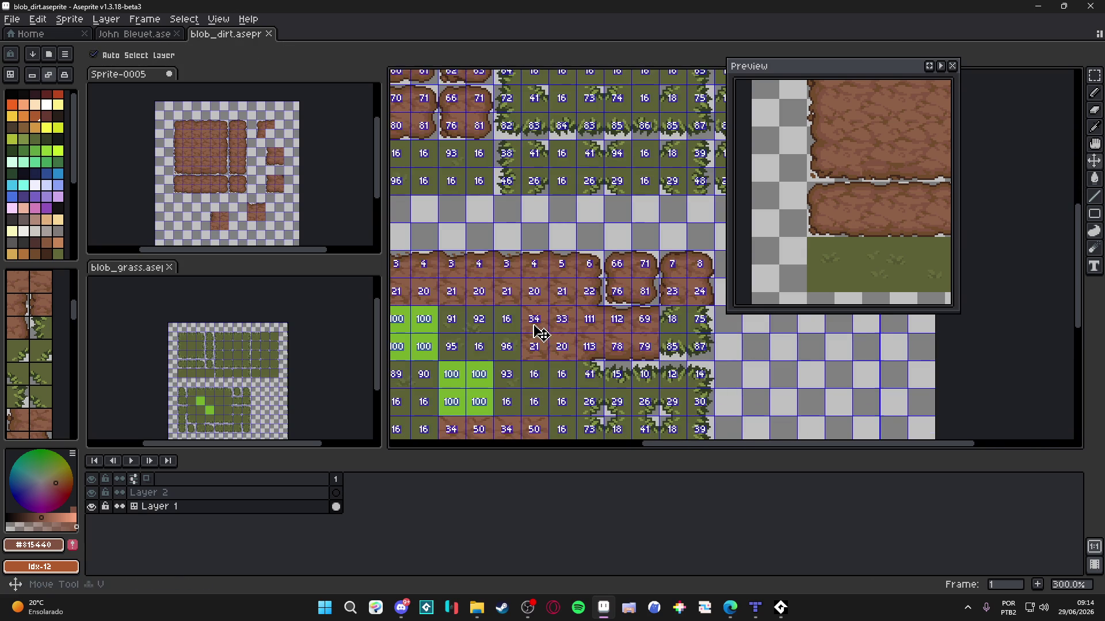
key("m")
left_click_drag(533, 326, 513, 331)
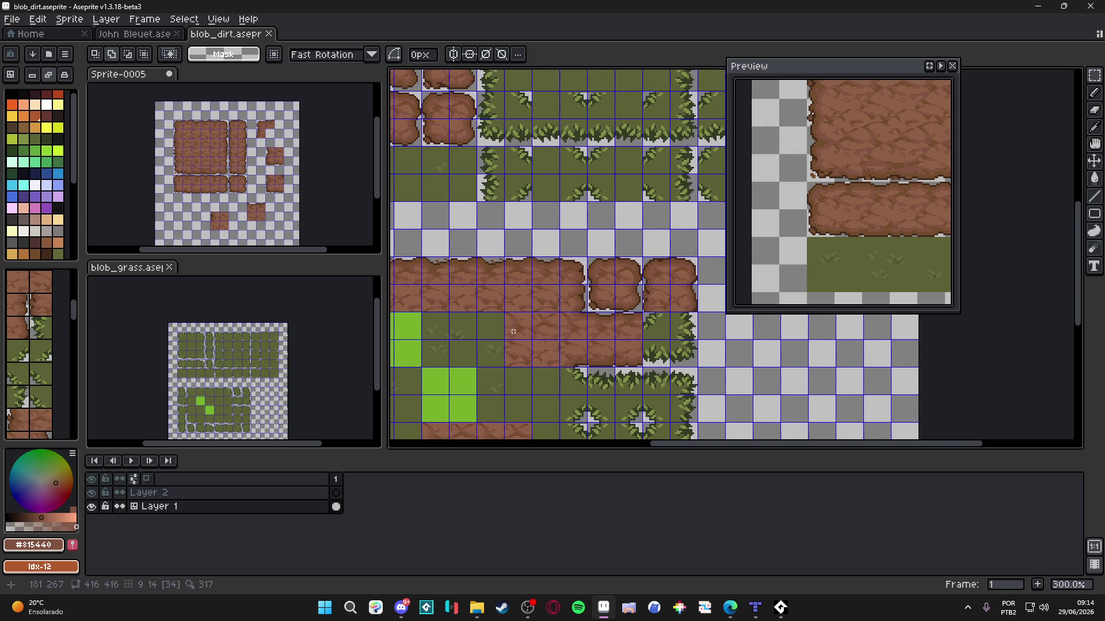
left_click(511, 331)
key("Right")
key("Right")
key("Right")
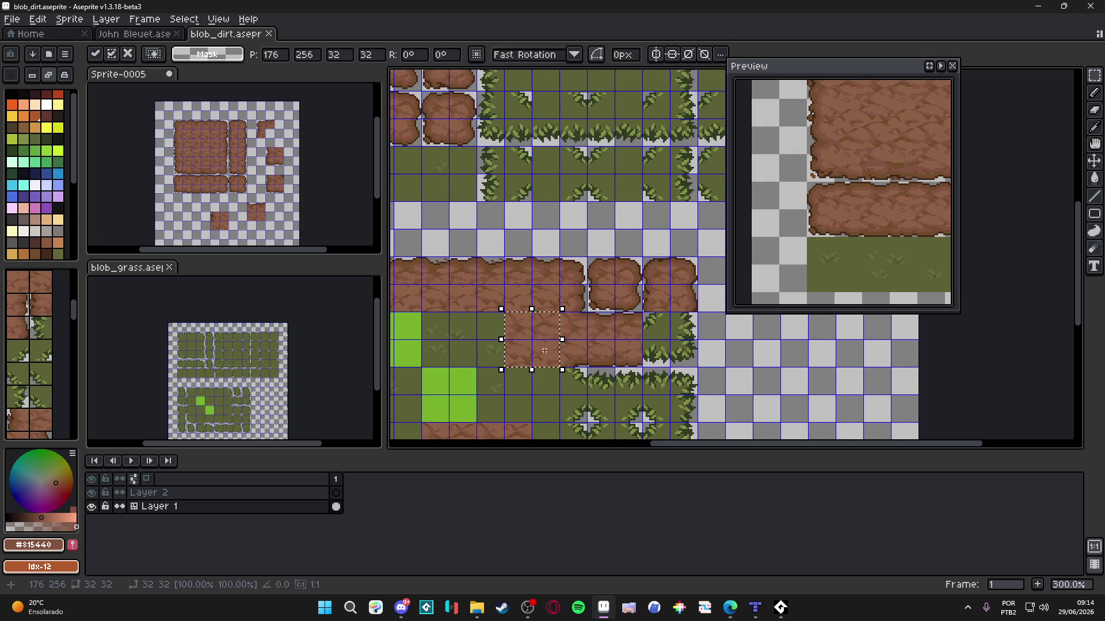
key("Left")
key("Left")
key("Left")
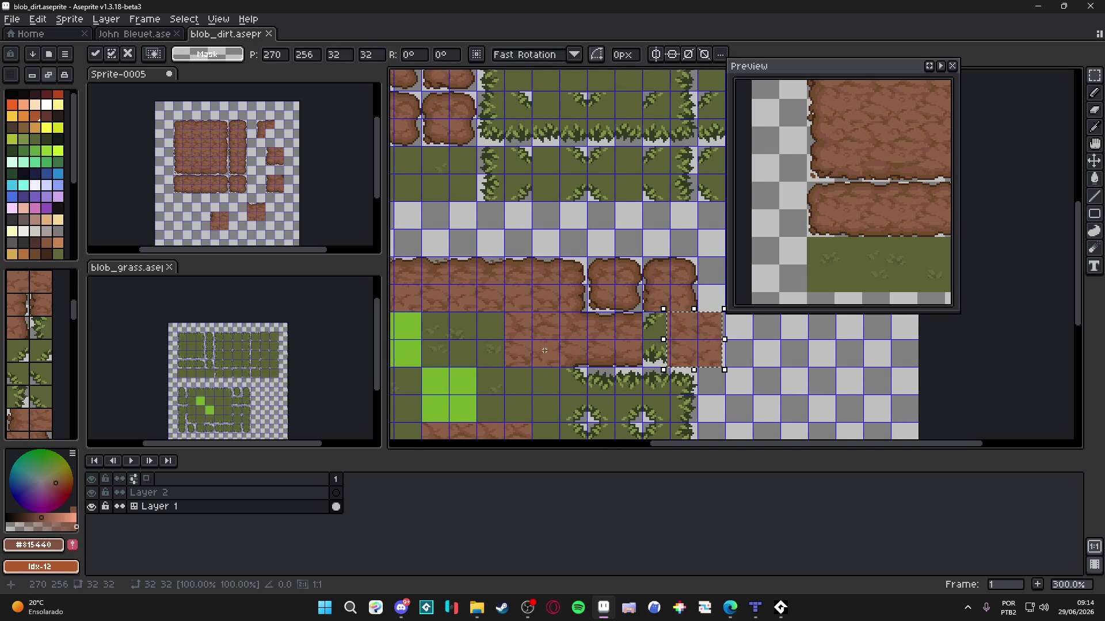
key("Escape")
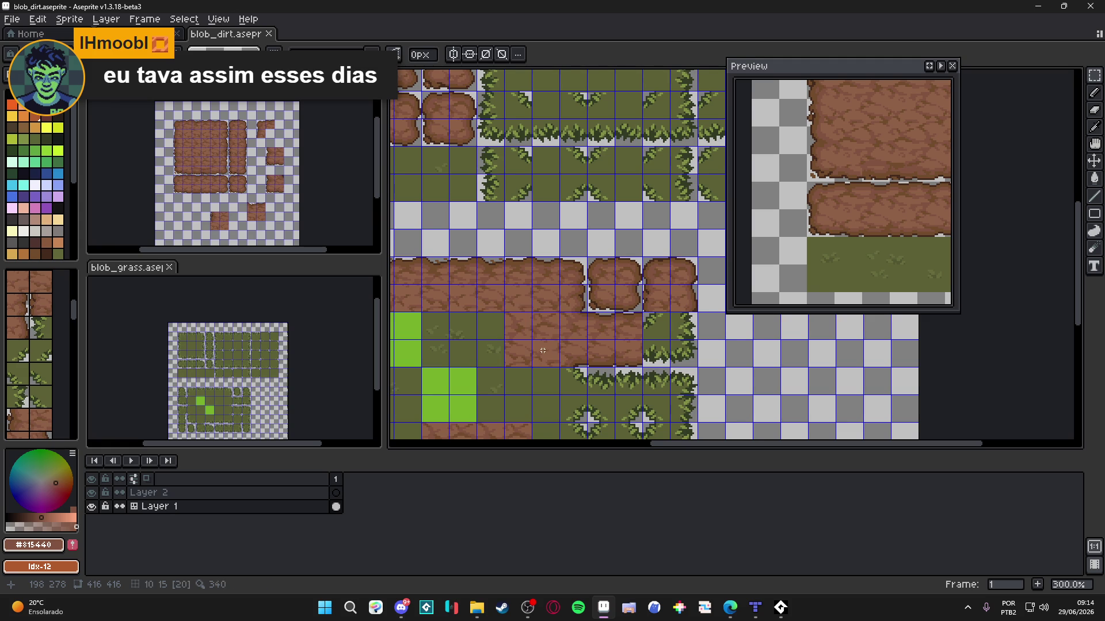
scroll(544, 351, "down", 1)
key("Tab")
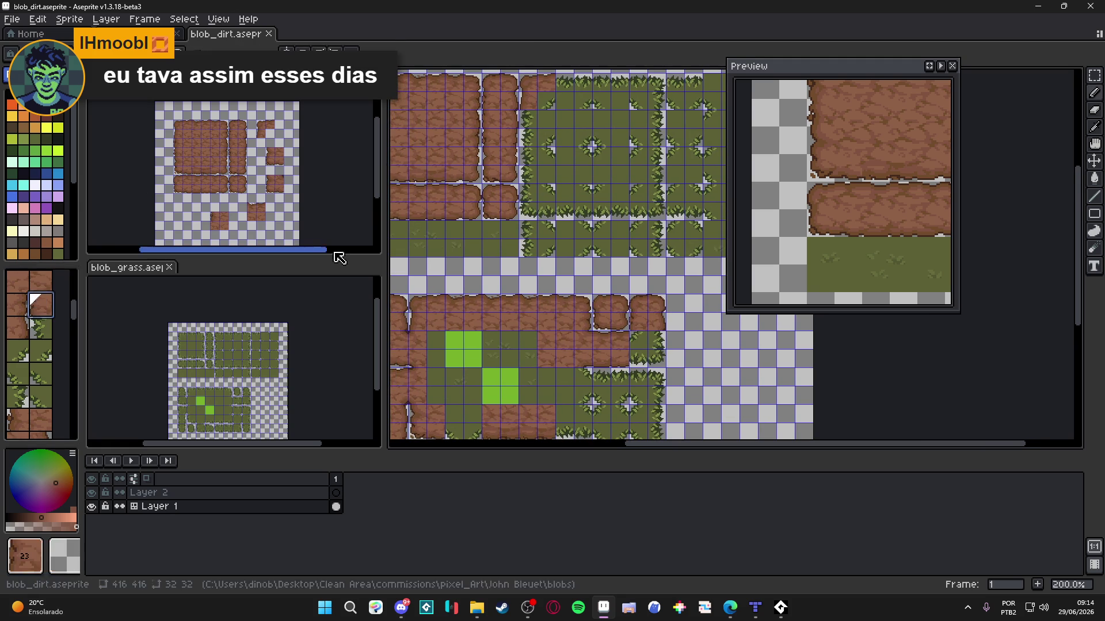
Step: Pick and stamp tiles 81, 51, 80 and 34 onto the lower dirt strip
left_click(640, 340, "alt")
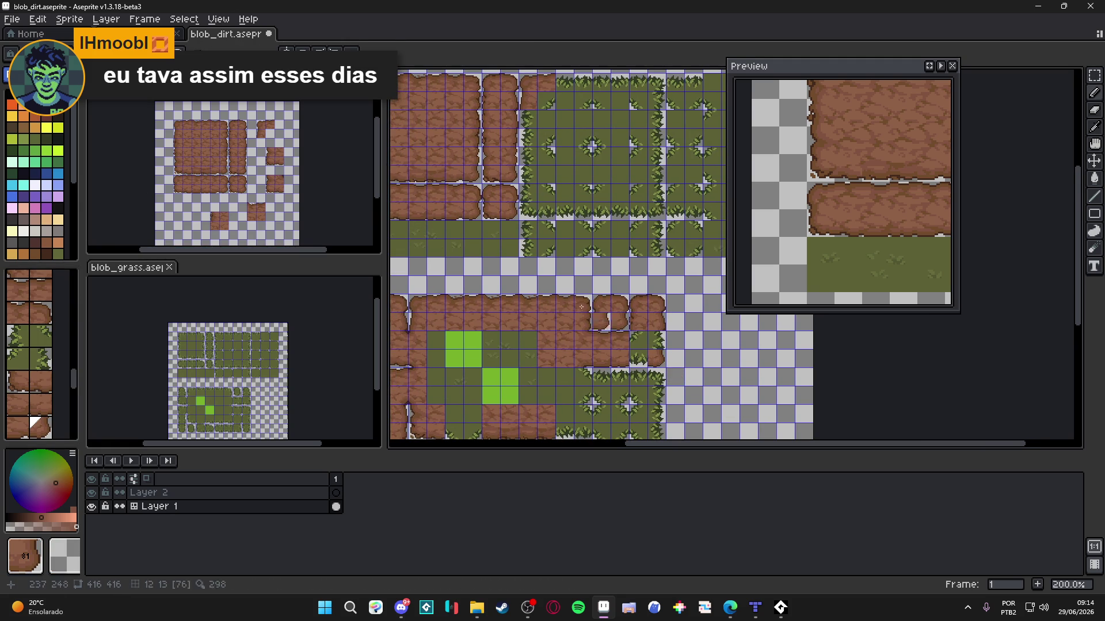
left_click(472, 156, "alt")
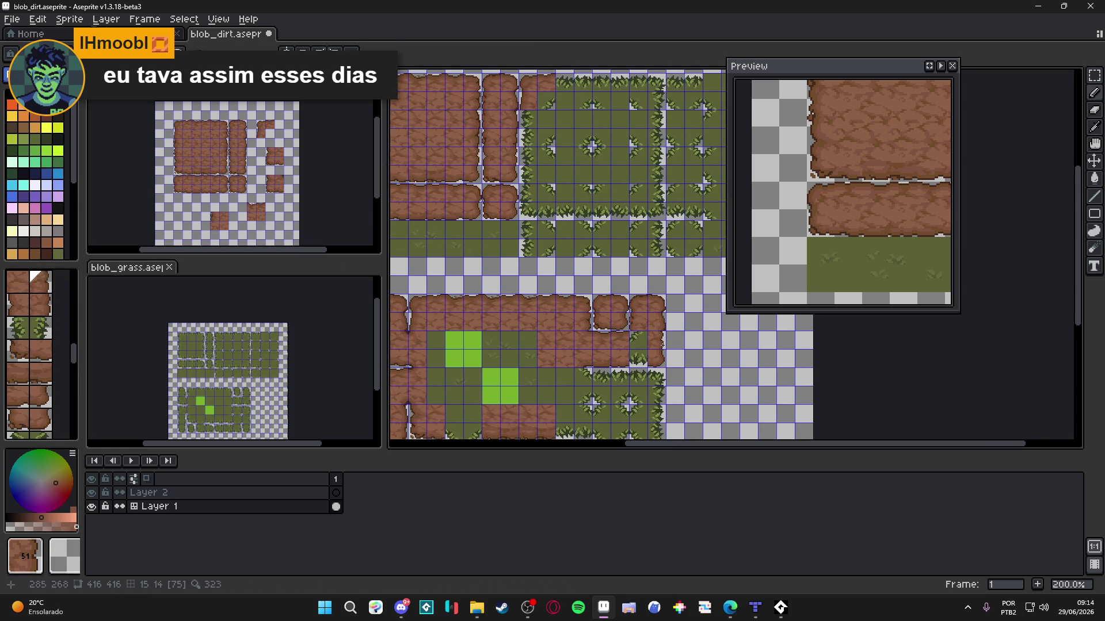
left_click(454, 210, "alt")
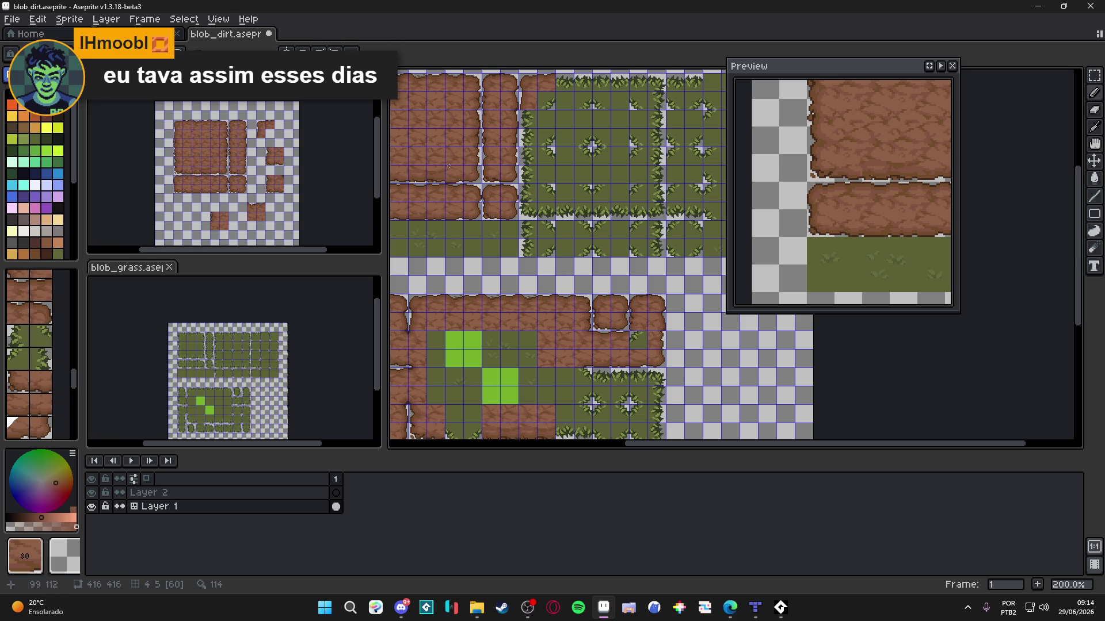
left_click(550, 243, "alt")
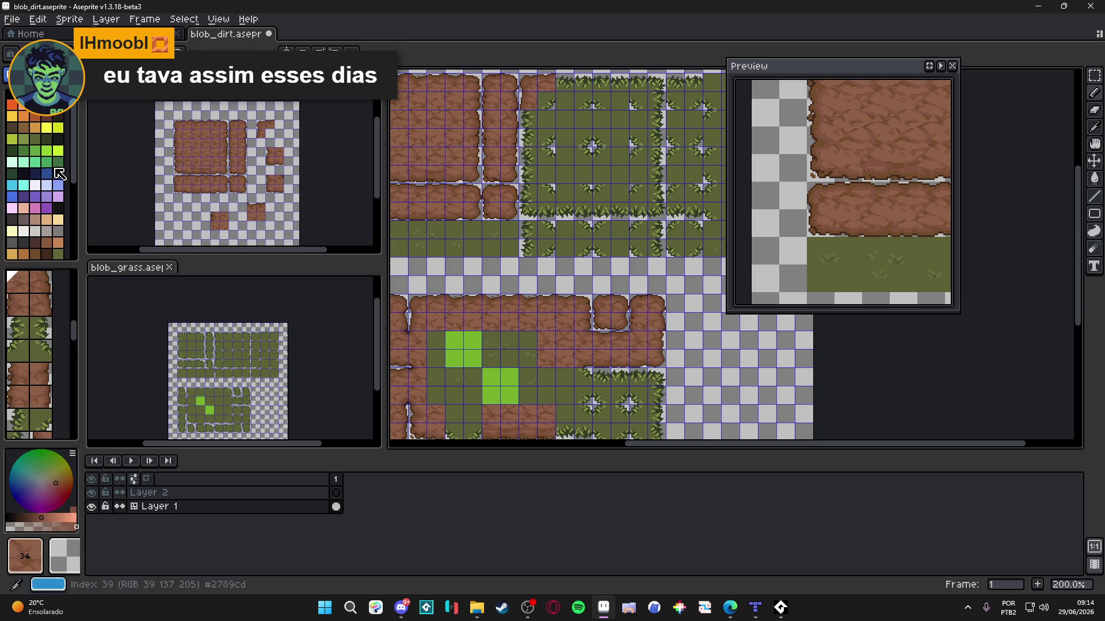
Step: Return the layer to Pixels mode, zoom in, and sample the dark brown outline colour
key("Tab")
scroll(606, 300, "up", 10)
left_click(606, 300, "alt")
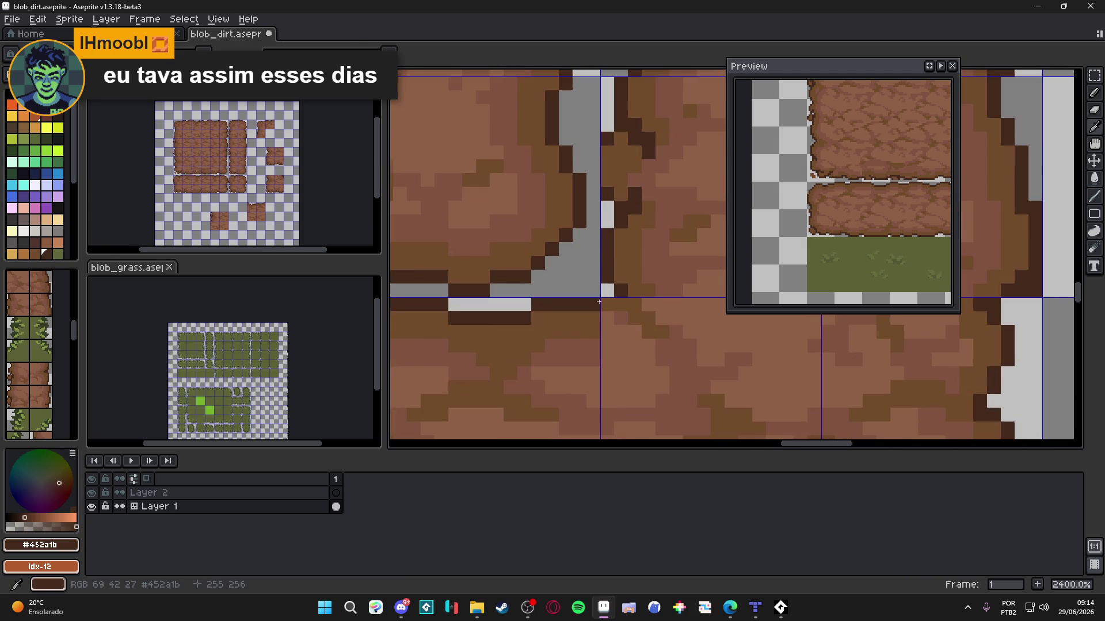
Step: Eyedrop light and medium dirt browns, settling on #724b2c, then zoom out to check the tileset
left_click(625, 317, "alt")
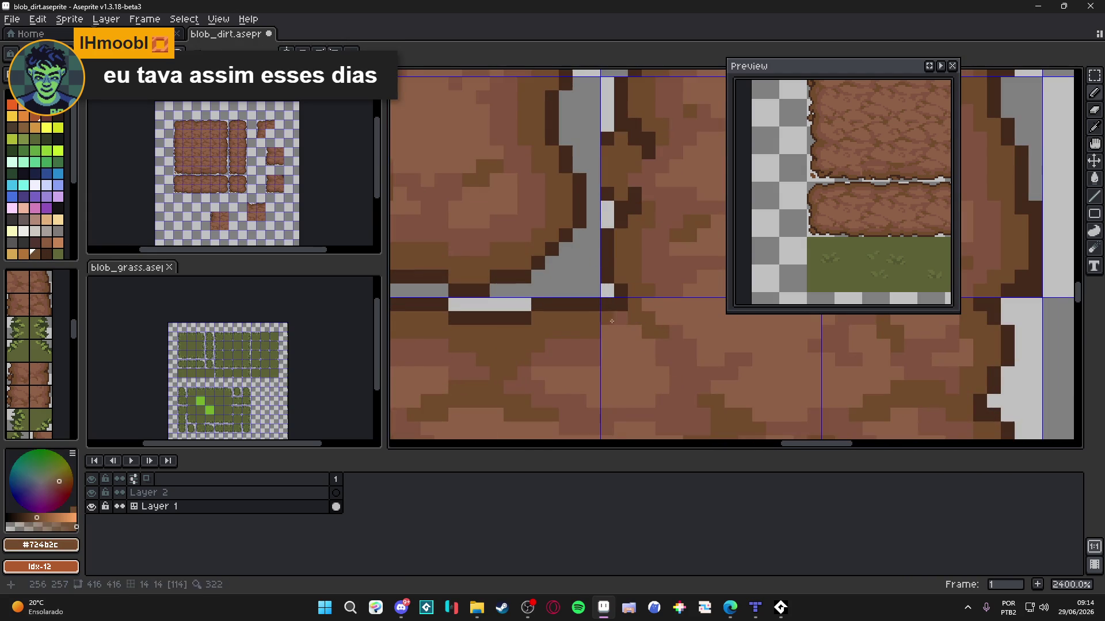
left_click(663, 345, "alt")
left_click(637, 320, "alt")
left_click(662, 346, "alt")
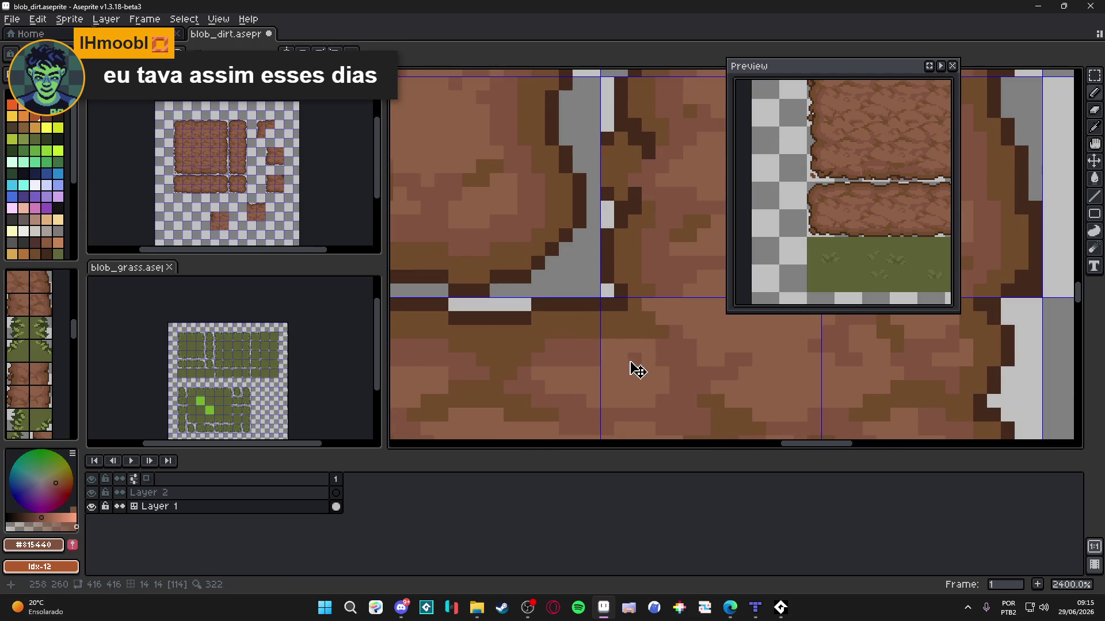
left_click(660, 316, "alt")
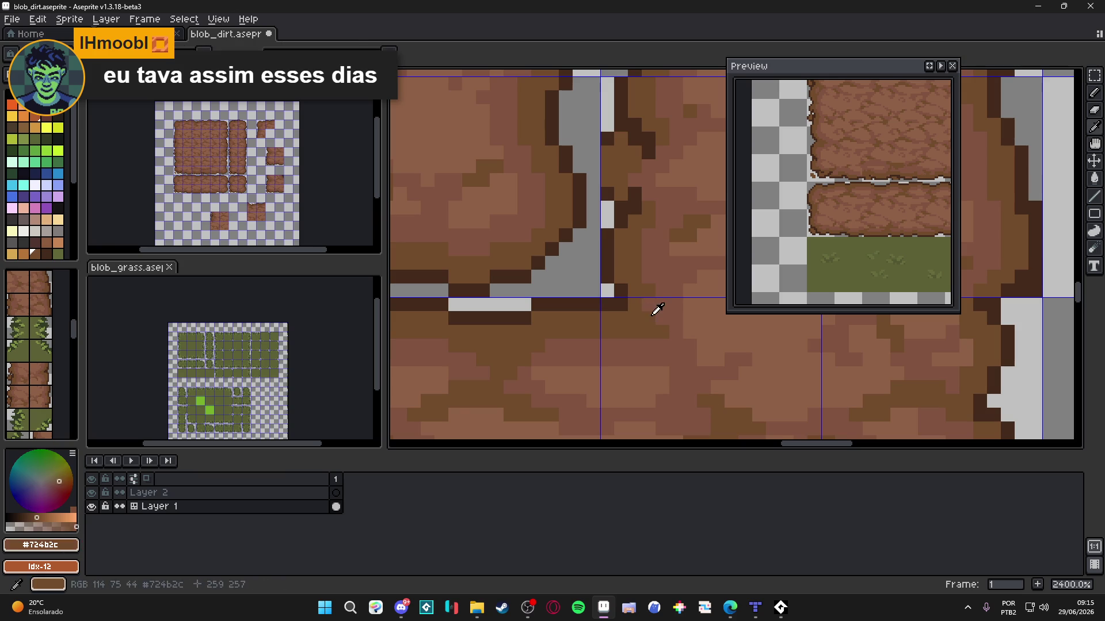
scroll(671, 338, "down", 3)
left_click(680, 339, "alt")
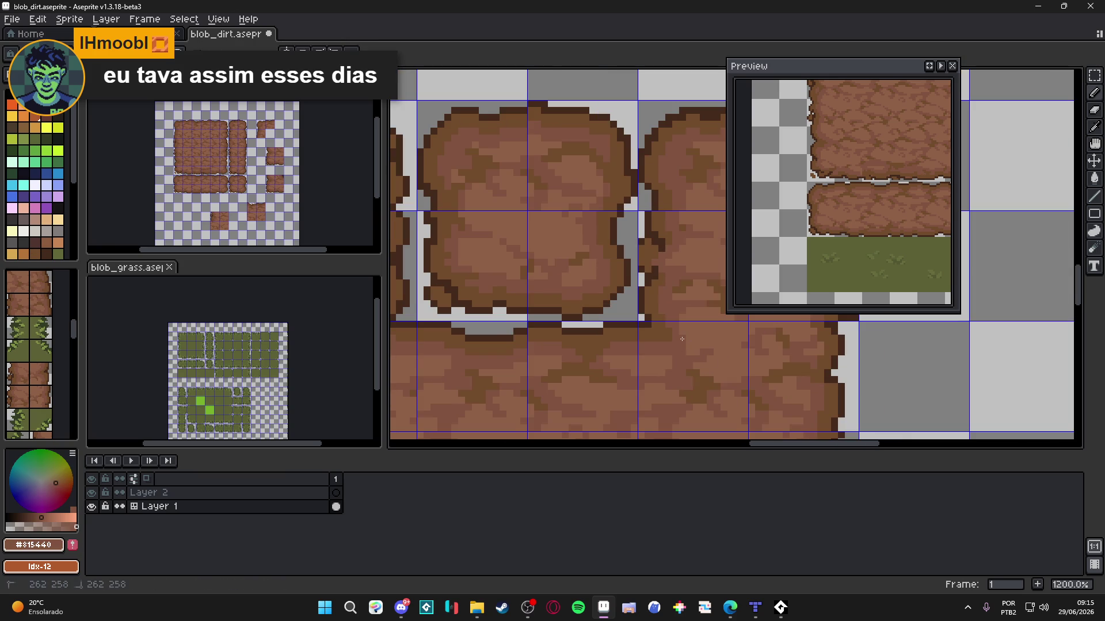
scroll(680, 329, "down", 3)
scroll(617, 337, "up", 2)
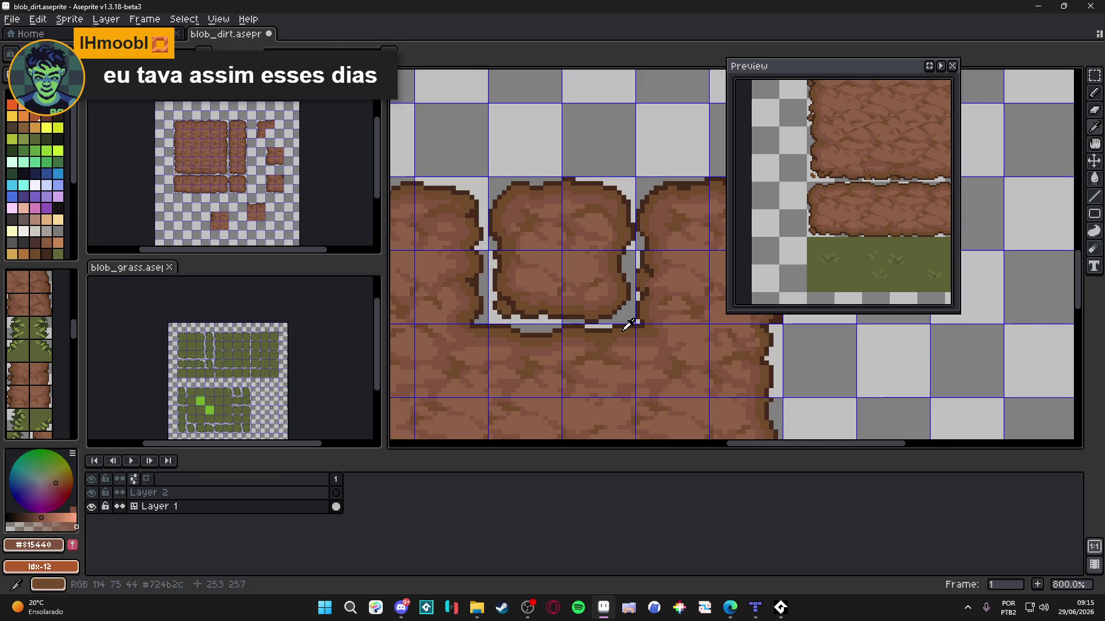
left_click(617, 338, "alt")
scroll(618, 339, "down", 5)
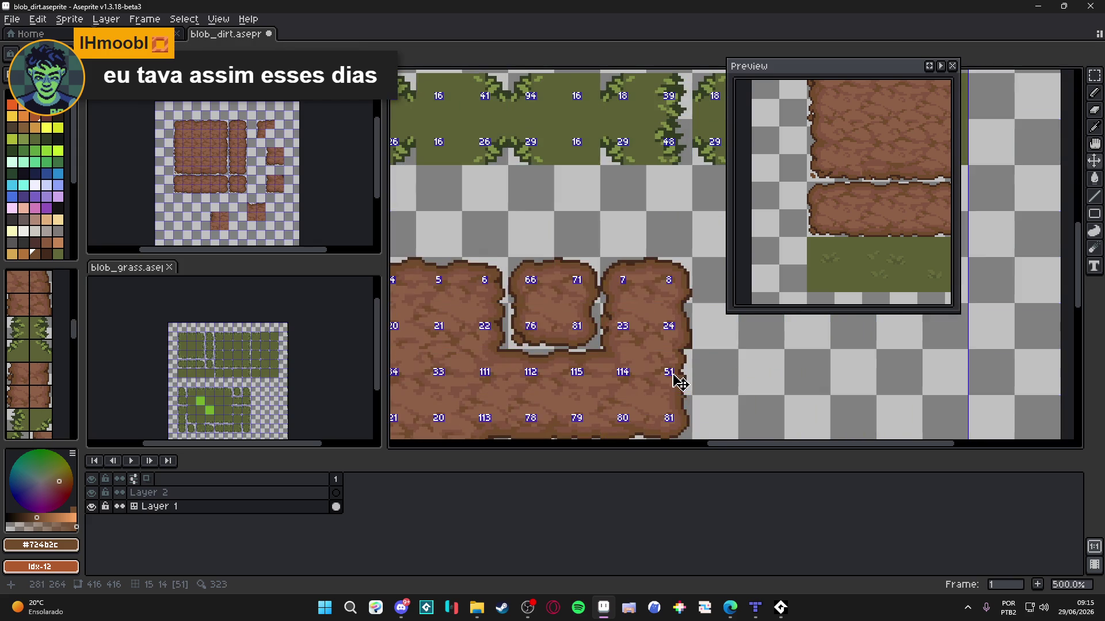
scroll(695, 405, "down", 1)
scroll(695, 406, "up", 5)
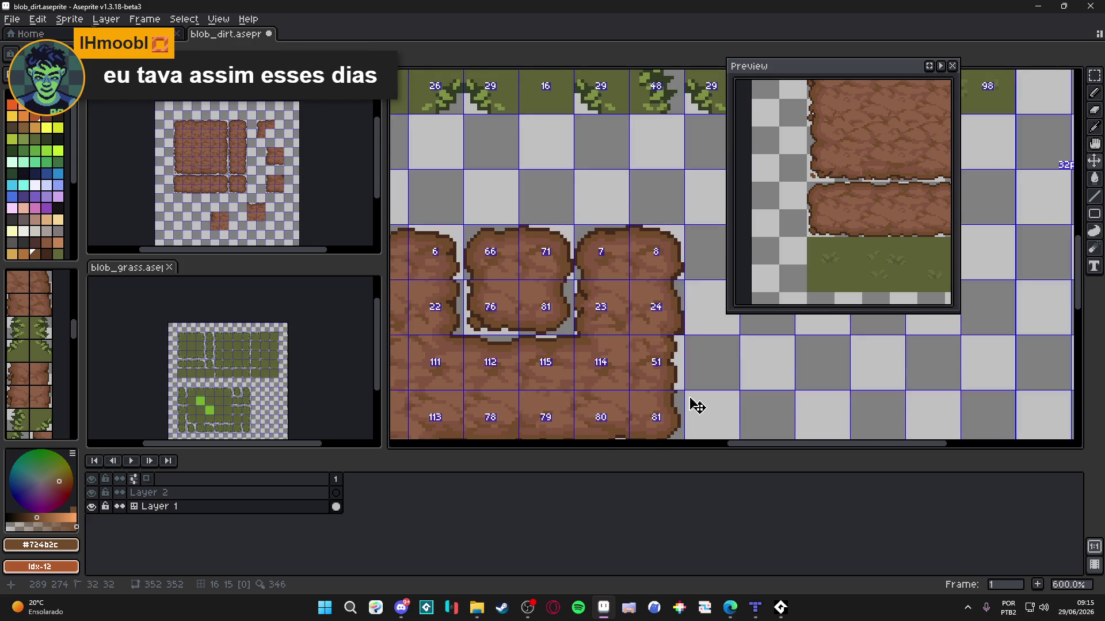
scroll(693, 402, "down", 4)
scroll(672, 403, "up", 3)
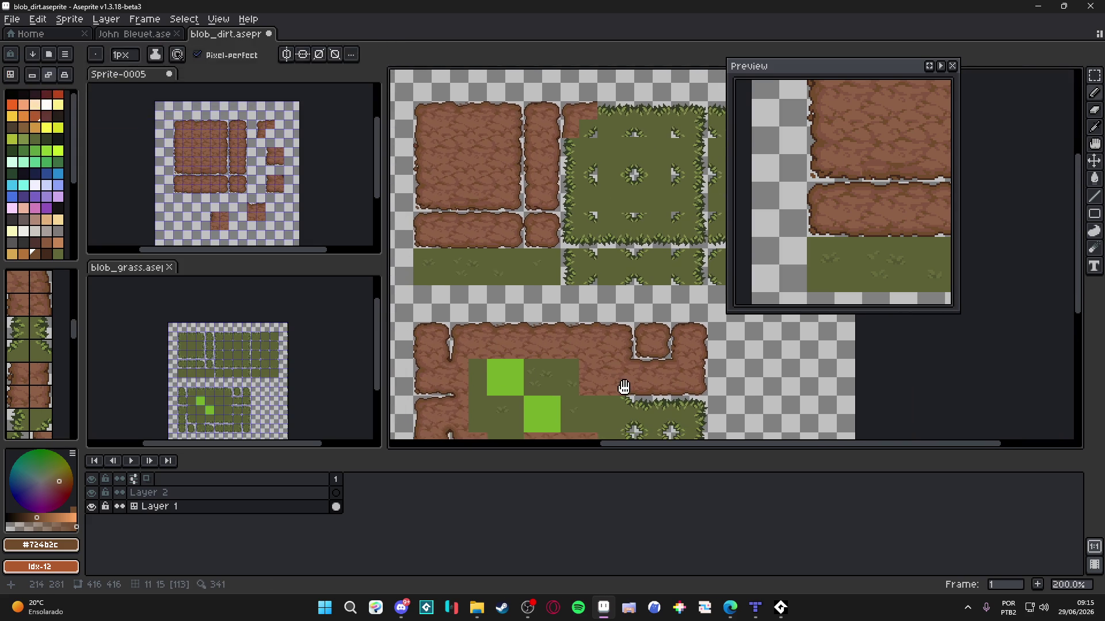
Step: Sample the dark outline brown #452a1b and draw a straight line down the right dirt edge
scroll(707, 366, "down", 2)
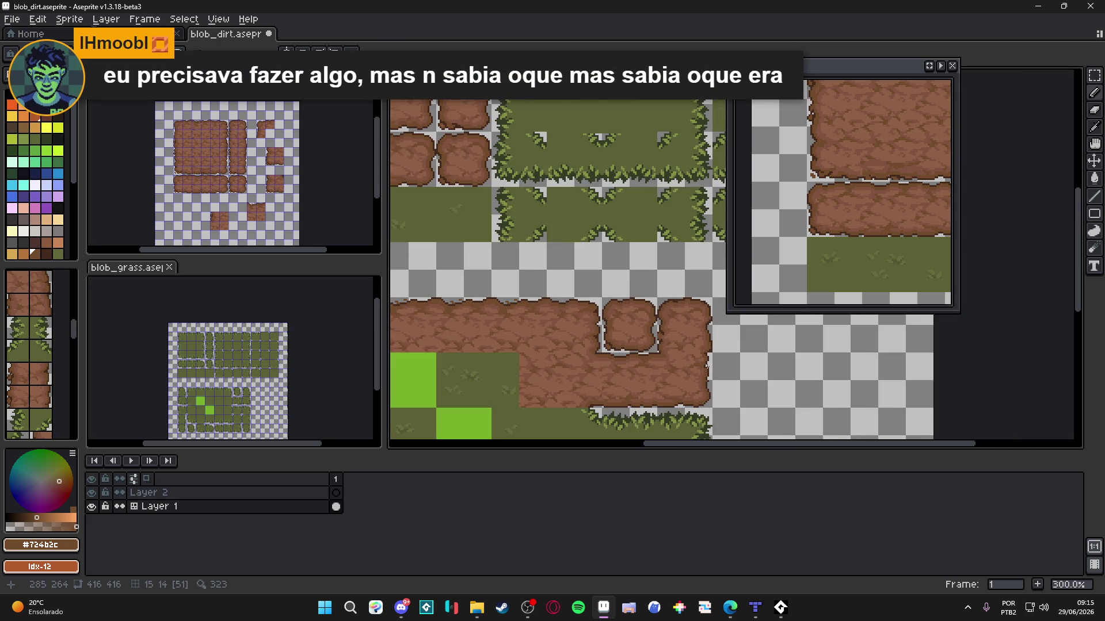
scroll(611, 373, "down", 3)
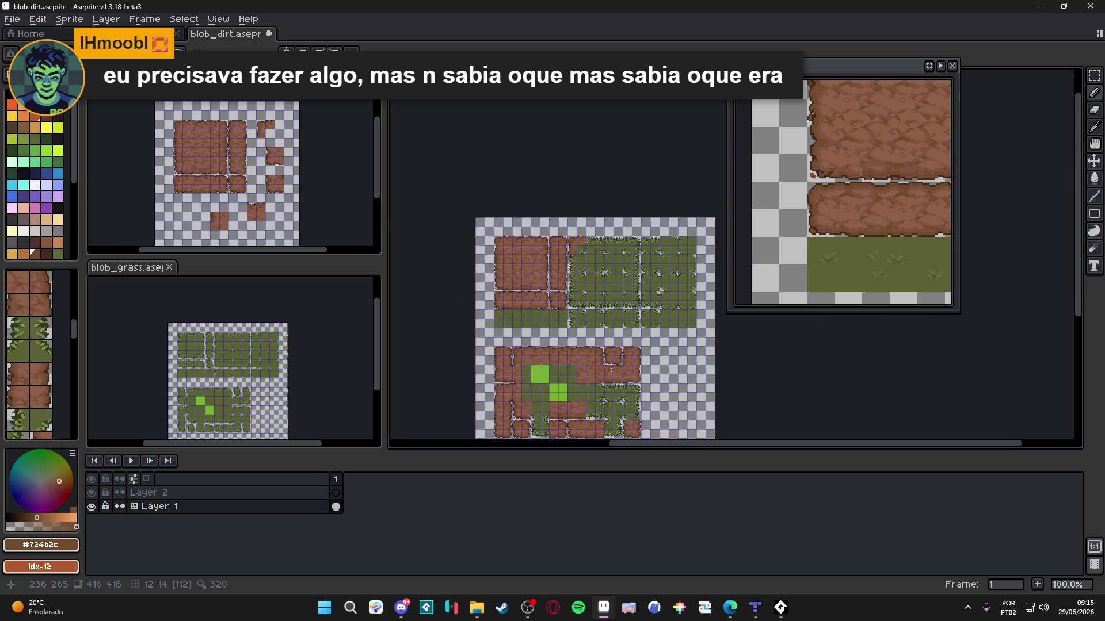
scroll(614, 370, "up", 1)
mouse_move(614, 370)
left_mouse_down()
mouse_move(597, 375)
mouse_move(649, 378)
left_mouse_up()
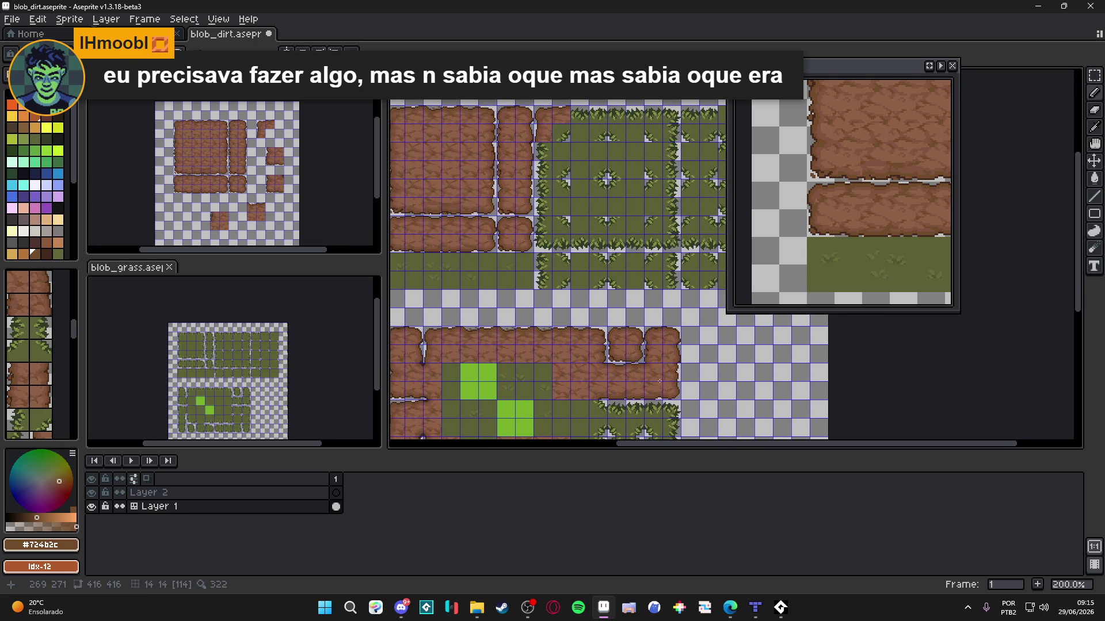
scroll(666, 381, "up", 3)
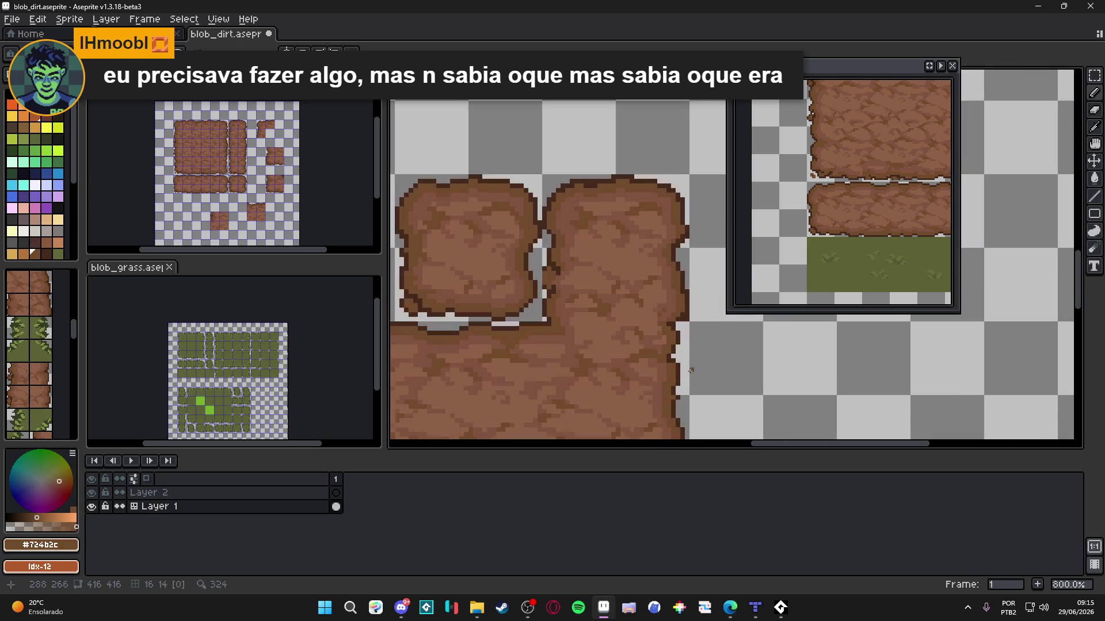
scroll(681, 365, "up", 2)
left_click(684, 345, "alt")
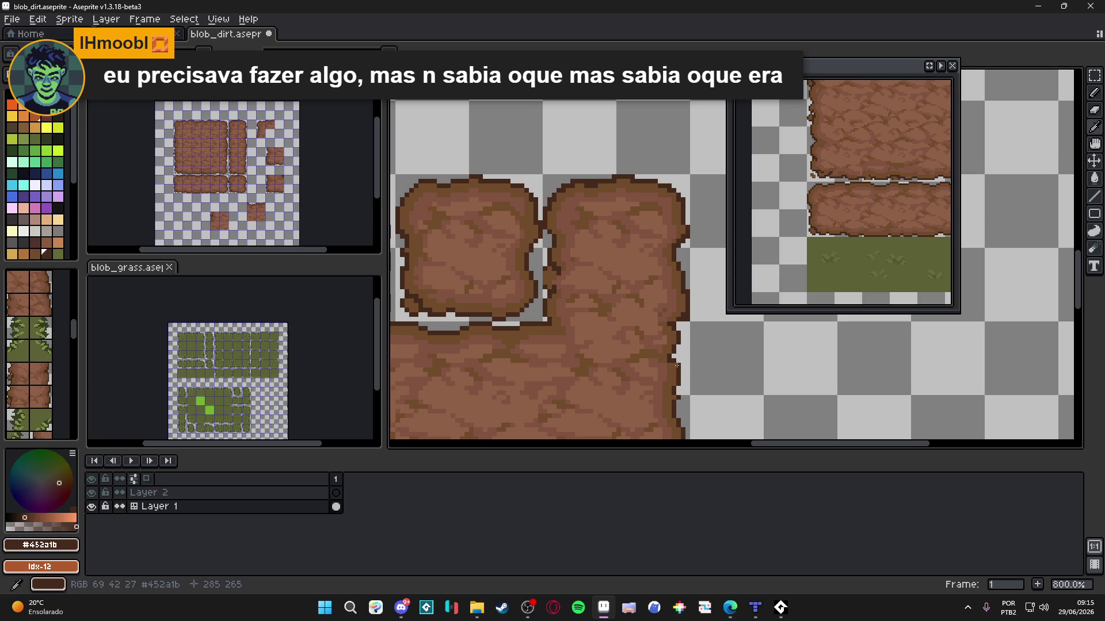
key("ctrl+apostrophe")
left_click_drag(687, 328, 682, 287)
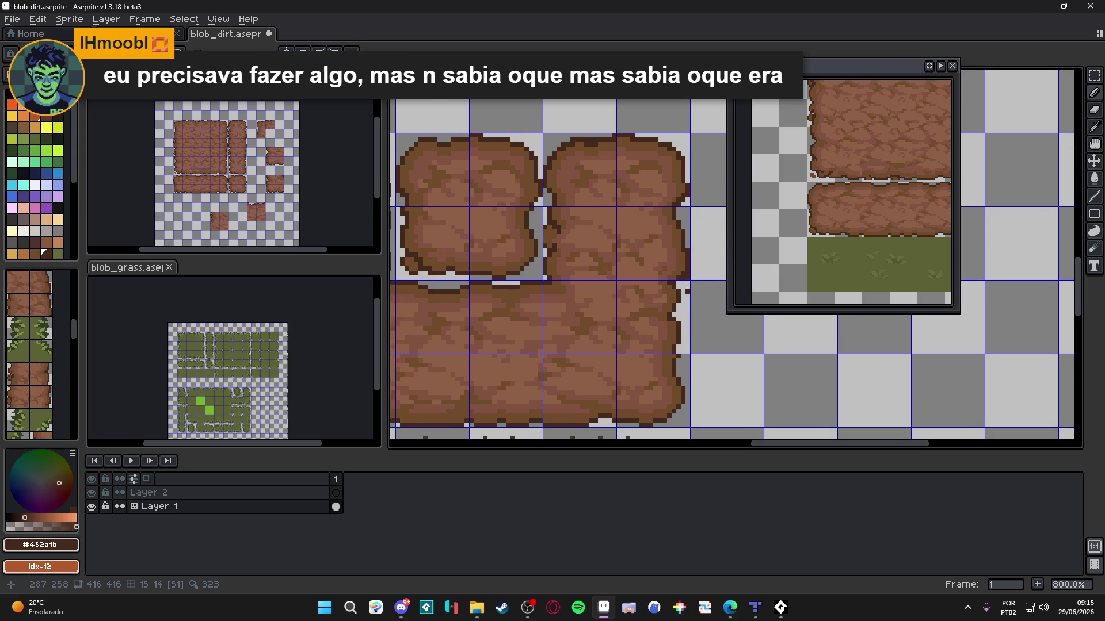
scroll(678, 286, "up", 2)
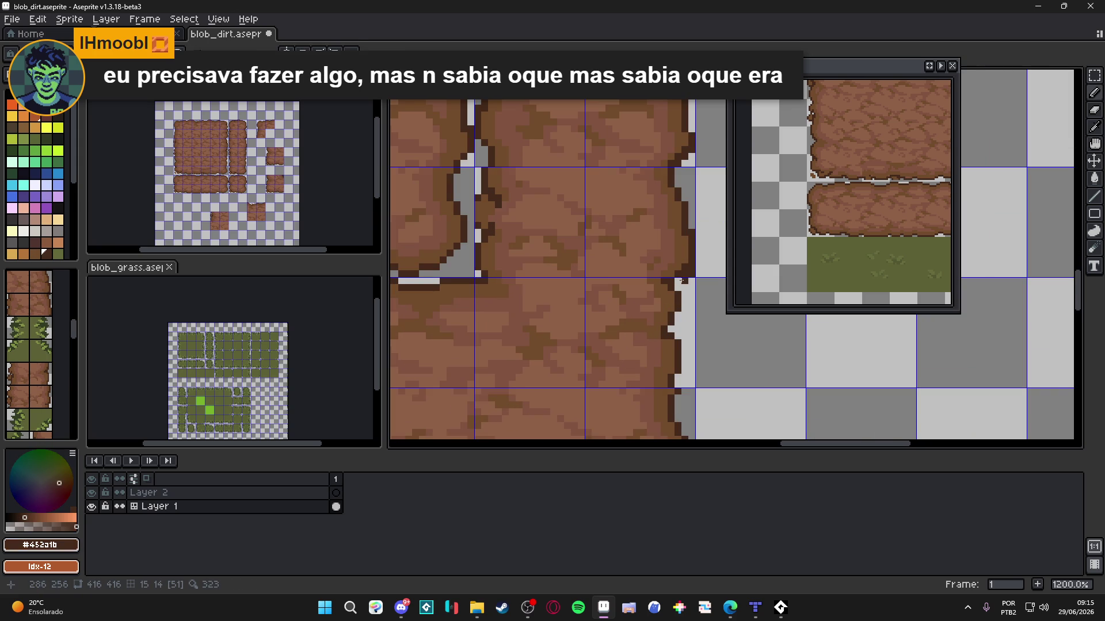
key("l")
scroll(681, 282, "down", 2)
left_click_drag(675, 282, 672, 420)
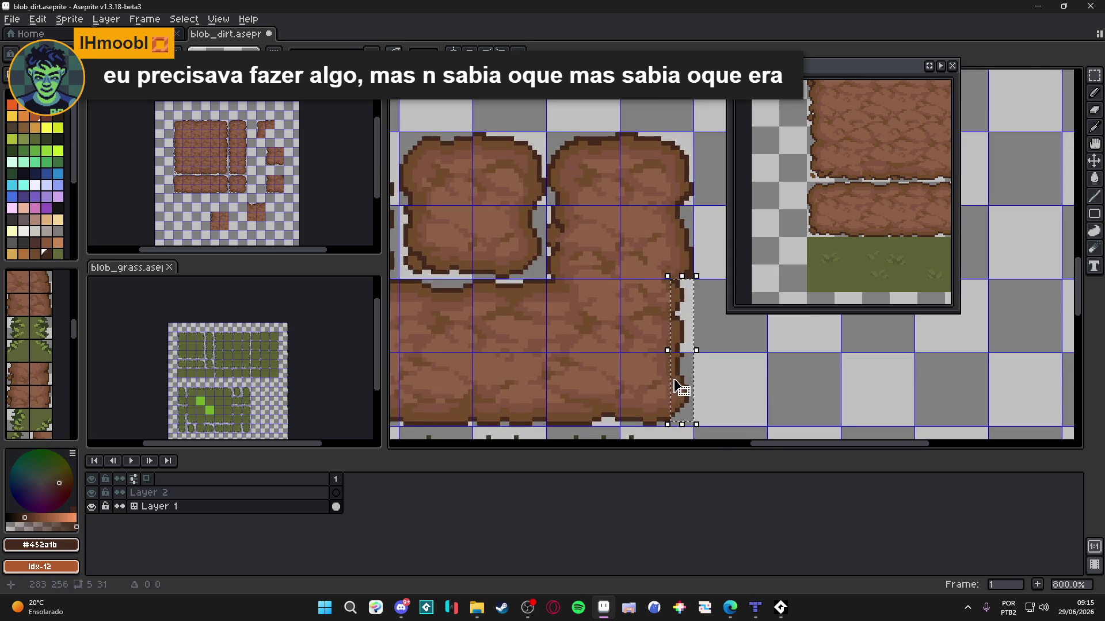
Step: Select a tall strip along the right dirt edge, shift it slightly sideways, and deselect
key("v")
key("m")
left_click_drag(689, 282, 662, 428)
scroll(669, 389, "down", 4)
scroll(669, 389, "up", 6)
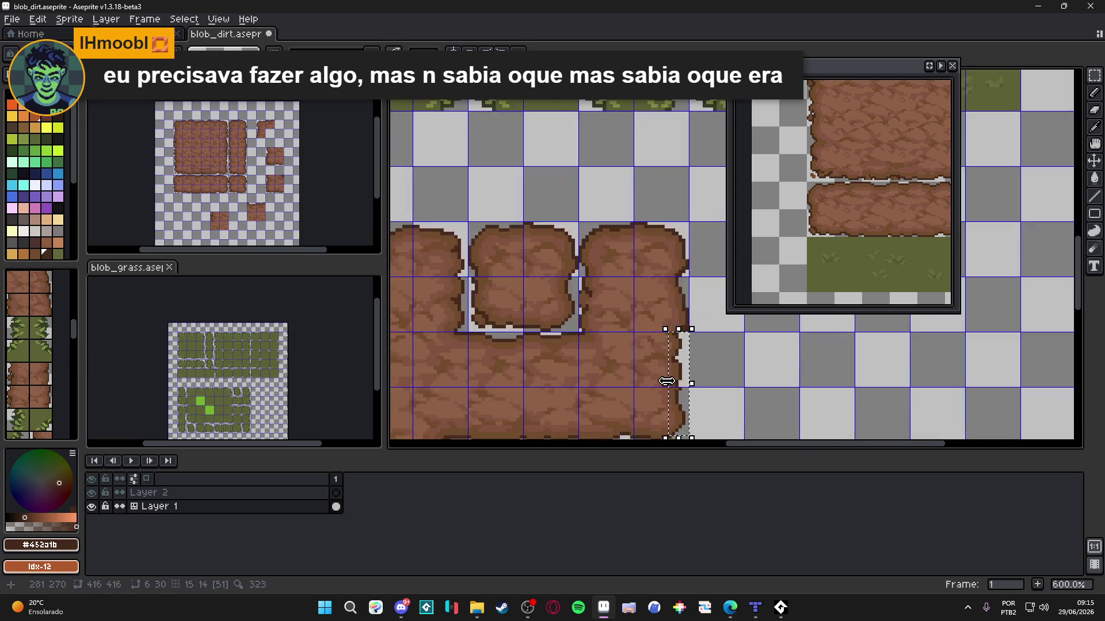
left_click_drag(675, 369, 690, 368)
key("ctrl+d")
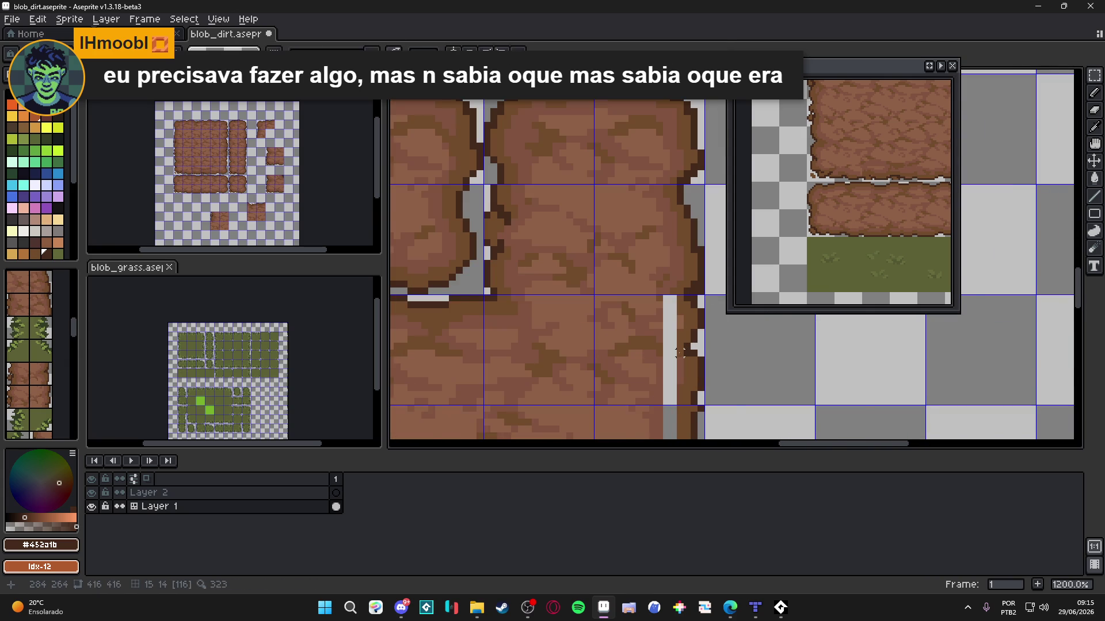
scroll(691, 369, "down", 2)
scroll(684, 371, "up", 5)
Step: Paint dark outline pixels along the bottom edge and fill the grey seam gap with brown
key("b")
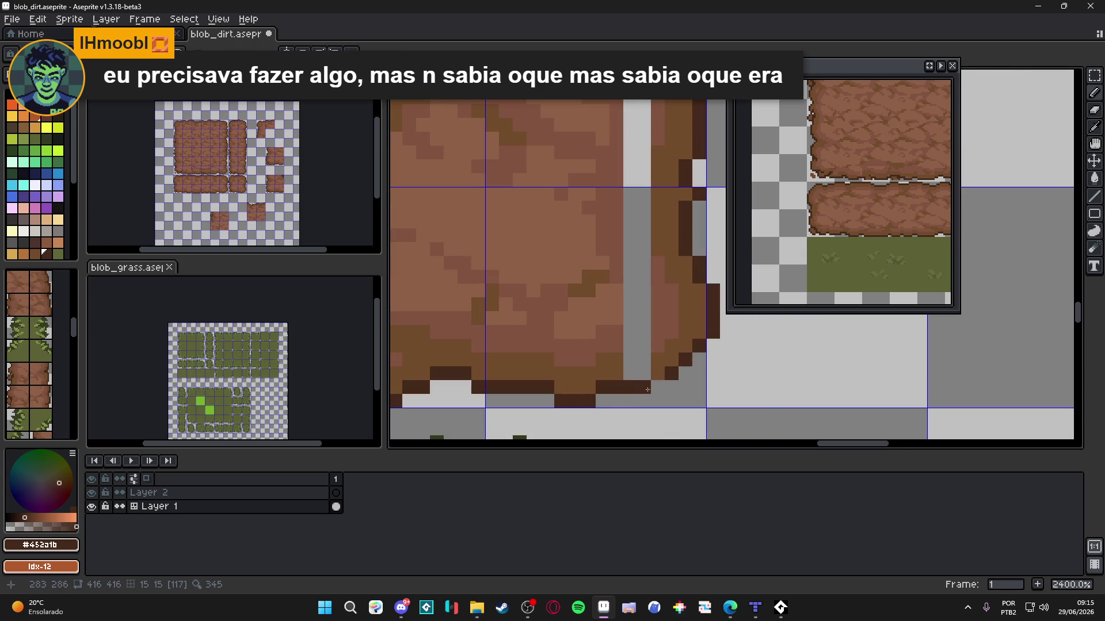
left_click_drag(658, 373, 642, 373)
left_click(634, 366, "alt")
left_click(639, 360)
left_click(656, 345, "alt")
left_click(644, 345)
left_click_drag(630, 331, 650, 350)
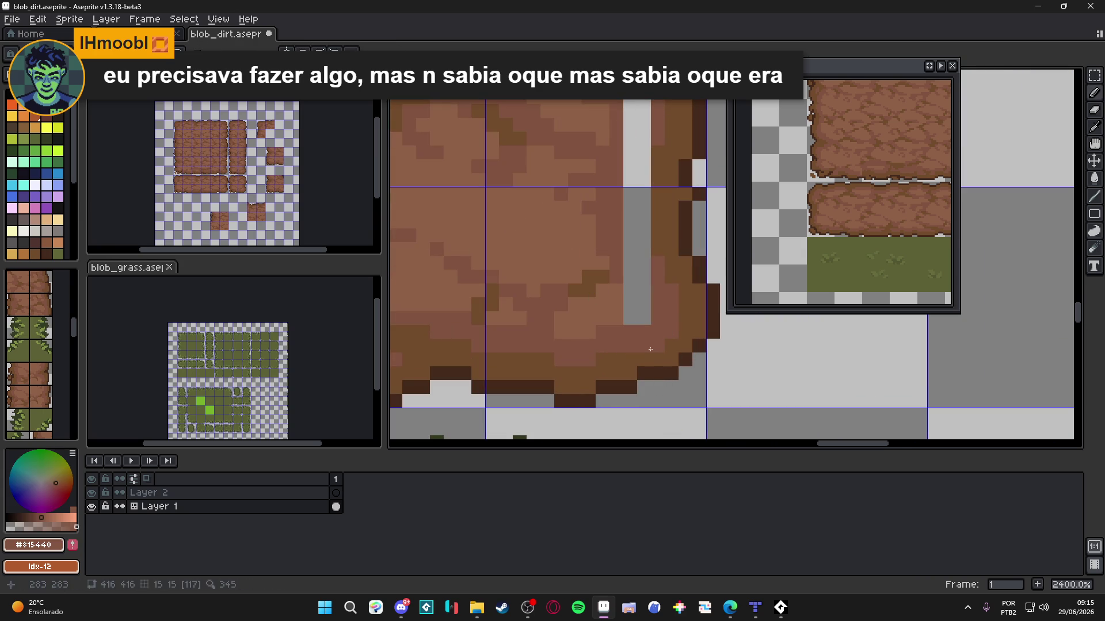
Step: Cover the light grey strip along the dirt edge with dark, mid and light browns
left_click_drag(644, 281, 639, 195)
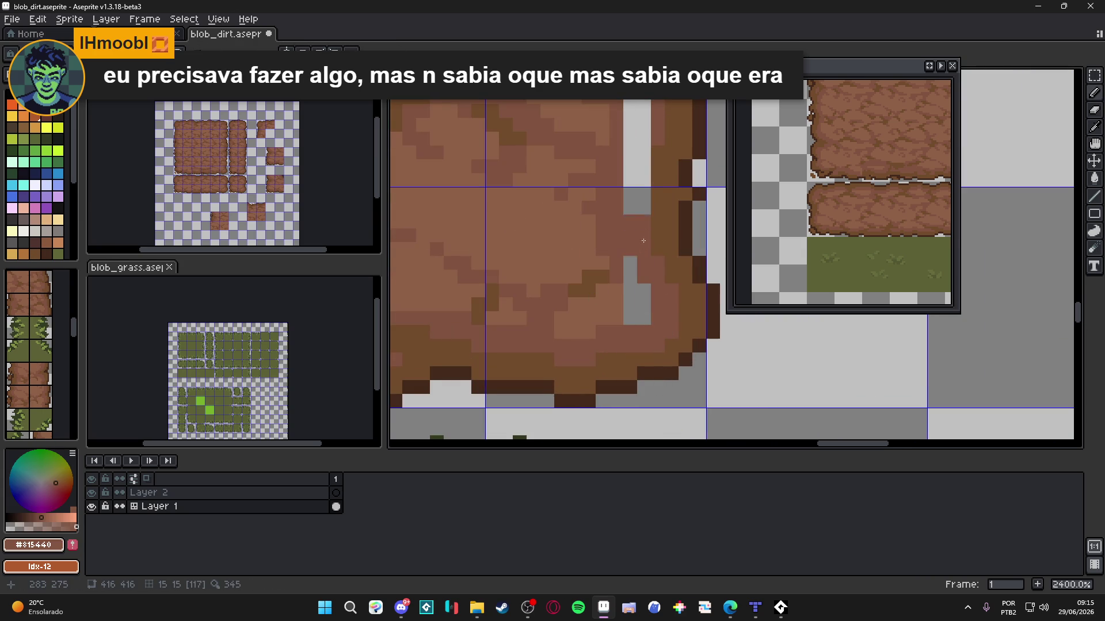
scroll(644, 259, "up", 3)
left_click_drag(643, 285, 650, 224)
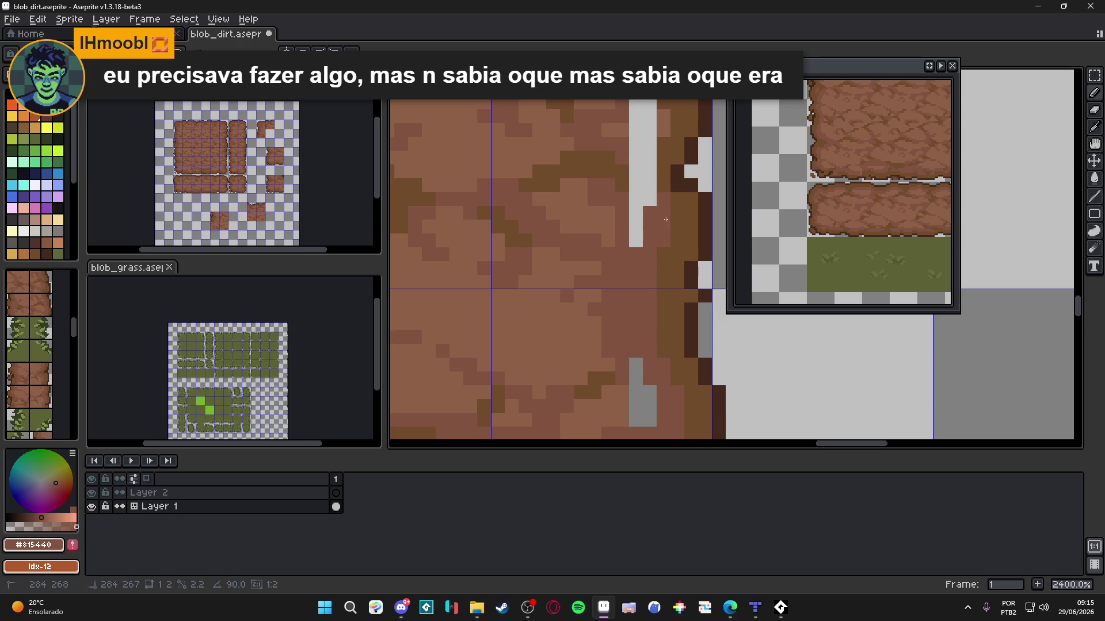
scroll(666, 211, "up", 2)
mouse_move(639, 300)
left_mouse_down()
mouse_move(652, 291)
mouse_move(629, 305)
mouse_move(607, 276)
mouse_move(627, 252)
mouse_move(618, 196)
mouse_move(637, 258)
left_mouse_up()
left_click(653, 291, "alt")
left_click(596, 270, "alt")
left_click(601, 236, "alt")
left_click(596, 270, "alt")
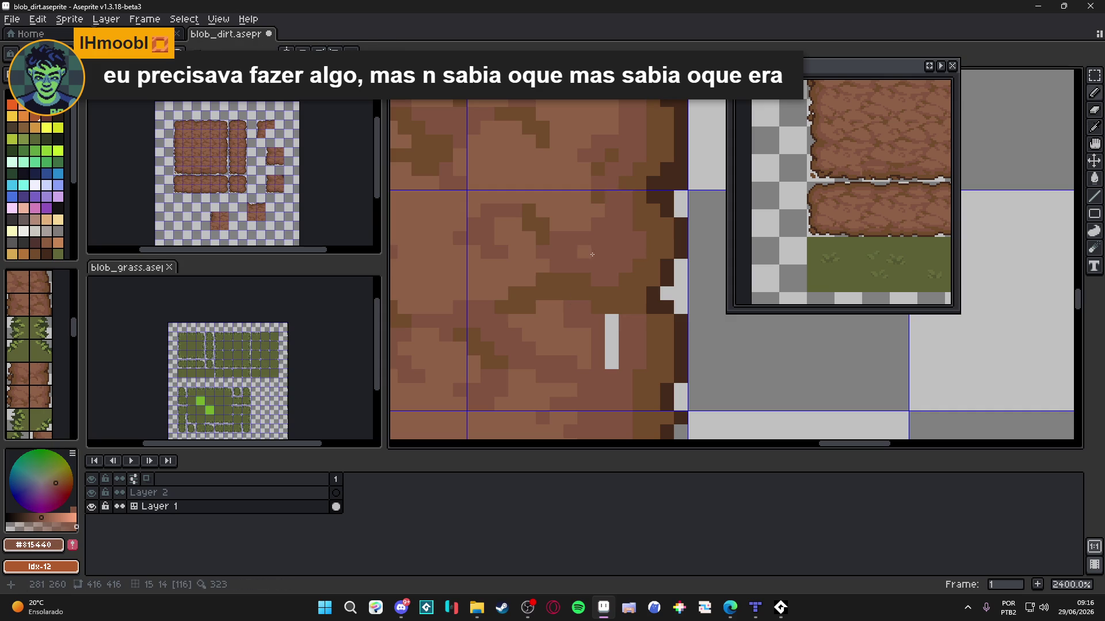
left_click_drag(612, 367, 610, 336)
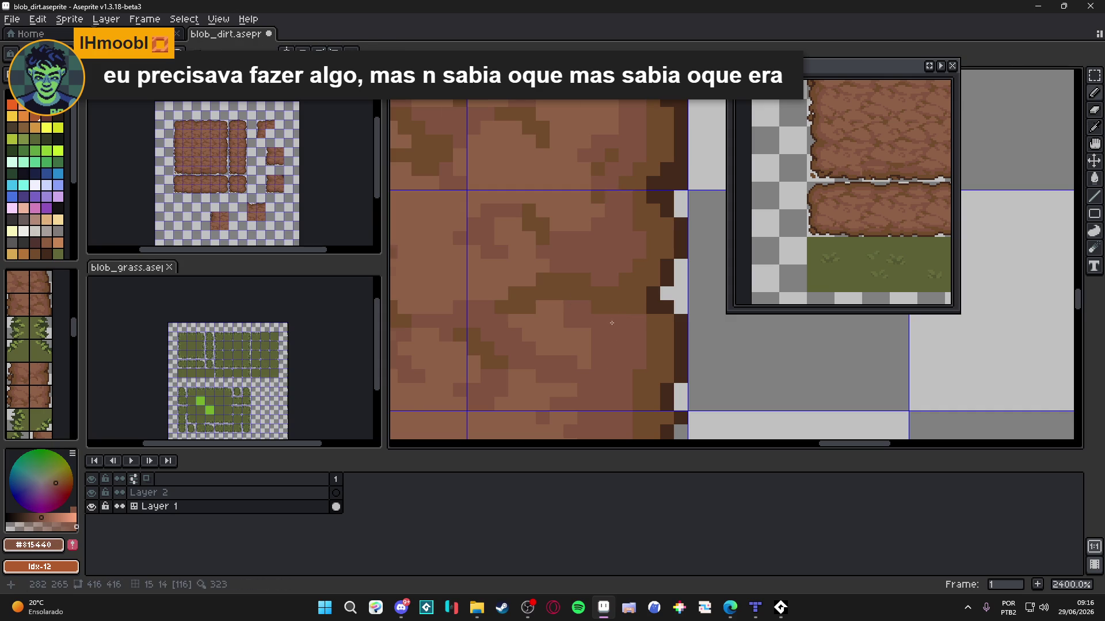
Step: Add a dark #452a1b outline pixel at the dirt edge, then pick the mid brown
scroll(612, 322, "down", 2)
left_click(641, 357, "alt")
key("e")
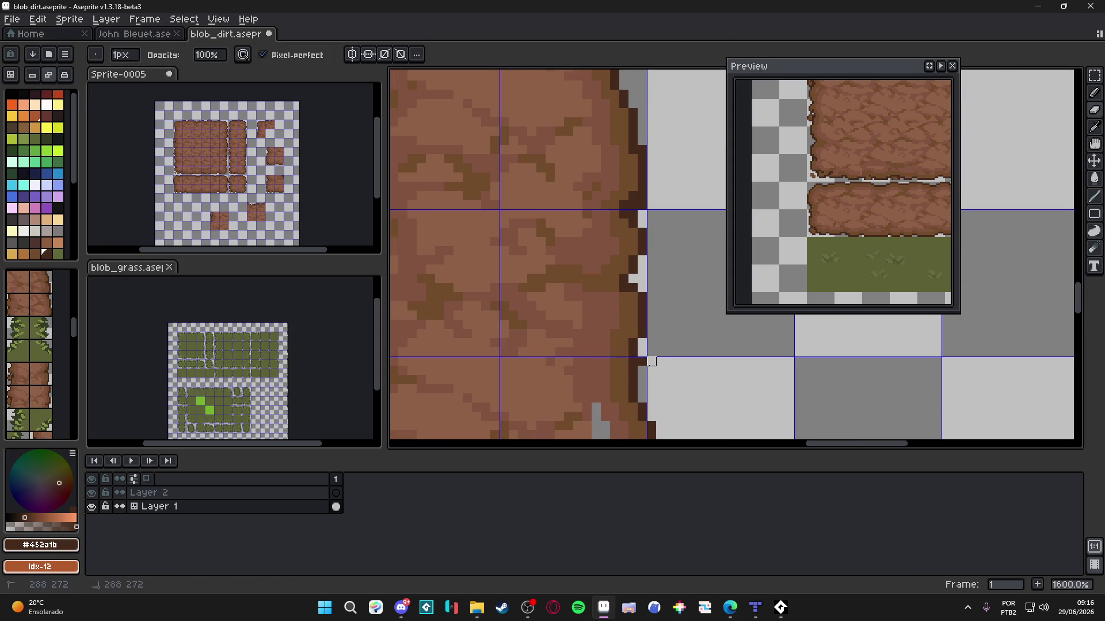
scroll(643, 361, "down", 2)
key("b")
left_click(618, 315)
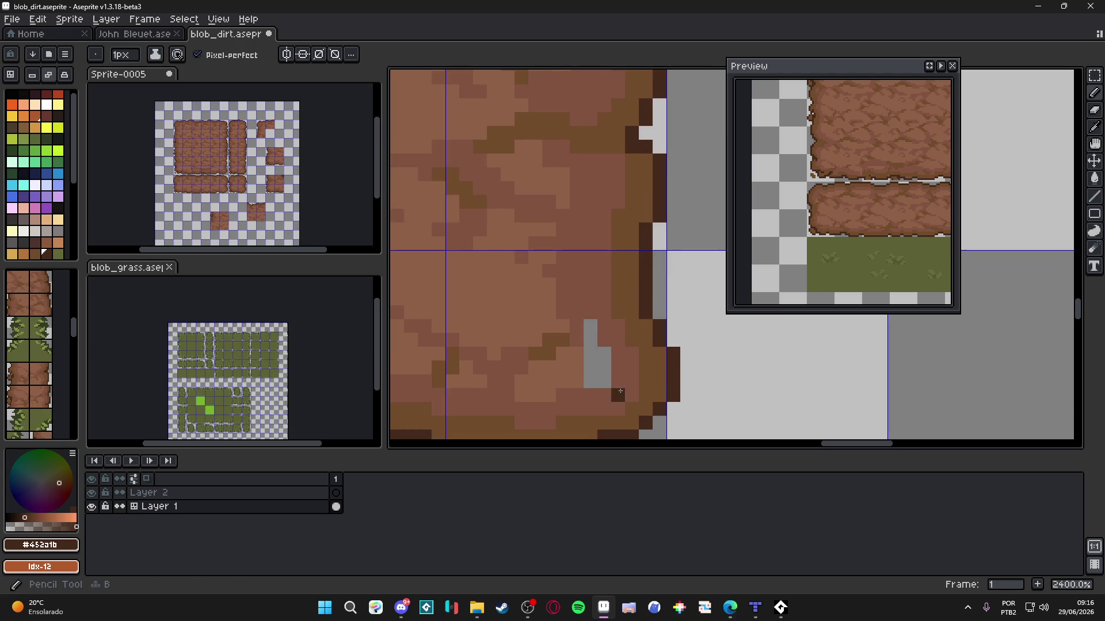
left_click(611, 374, "alt")
scroll(605, 364, "down", 4)
left_click_drag(605, 364, 624, 375)
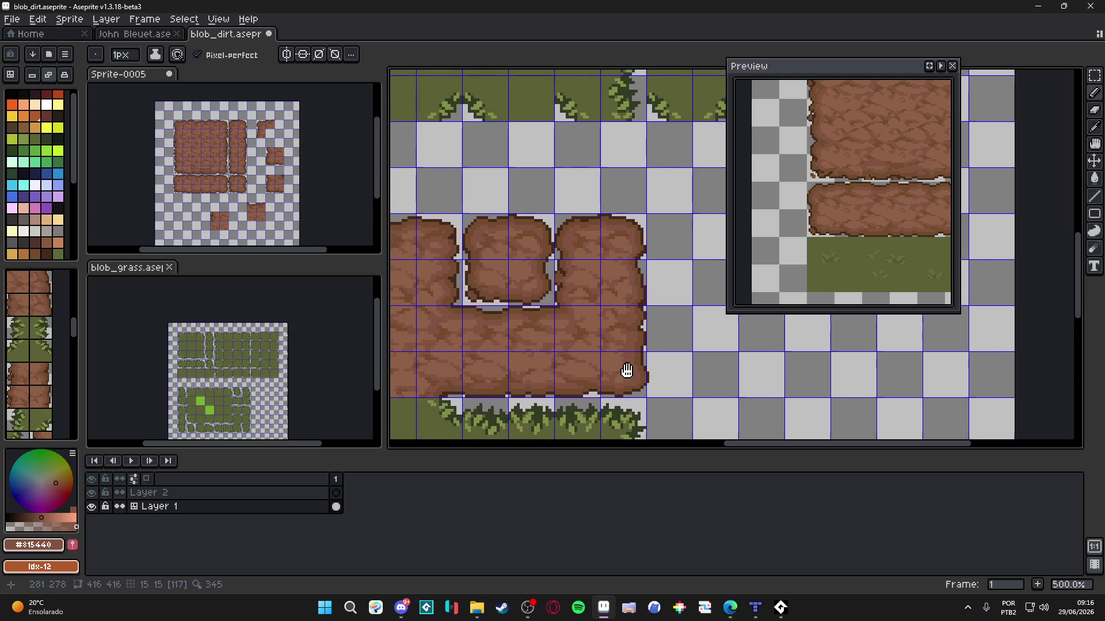
Step: Hide the tile grid and save blob_dirt.aseprite
key("ctrl+apostrophe")
scroll(651, 383, "down", 2)
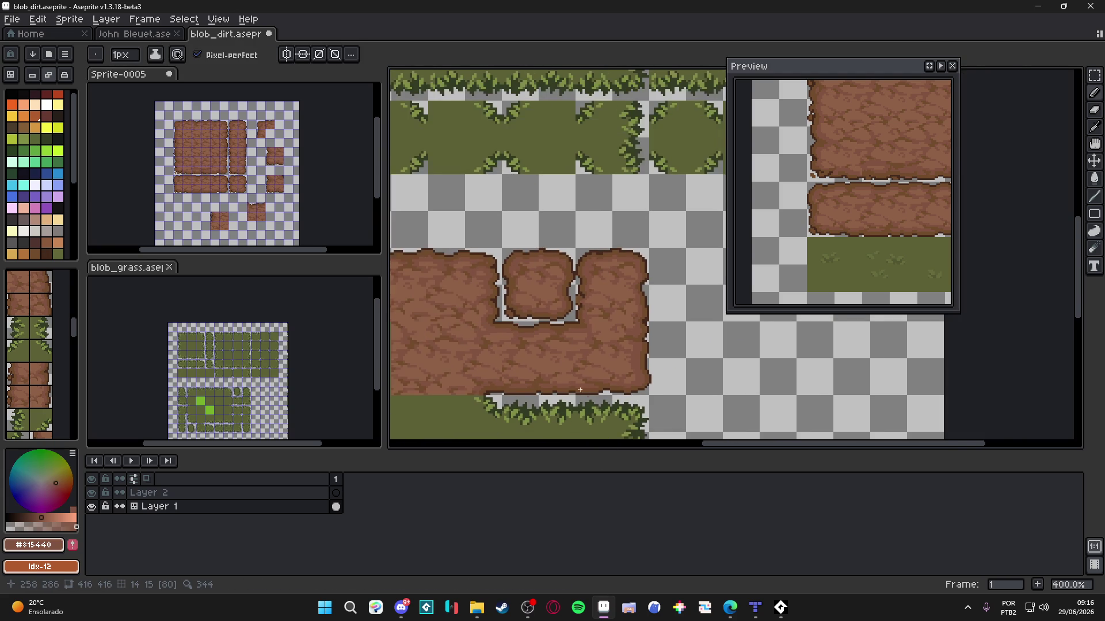
scroll(584, 327, "down", 1)
key("ctrl+s")
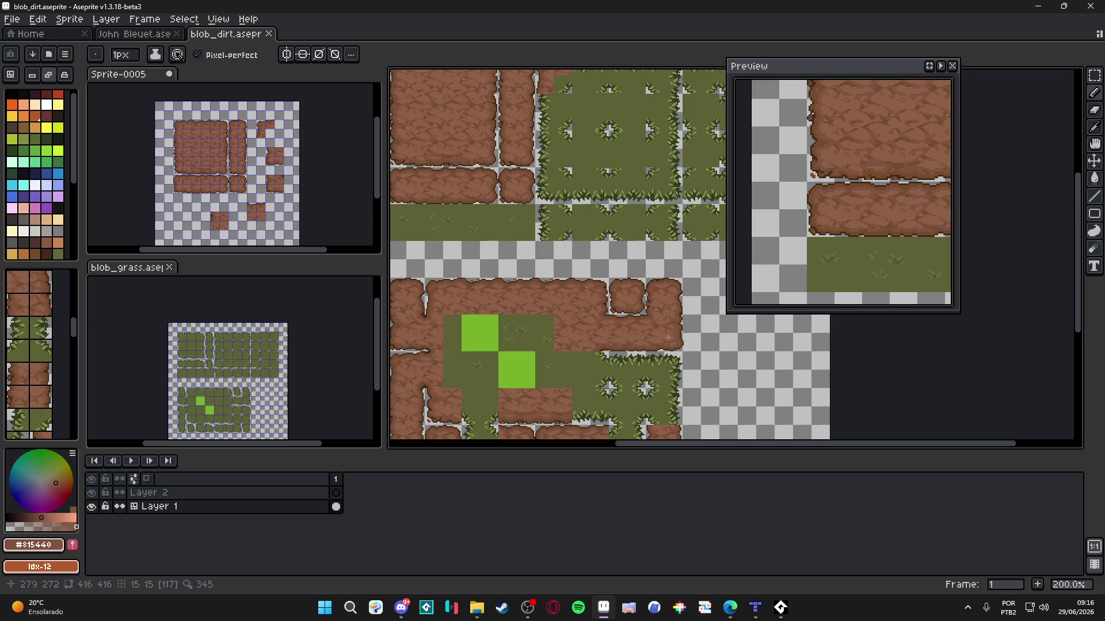
Step: Sample the dark outline brown from the dirt and save the file again
scroll(621, 394, "up", 5)
scroll(621, 393, "up", 1)
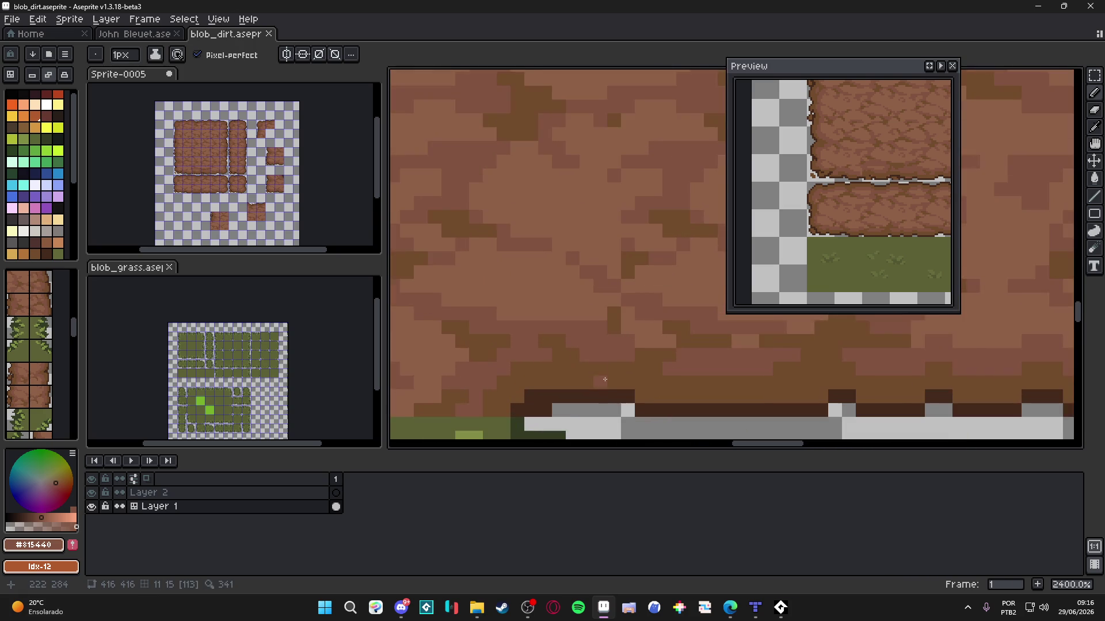
left_click(624, 387, "alt")
scroll(600, 364, "down", 4)
scroll(600, 364, "down", 2)
key("ctrl+s")
Step: Zoom in and out over the layout to inspect the cleaned dirt seams
scroll(583, 334, "up", 3)
scroll(583, 334, "down", 3)
scroll(581, 346, "up", 2)
scroll(577, 357, "down", 4)
scroll(578, 357, "up", 10)
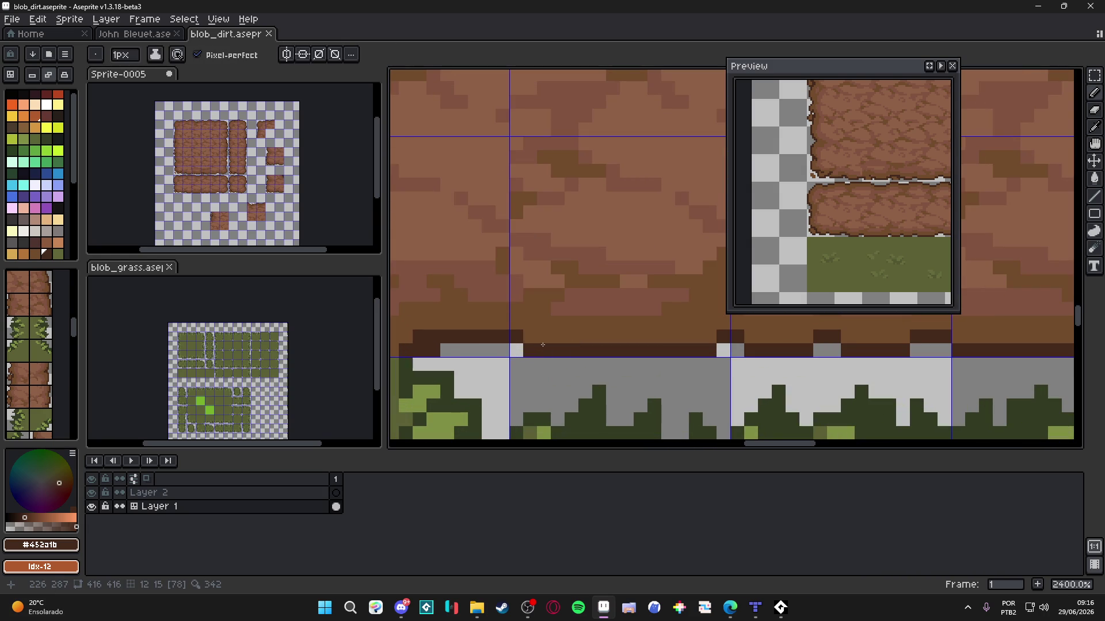
scroll(535, 338, "down", 8)
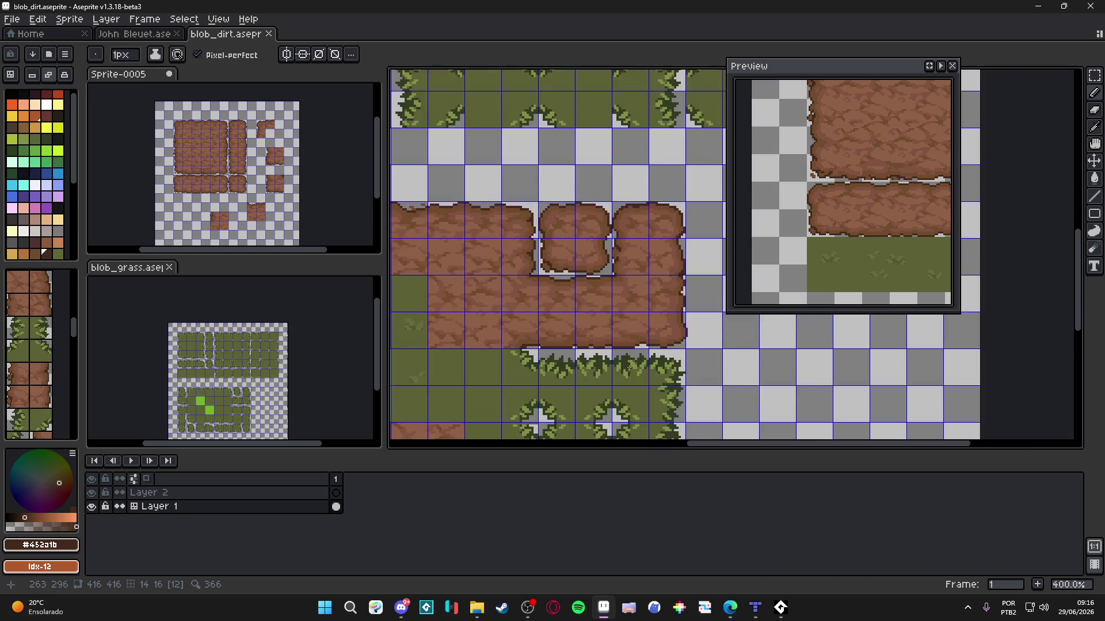
scroll(611, 357, "down", 1)
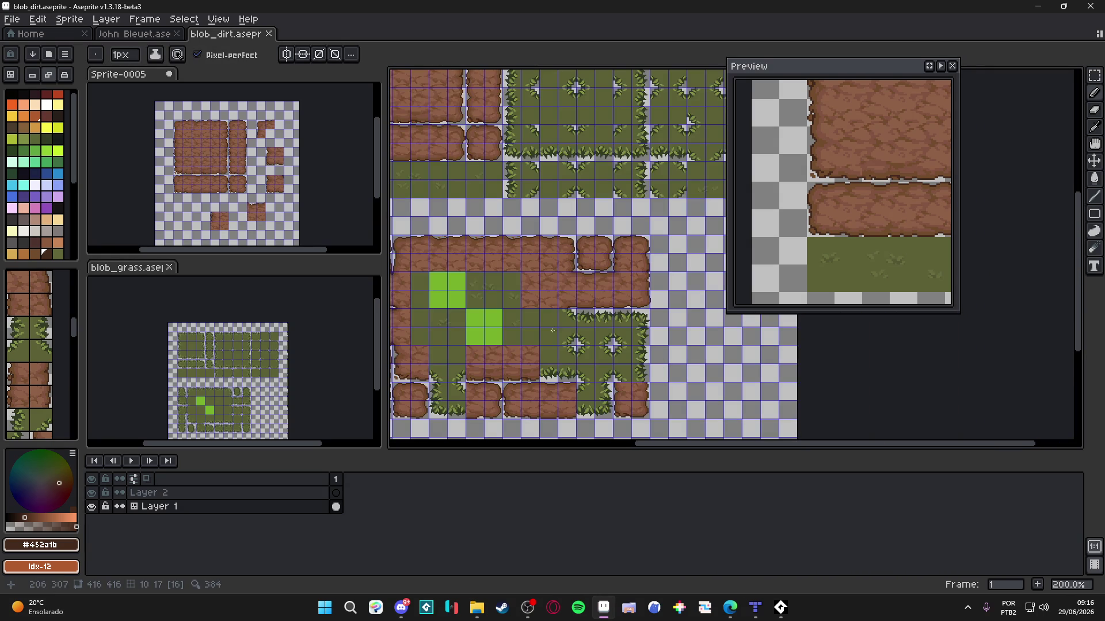
Step: Show the tileset in the colour bar and select dirt tile 21 as the stamp
left_click_drag(554, 271, 565, 274)
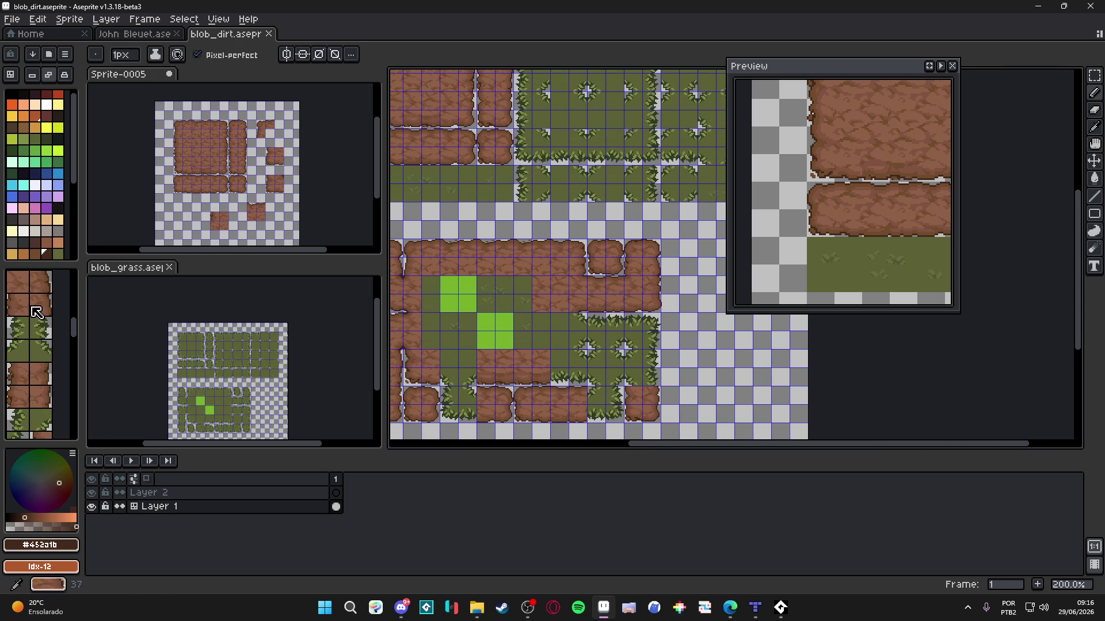
key("Tab")
scroll(40, 395, "down", 2)
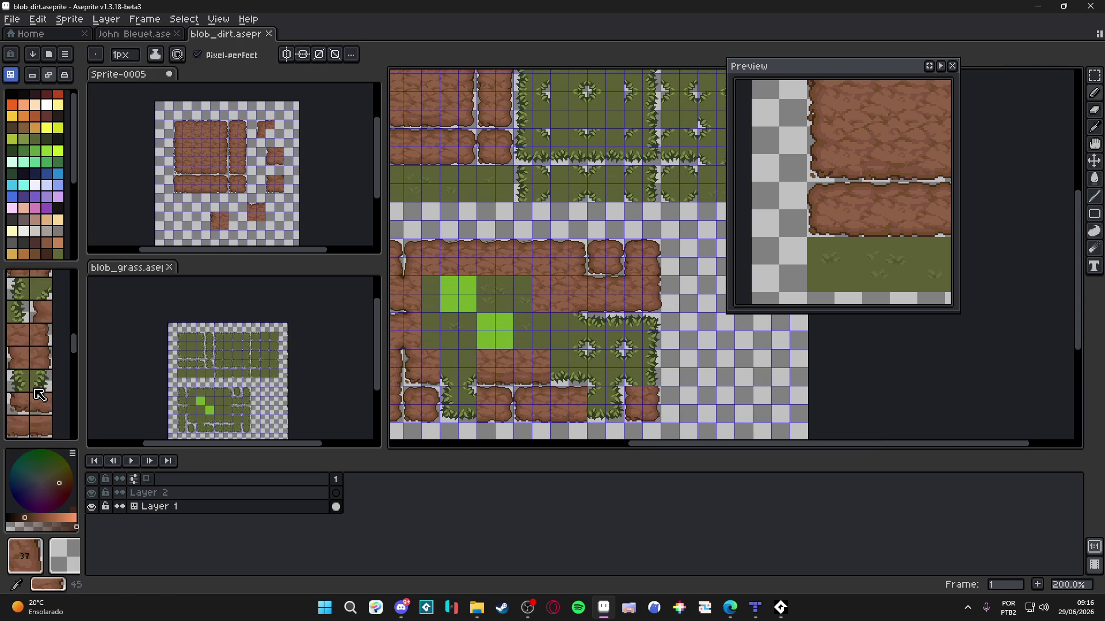
scroll(41, 428, "down", 1)
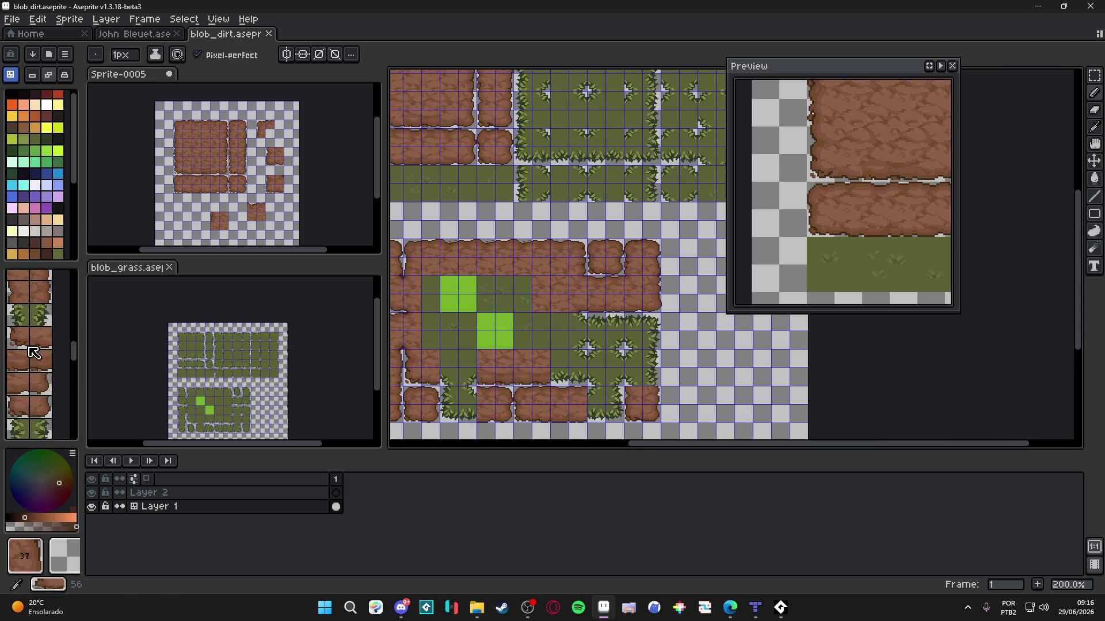
scroll(34, 353, "up", 3)
left_click(51, 372)
scroll(566, 260, "up", 2)
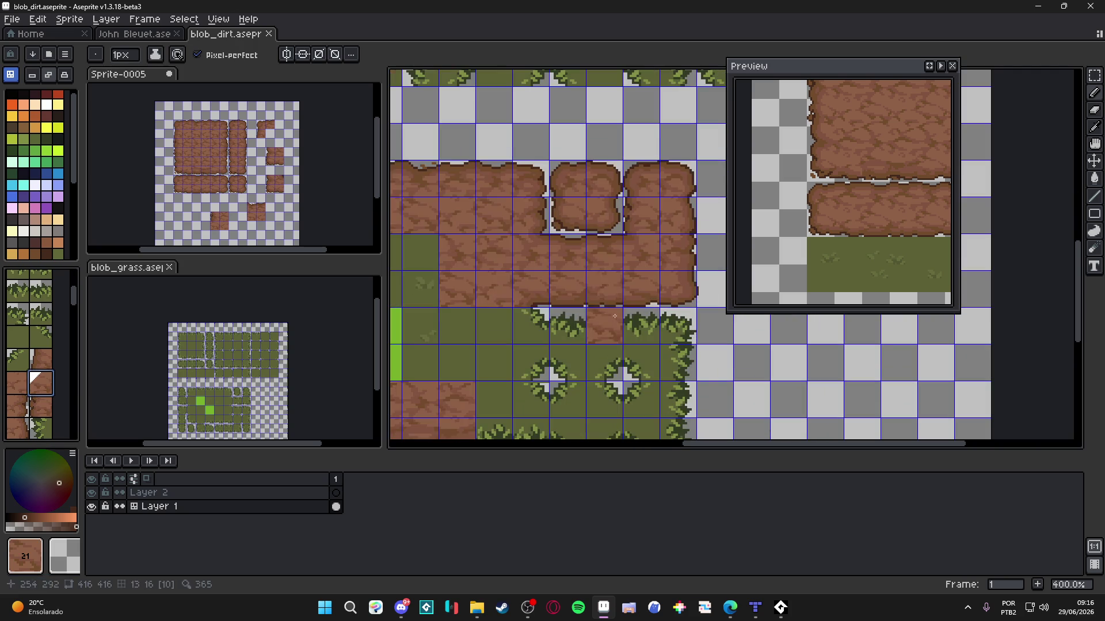
Step: Stamp a dirt tile into the empty cell and paint top-edge tile 112 along the row
left_click(566, 260, "alt")
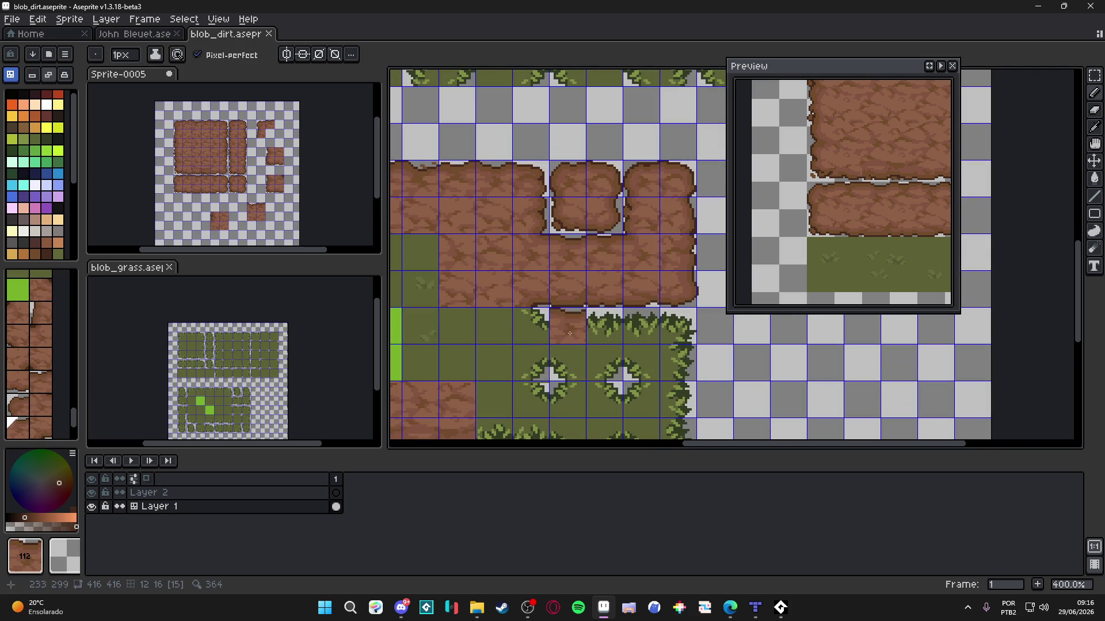
scroll(564, 348, "up", 1)
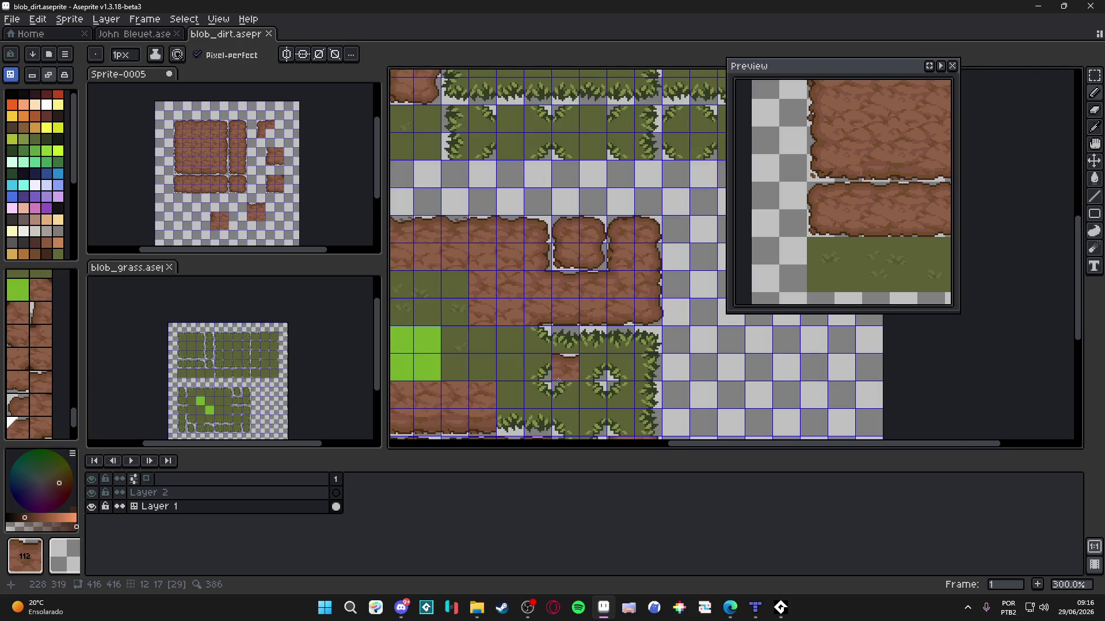
key("]")
key("]")
key("]")
left_click(600, 347)
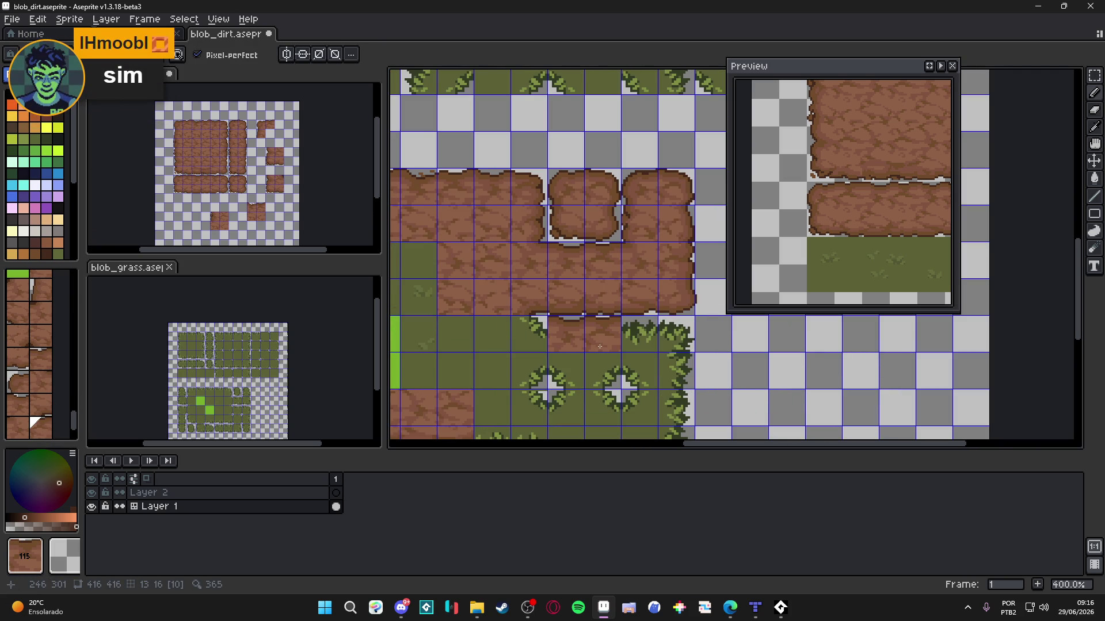
key("bracketleft")
key("bracketleft")
key("bracketleft")
left_click_drag(593, 347, 634, 336)
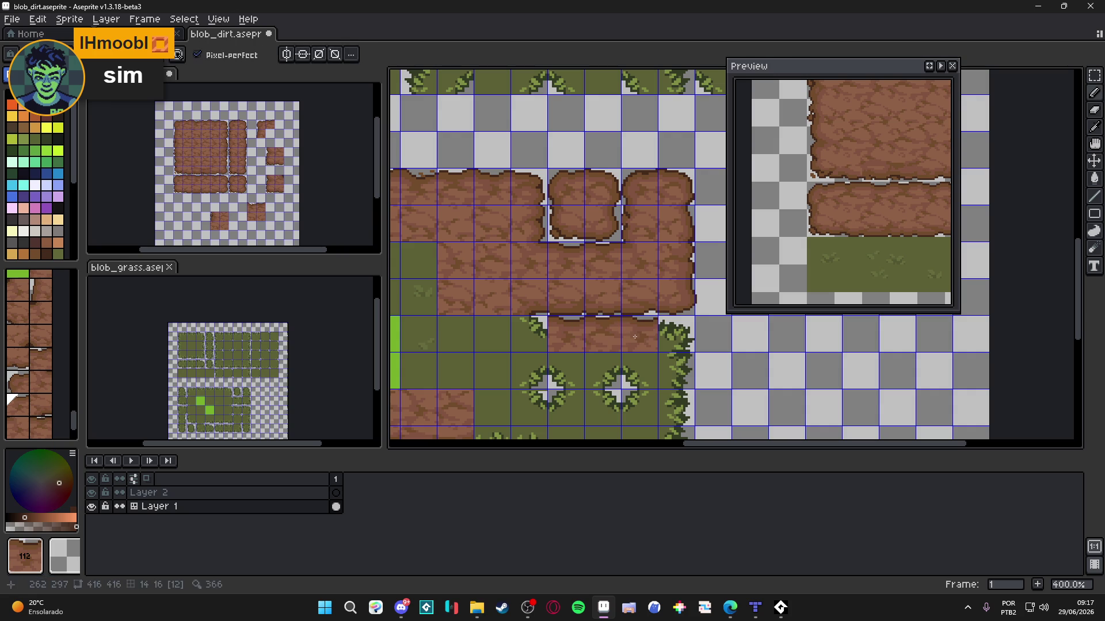
Step: Place right-edge dirt tiles 24 and 116 down the right side of the dirt patch
left_click(687, 189, "alt")
left_click(676, 334)
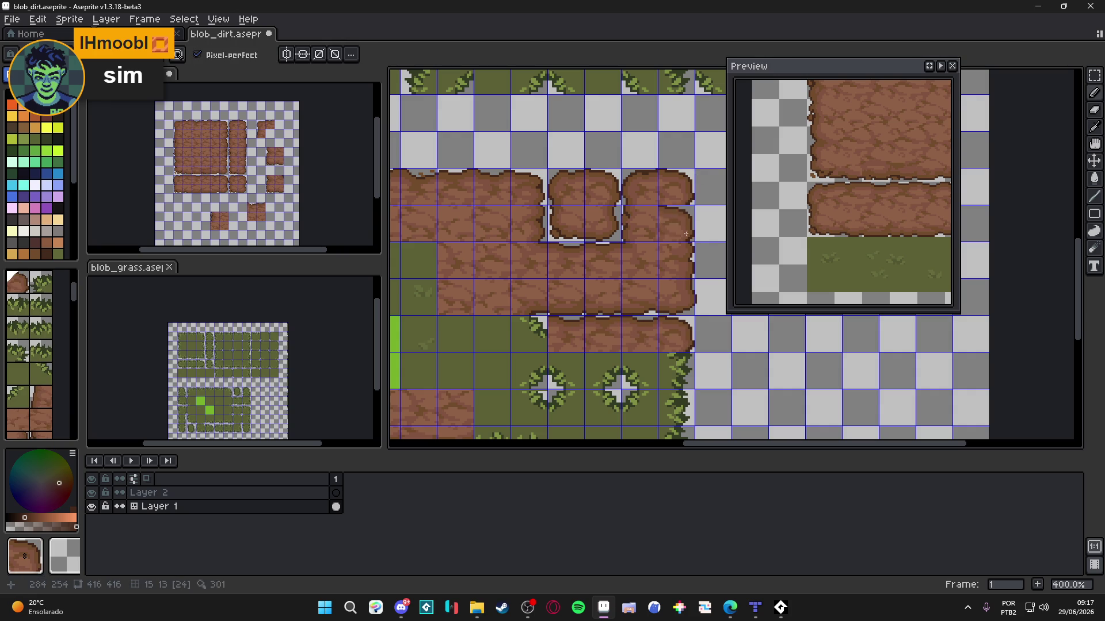
left_click(690, 215, "alt")
left_click(679, 362)
left_click_drag(681, 353, 674, 311)
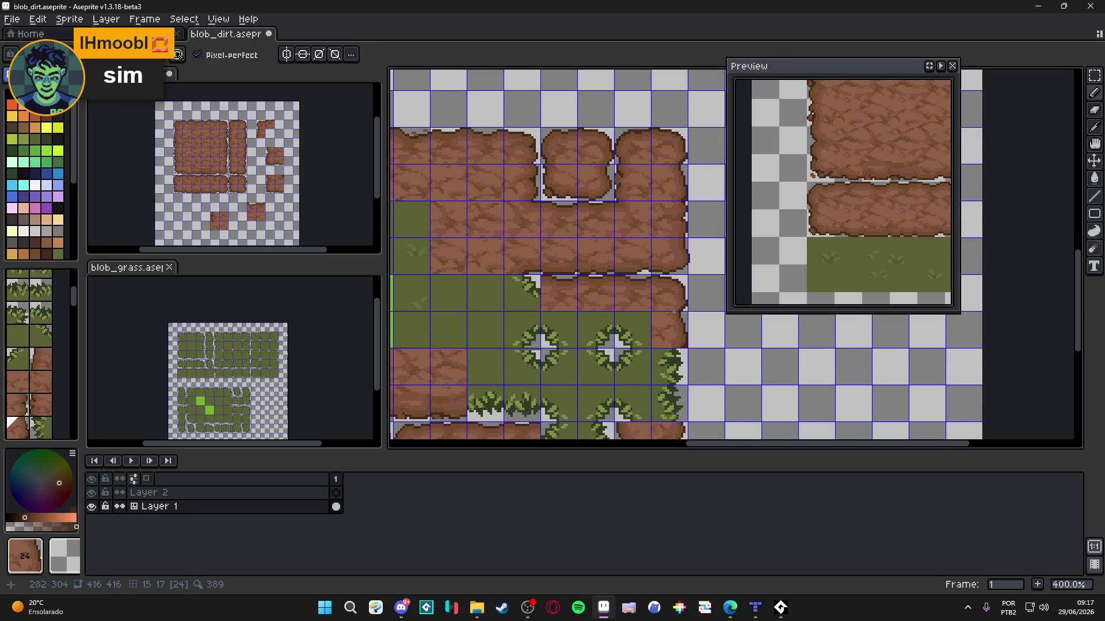
left_click(679, 331, "alt")
left_click(684, 364)
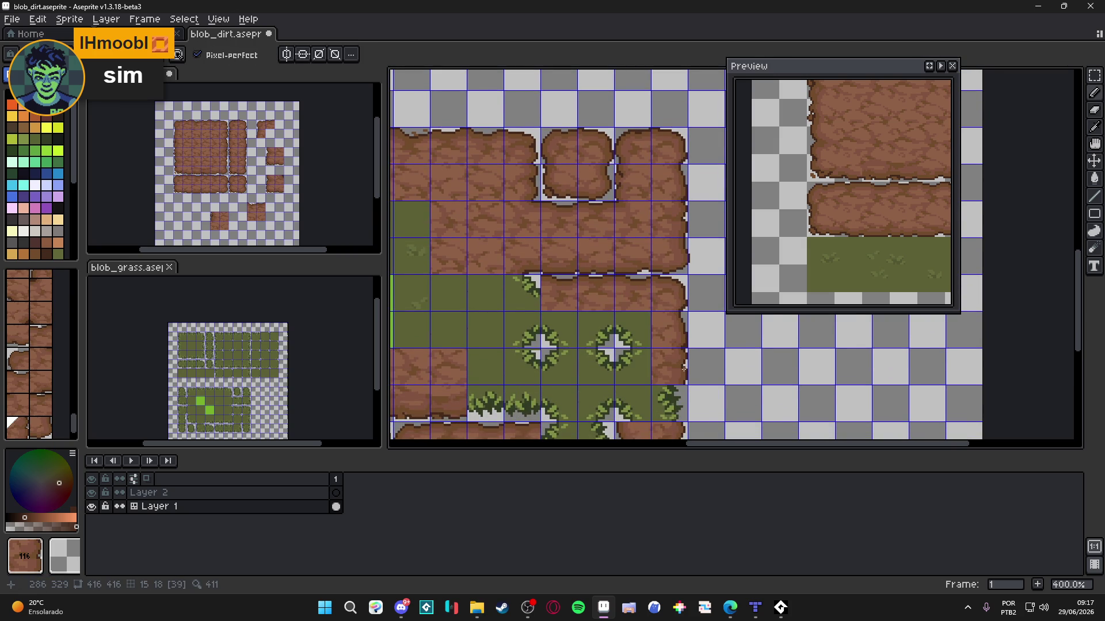
left_click(673, 190, "alt")
left_click(669, 400)
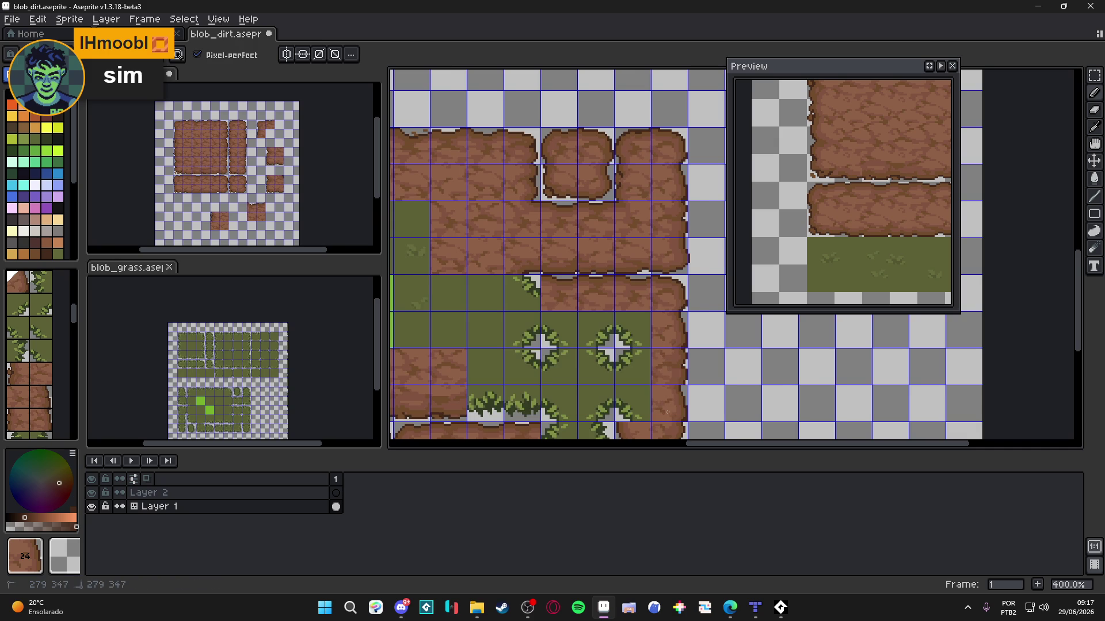
Step: Repaint the two stacked dirt tiles and pick the plain dirt tile from the layout
scroll(657, 372, "down", 1)
left_click_drag(657, 372, 708, 380)
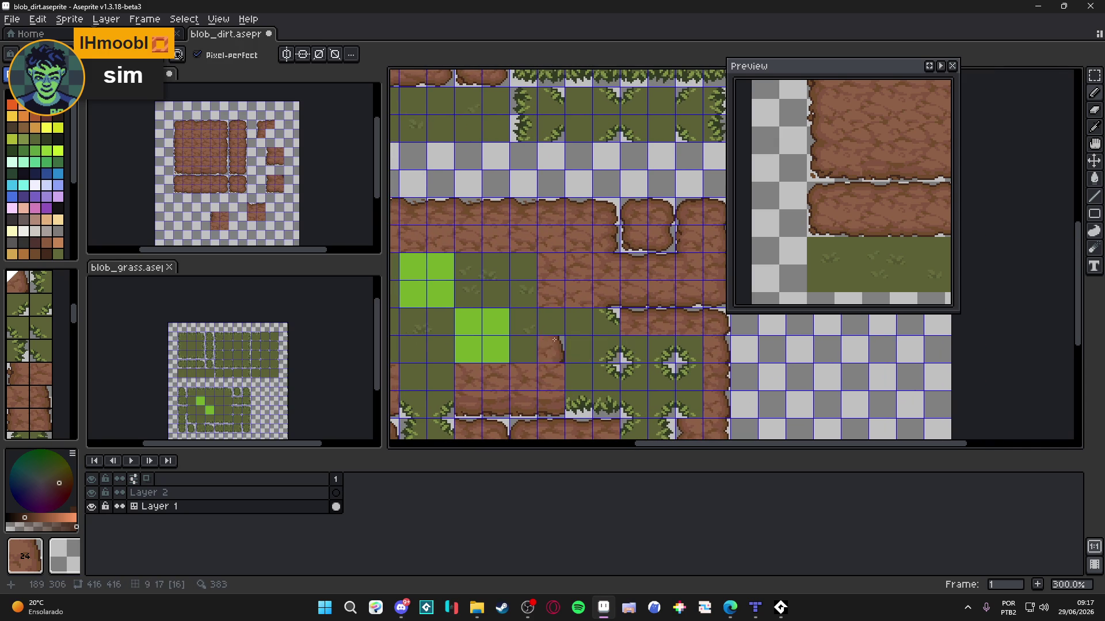
mouse_move(527, 322)
left_mouse_down()
mouse_move(698, 278)
mouse_move(538, 316)
left_mouse_up()
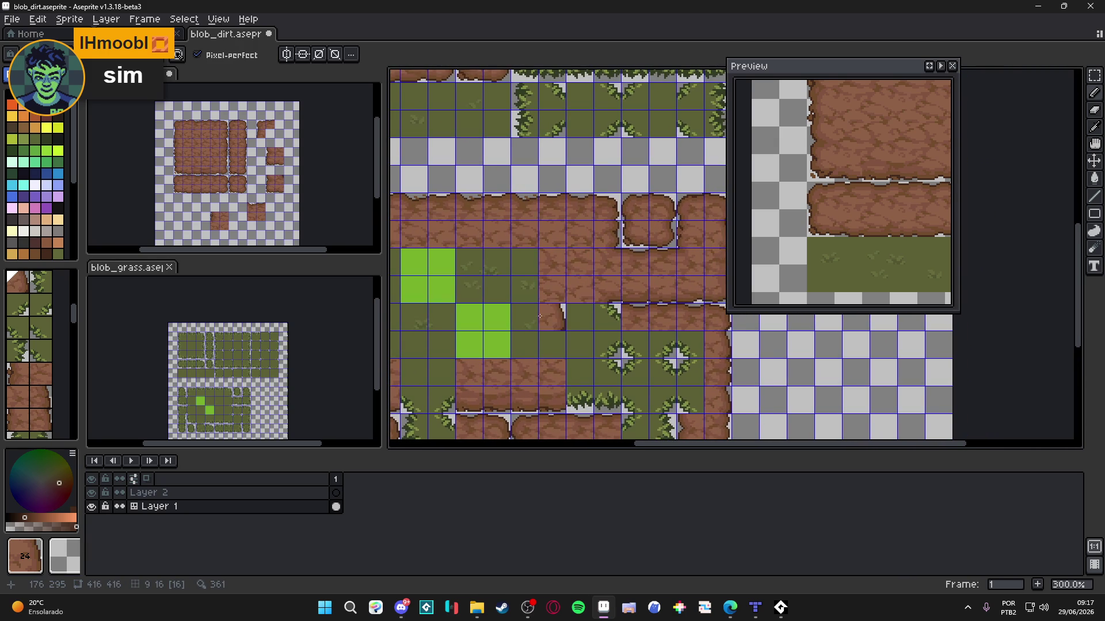
key("m")
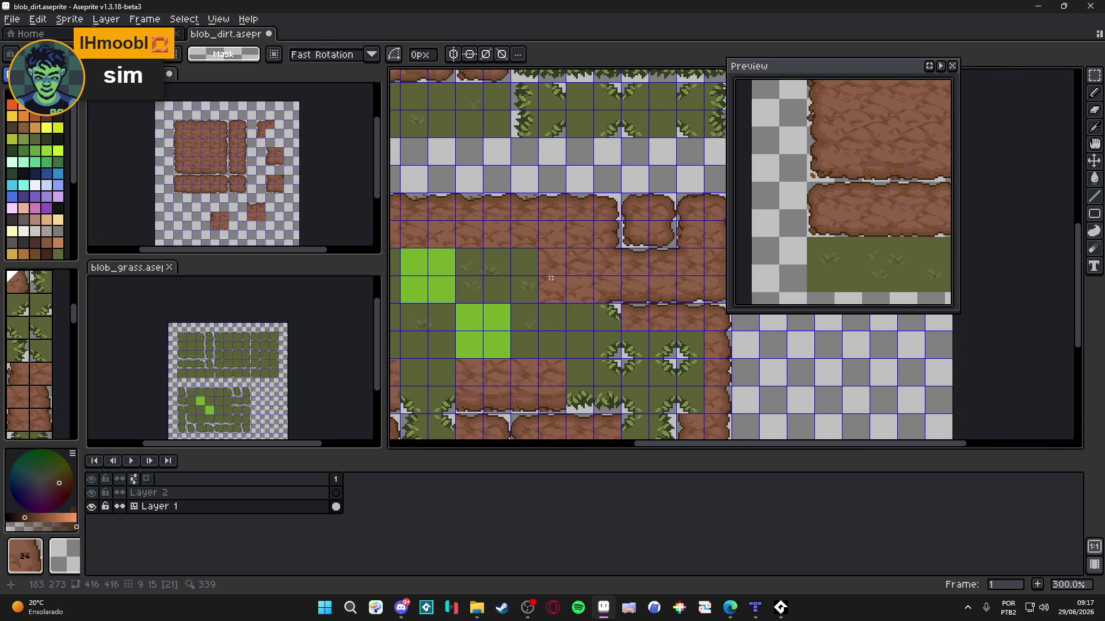
key("b")
left_click_drag(550, 278, 548, 252)
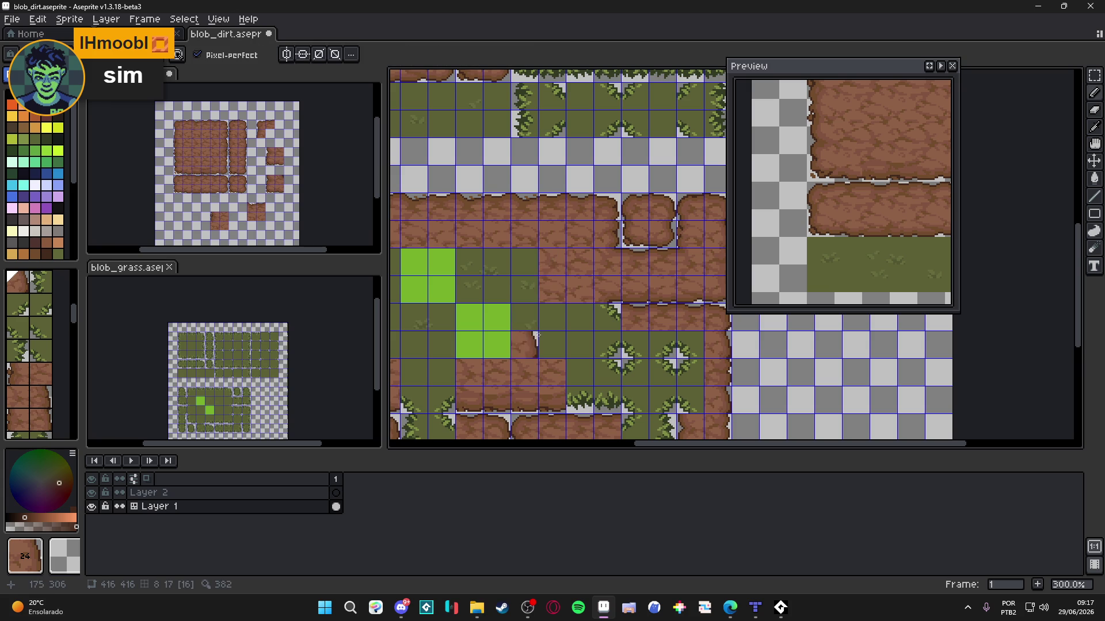
left_click(561, 254, "alt")
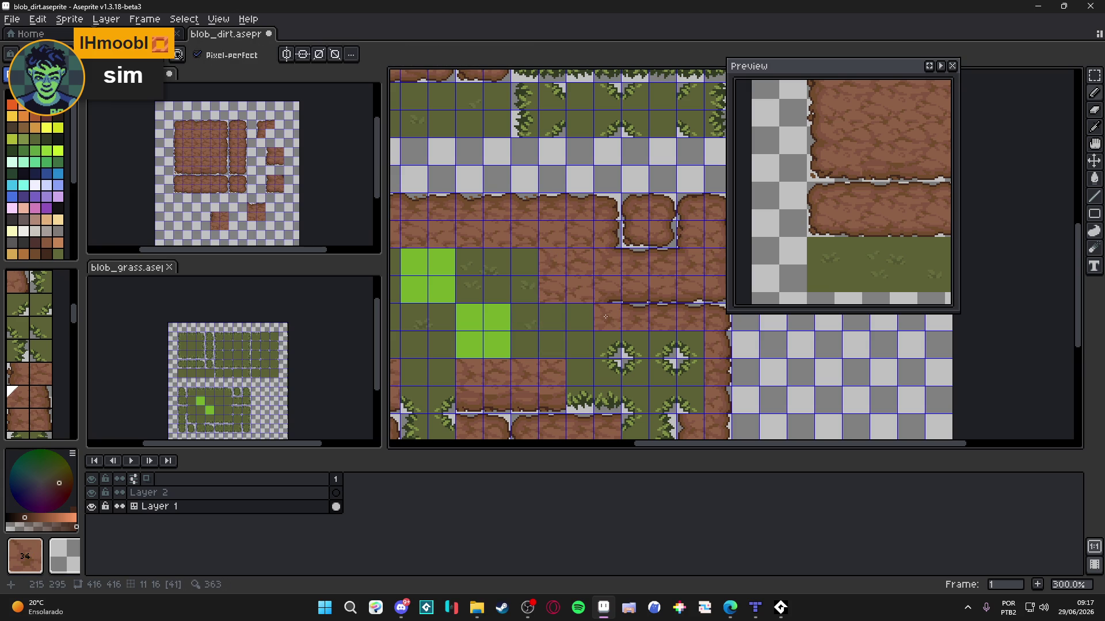
scroll(582, 367, "right", 1)
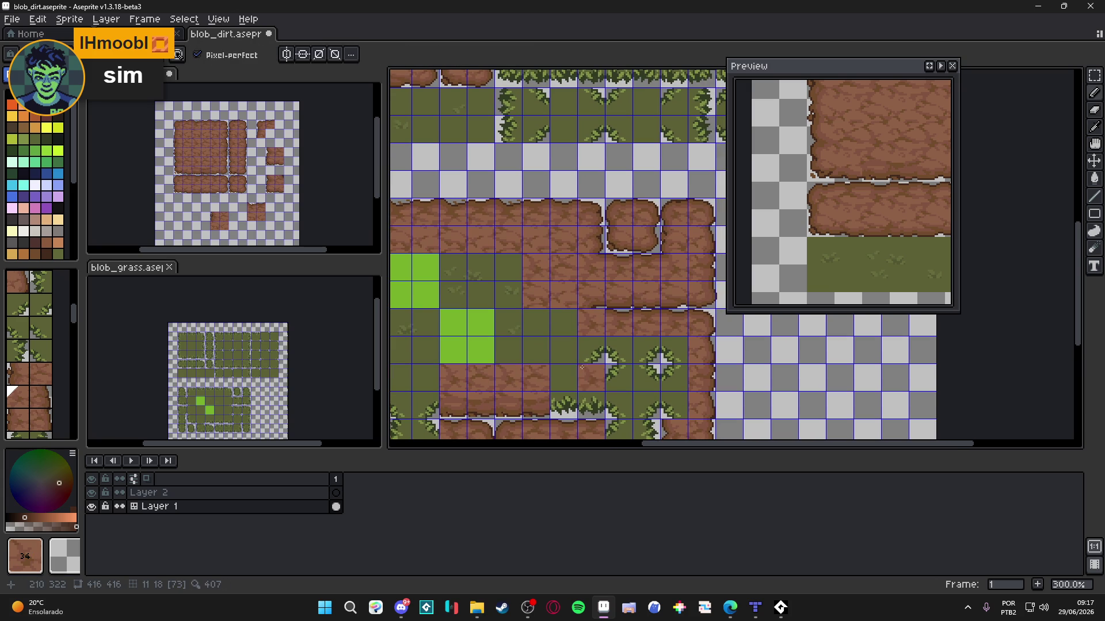
Step: Switch to pixel editing and paint mid brown #724b2c below the dark seam line
key("Tab")
scroll(599, 315, "up", 5)
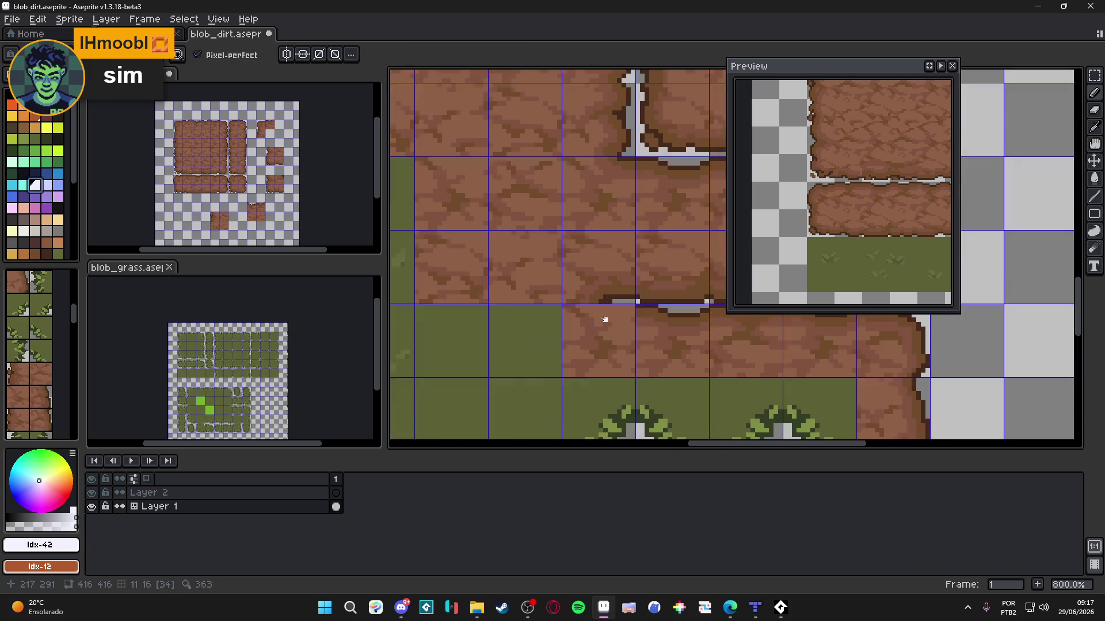
left_click(641, 296, "alt")
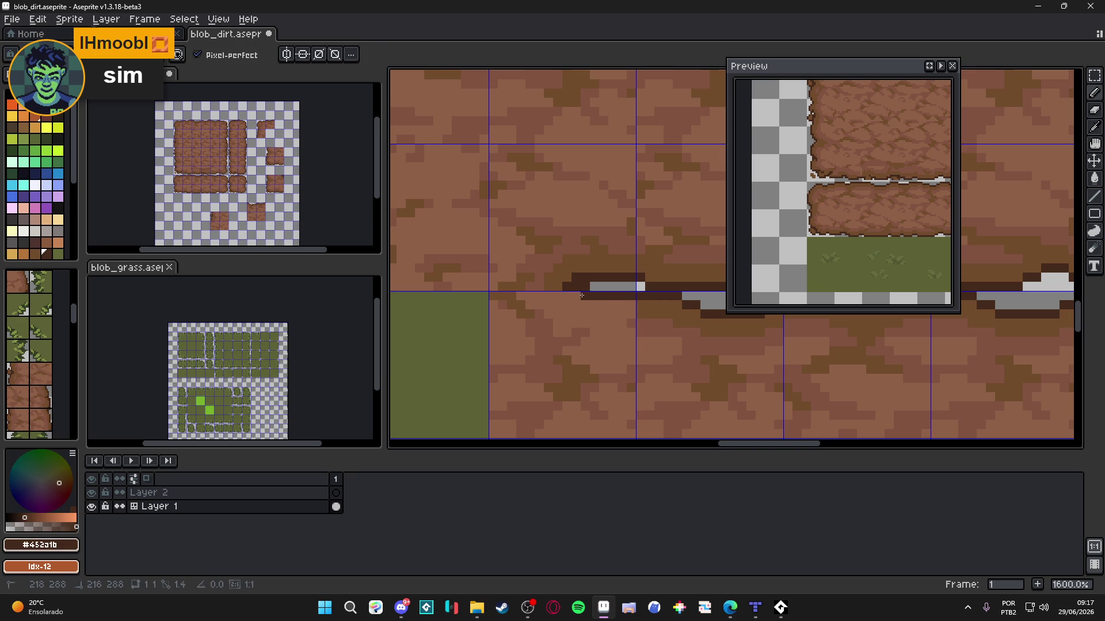
left_click(637, 331, "alt")
left_click_drag(634, 311, 571, 306)
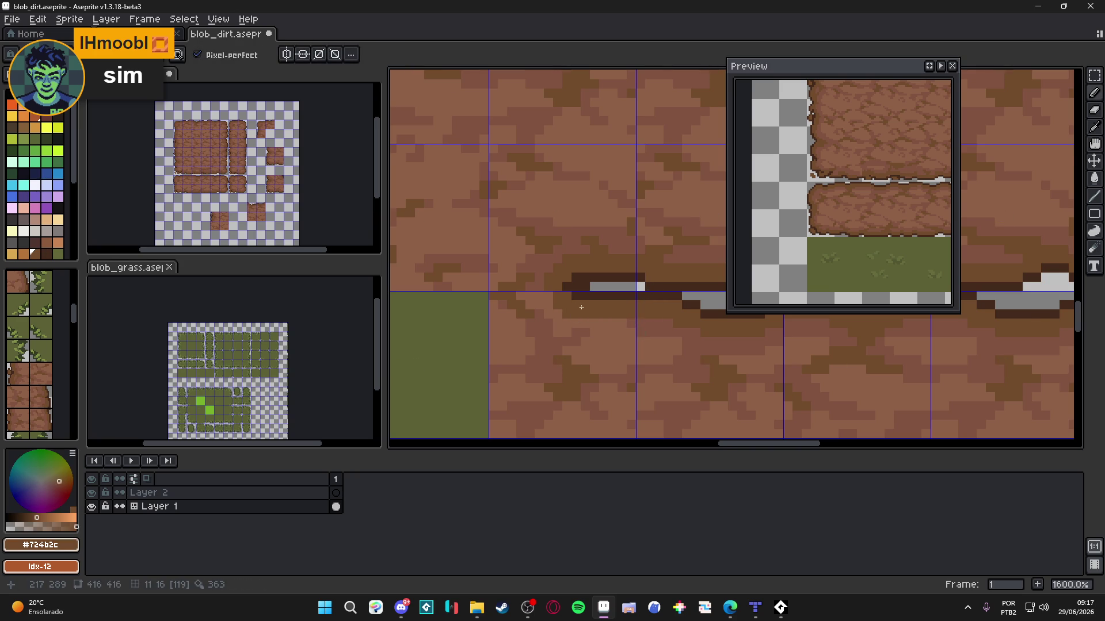
Step: Touch up the seam pixels with lighter browns #8c6146 and #815440
scroll(574, 311, "up", 2)
left_click(569, 323, "alt")
left_click_drag(570, 322, 501, 297)
left_click(518, 277, "alt")
mouse_move(550, 331)
left_mouse_down()
mouse_move(530, 318)
mouse_move(593, 345)
mouse_move(645, 347)
left_mouse_up()
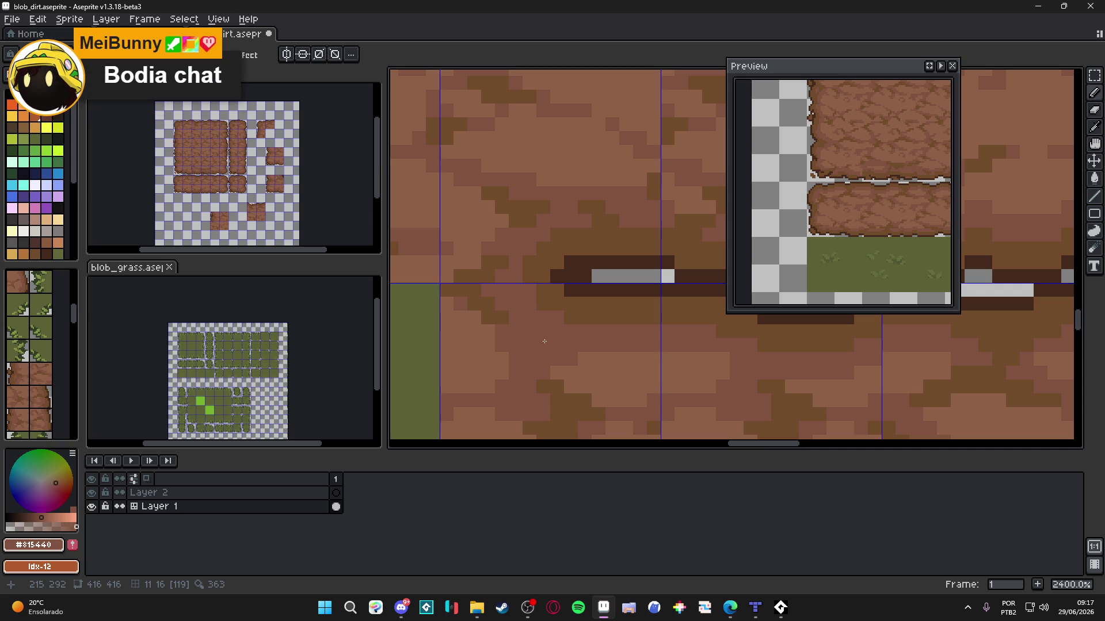
key("w")
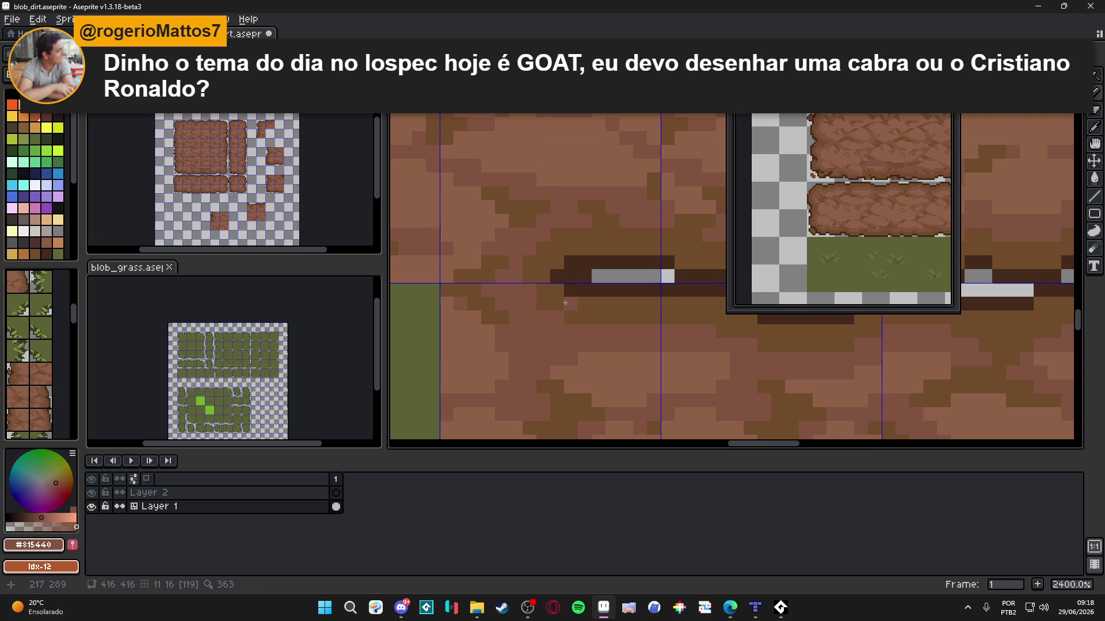
Step: Zoom out, centre the test layout and show the tile grid to review the whole layout
scroll(565, 303, "down", 8)
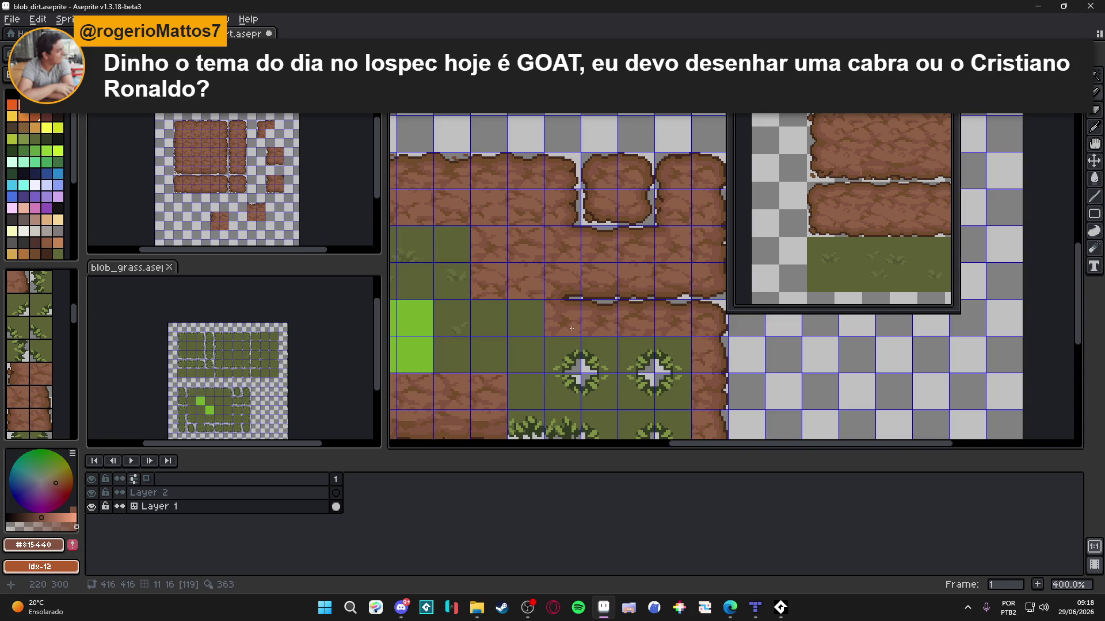
scroll(571, 328, "down", 2)
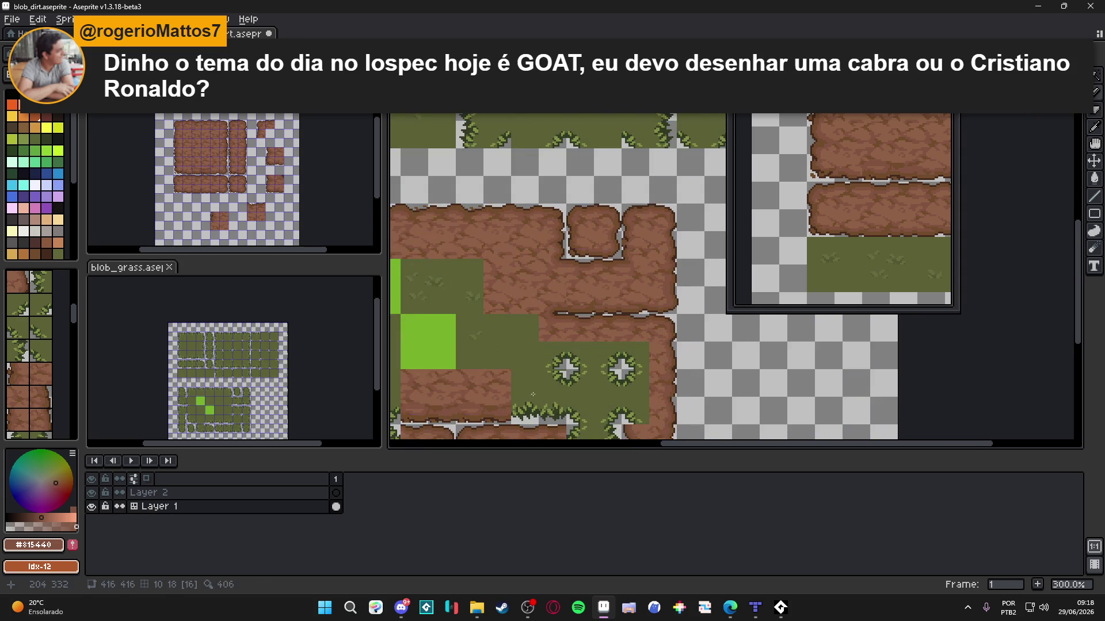
left_click_drag(536, 402, 558, 357)
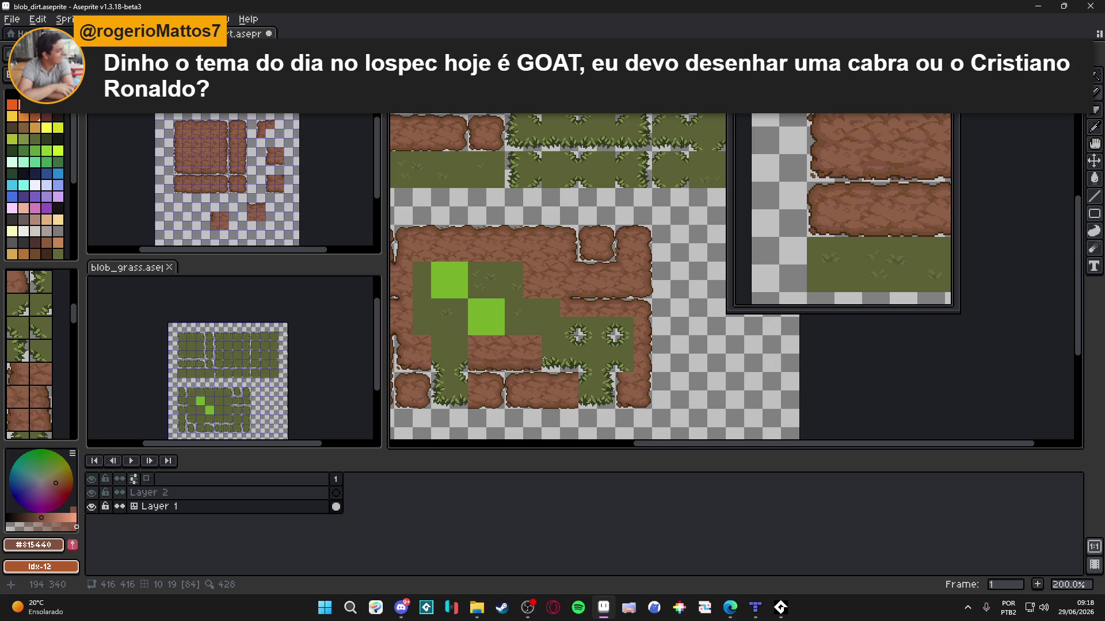
key("ctrl+'")
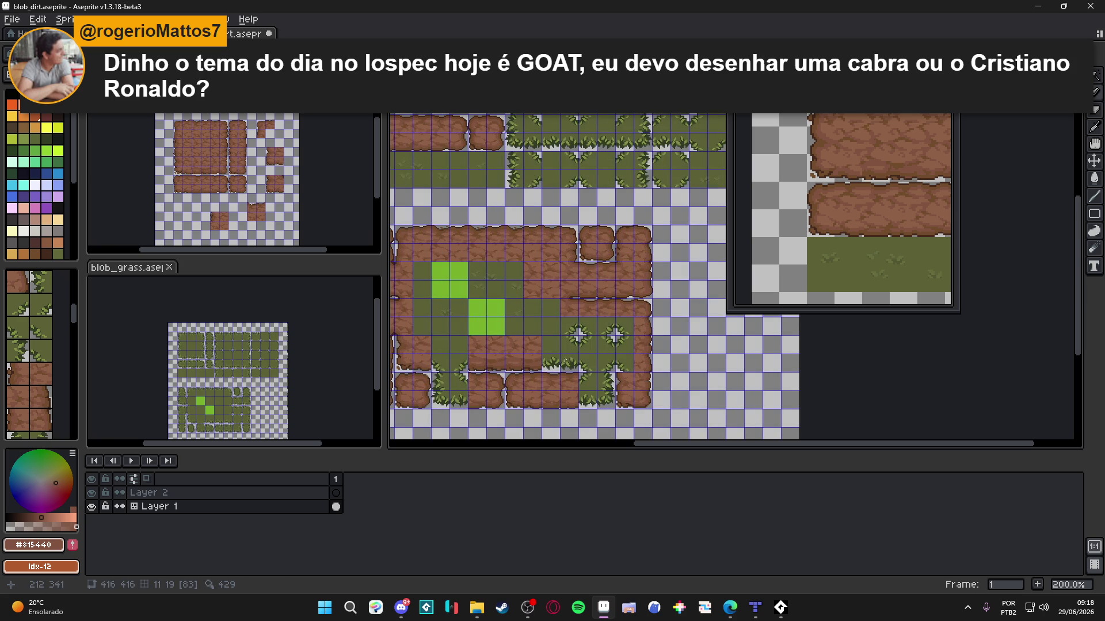
mouse_move(564, 360)
left_mouse_down()
mouse_move(678, 391)
mouse_move(661, 403)
mouse_move(605, 346)
left_mouse_up()
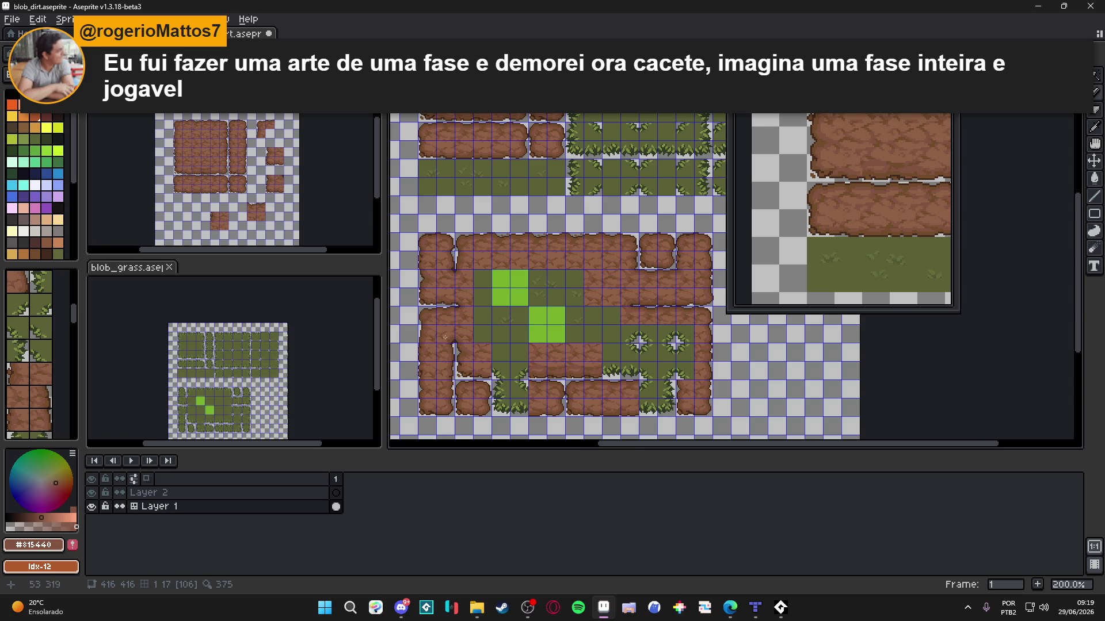
Step: Save blob_dirt.aseprite and switch to the other project file for comparison
scroll(523, 276, "up", 2)
scroll(515, 329, "down", 2)
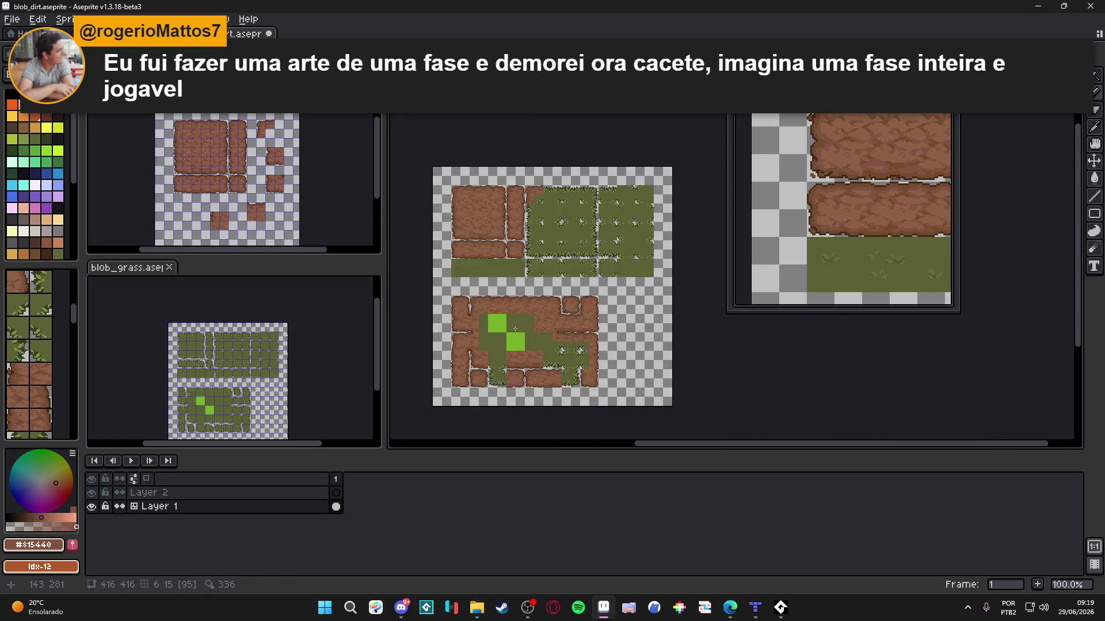
scroll(549, 290, "up", 2)
key("ctrl+s")
scroll(545, 334, "down", 1)
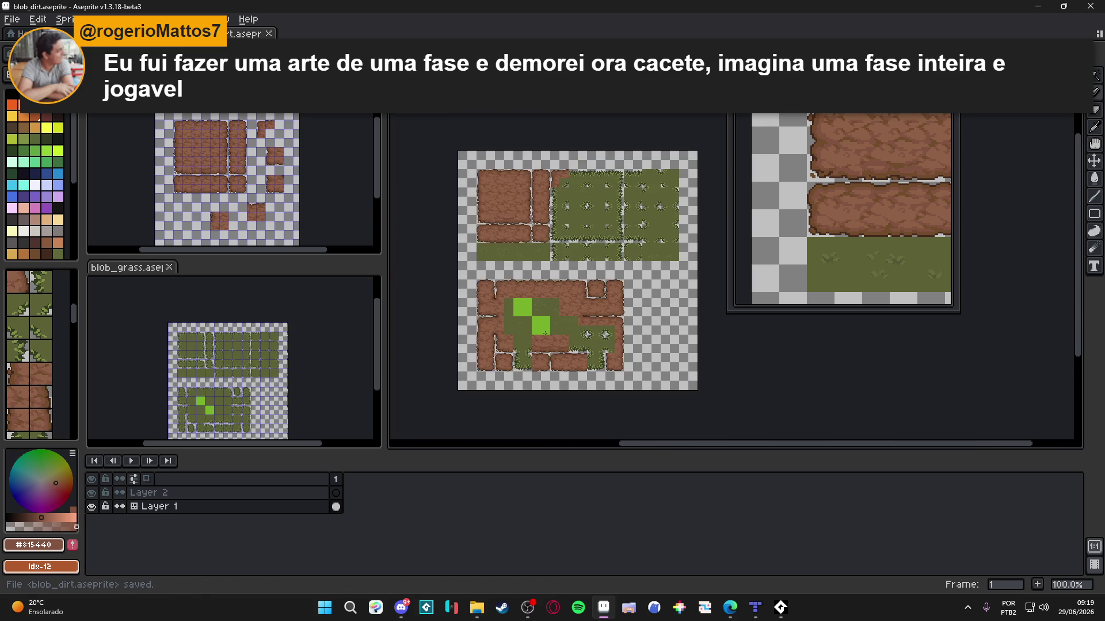
scroll(545, 333, "up", 1)
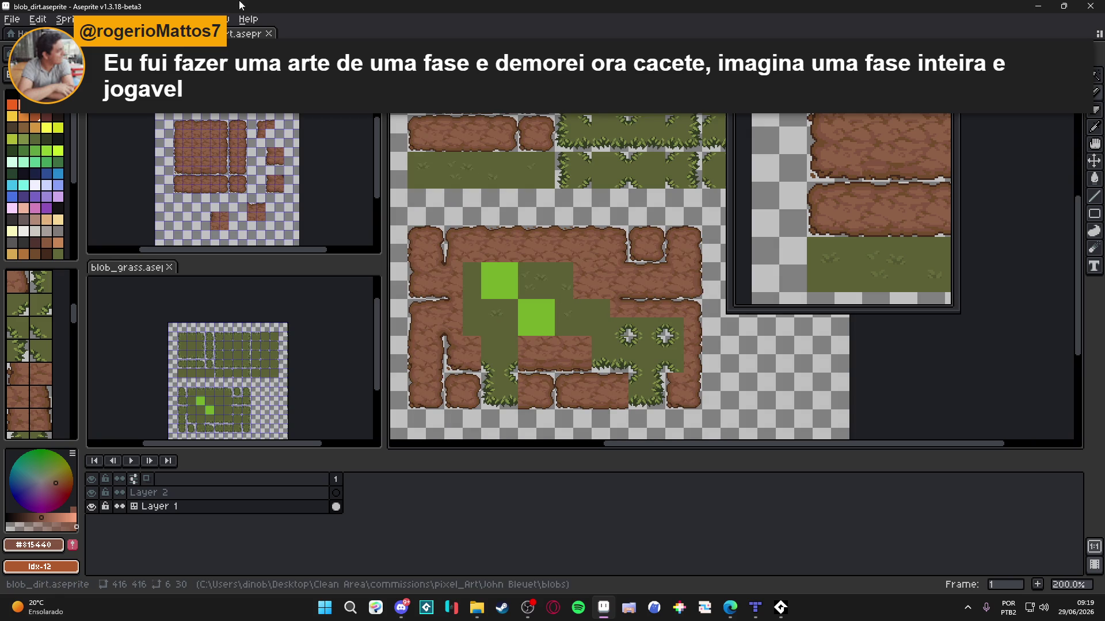
left_click(144, 34)
scroll(473, 185, "up", 1)
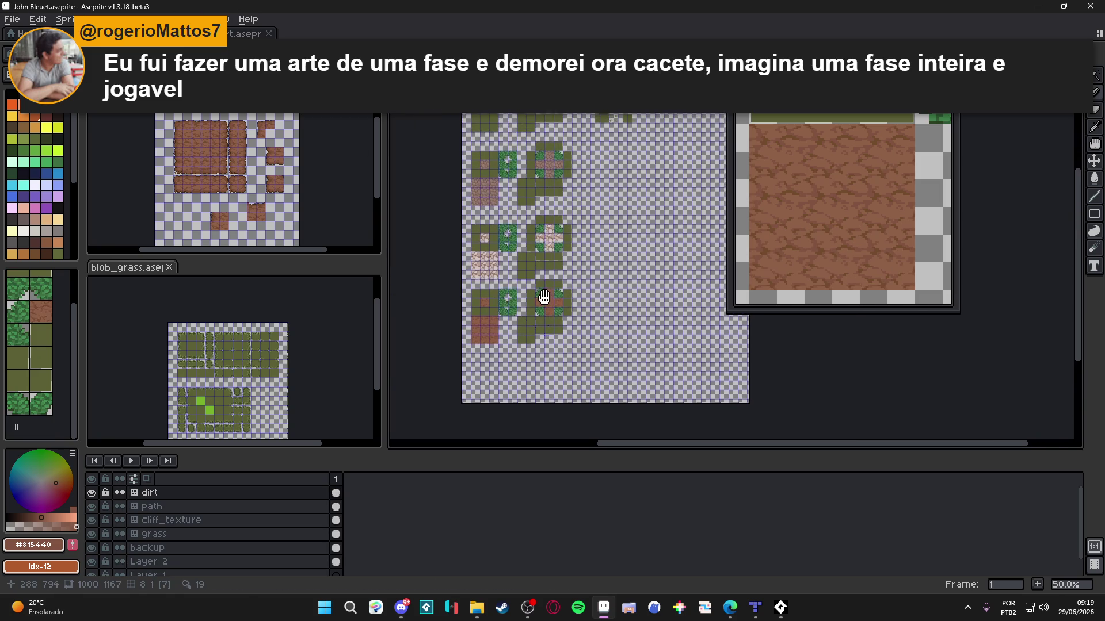
scroll(484, 262, "up", 1)
scroll(485, 262, "down", 1)
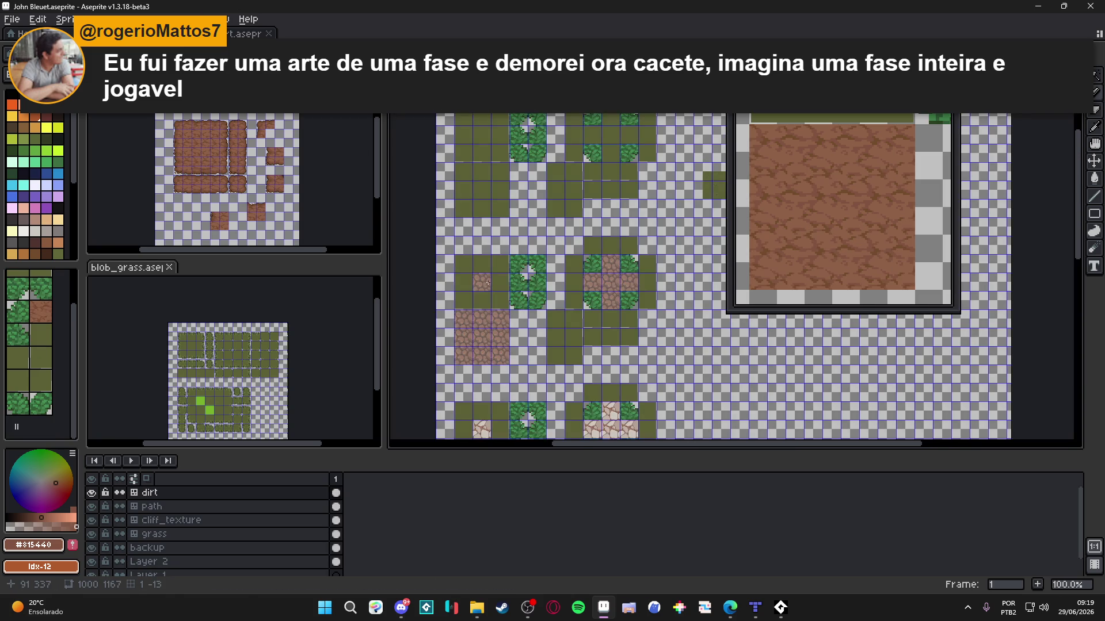
scroll(488, 284, "down", 1)
scroll(488, 284, "up", 1)
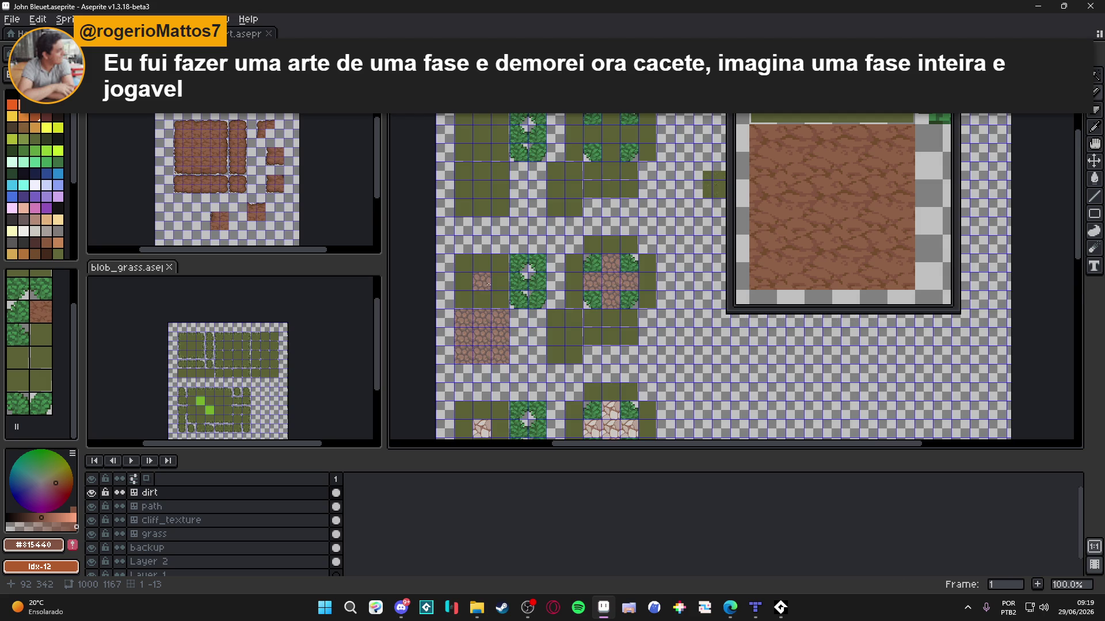
scroll(488, 285, "down", 1)
scroll(489, 284, "up", 1)
scroll(489, 284, "down", 1)
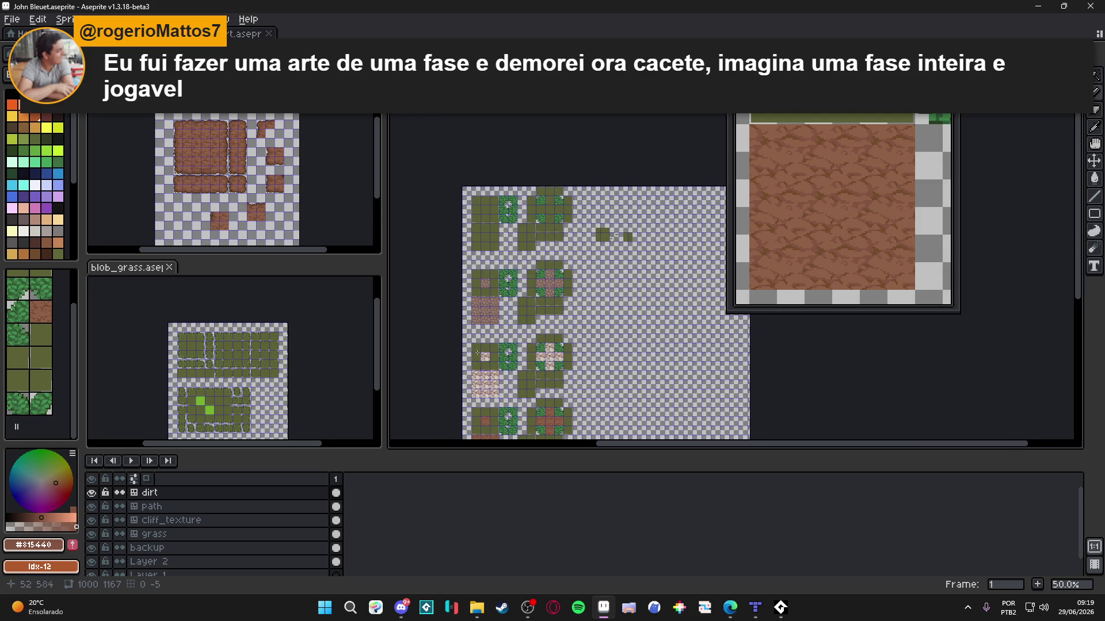
scroll(489, 335, "up", 1)
scroll(489, 335, "down", 1)
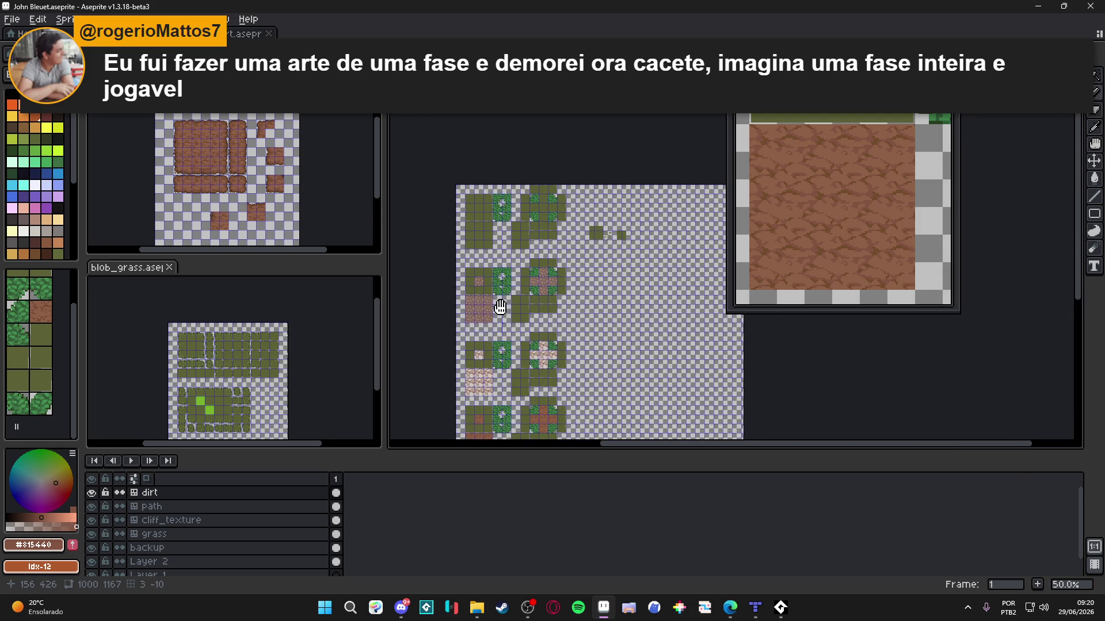
scroll(499, 207, "up", 1)
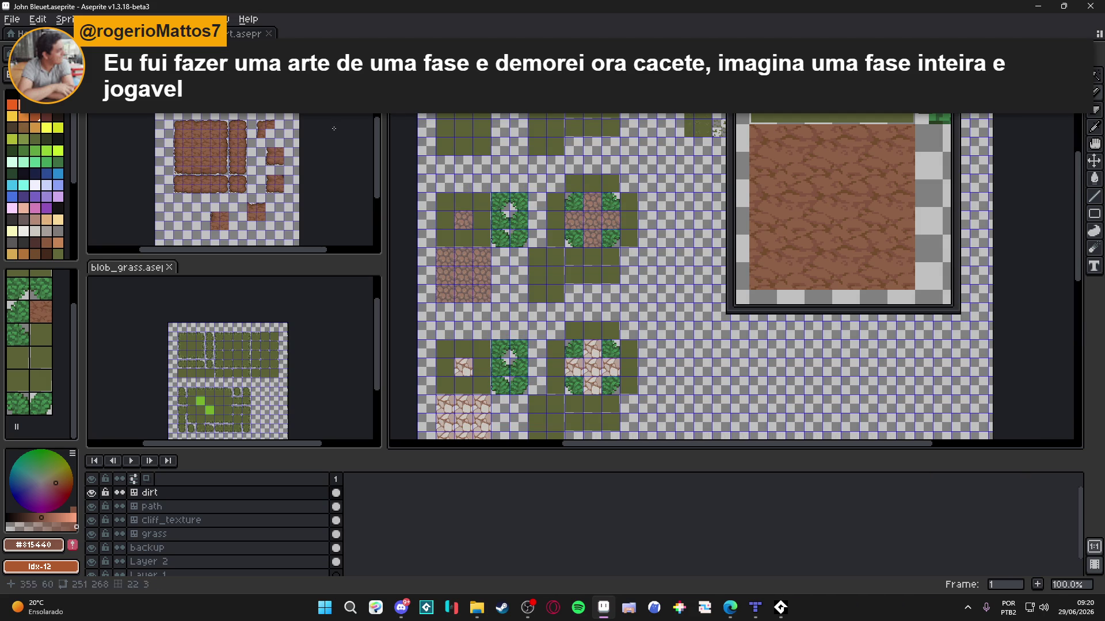
left_click(237, 33)
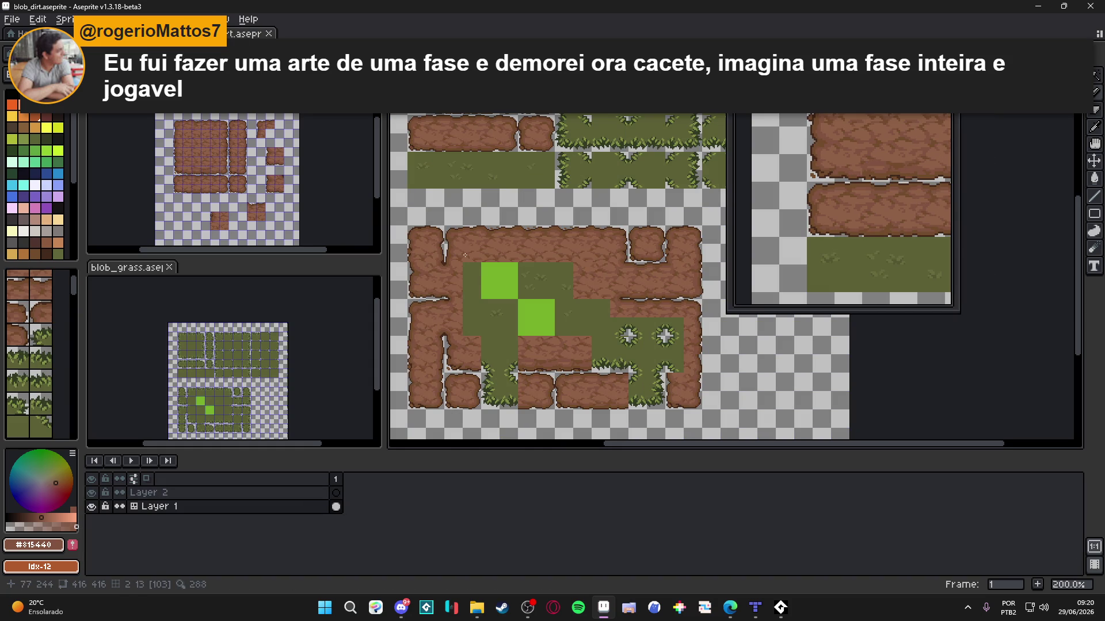
scroll(489, 280, "down", 1)
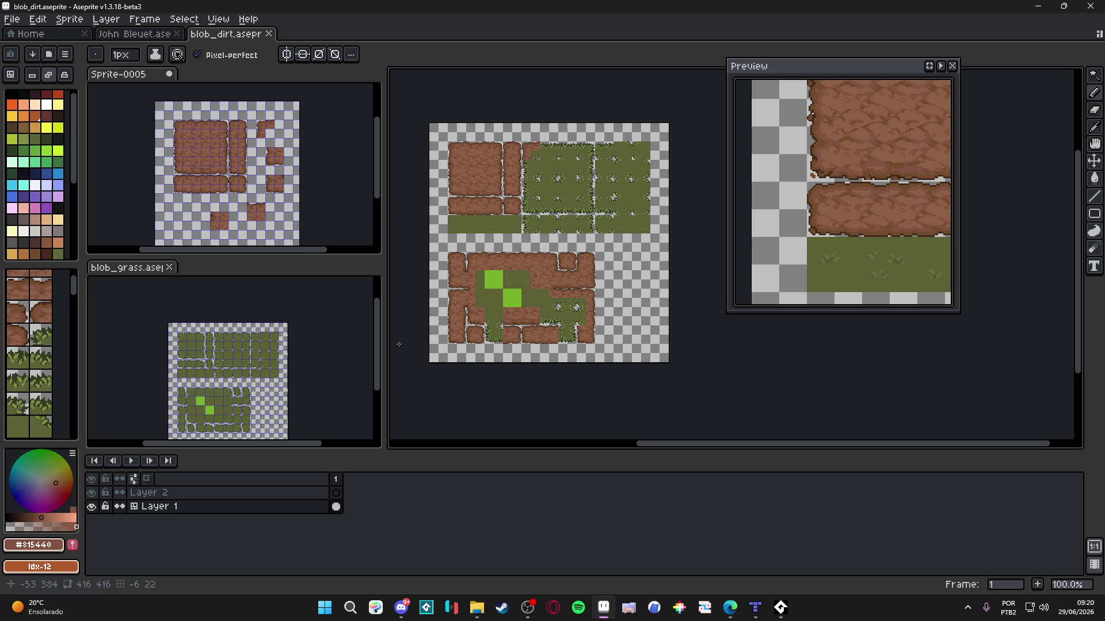
scroll(483, 326, "up", 1)
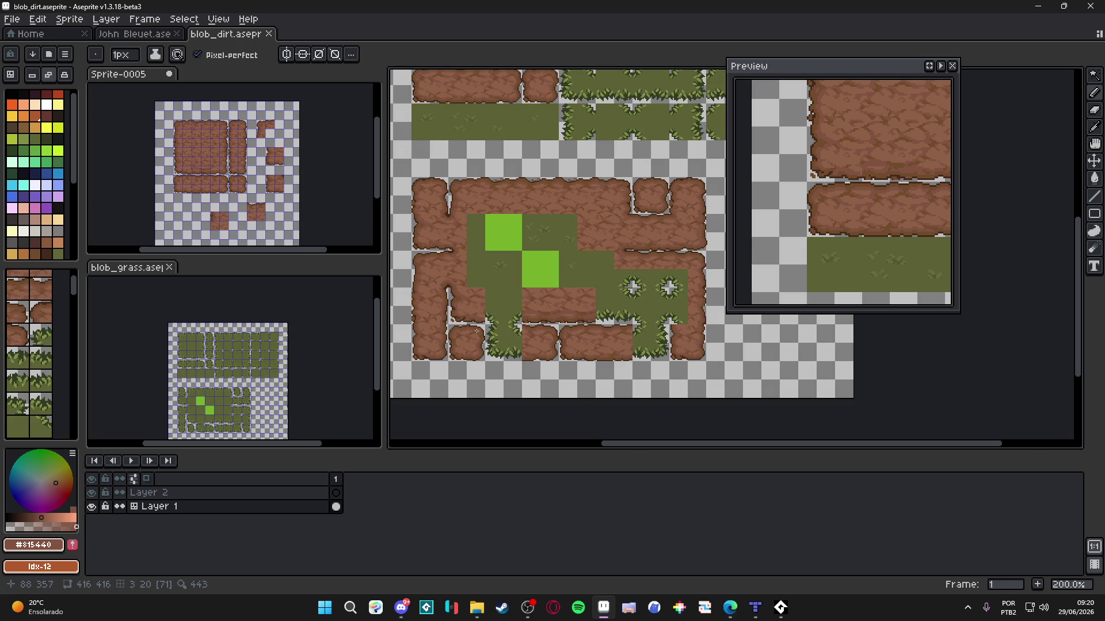
scroll(476, 331, "down", 1)
scroll(512, 299, "up", 1)
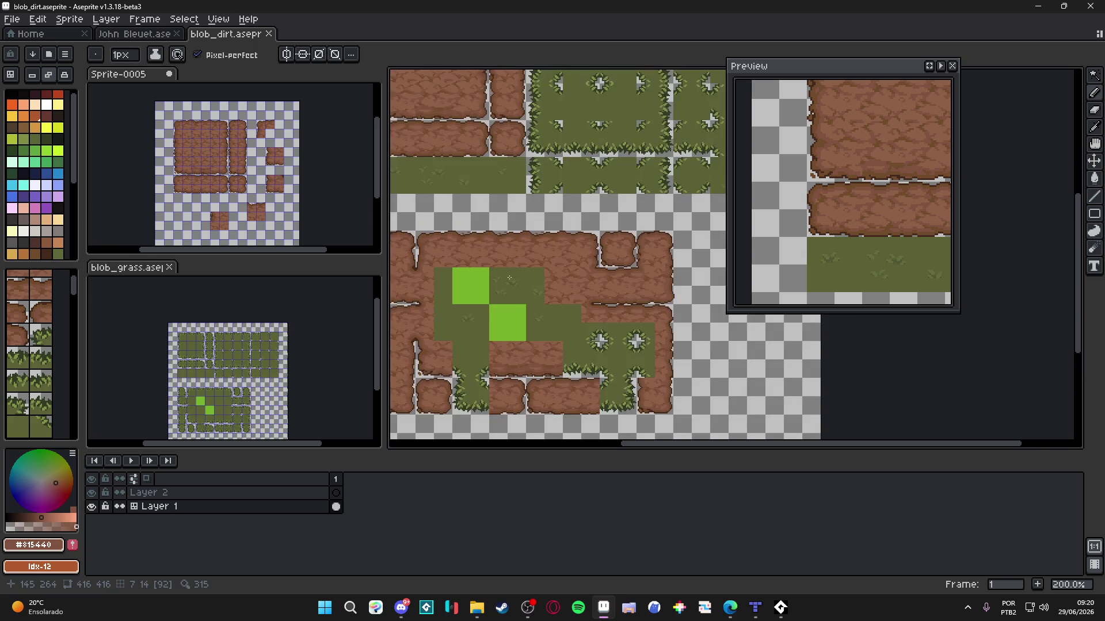
left_click_drag(511, 279, 549, 289)
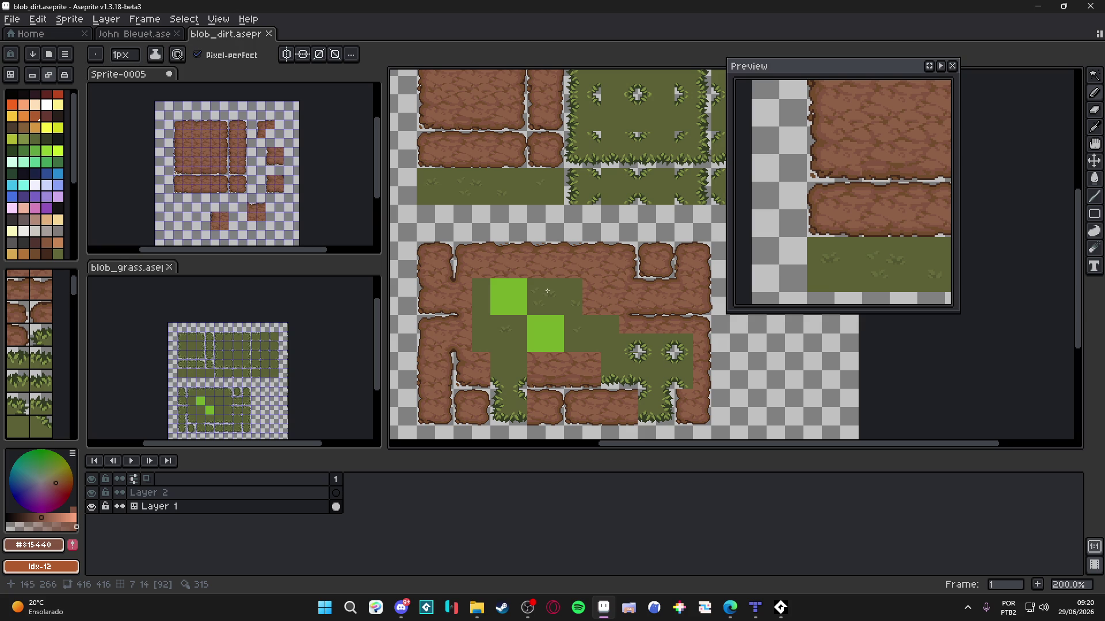
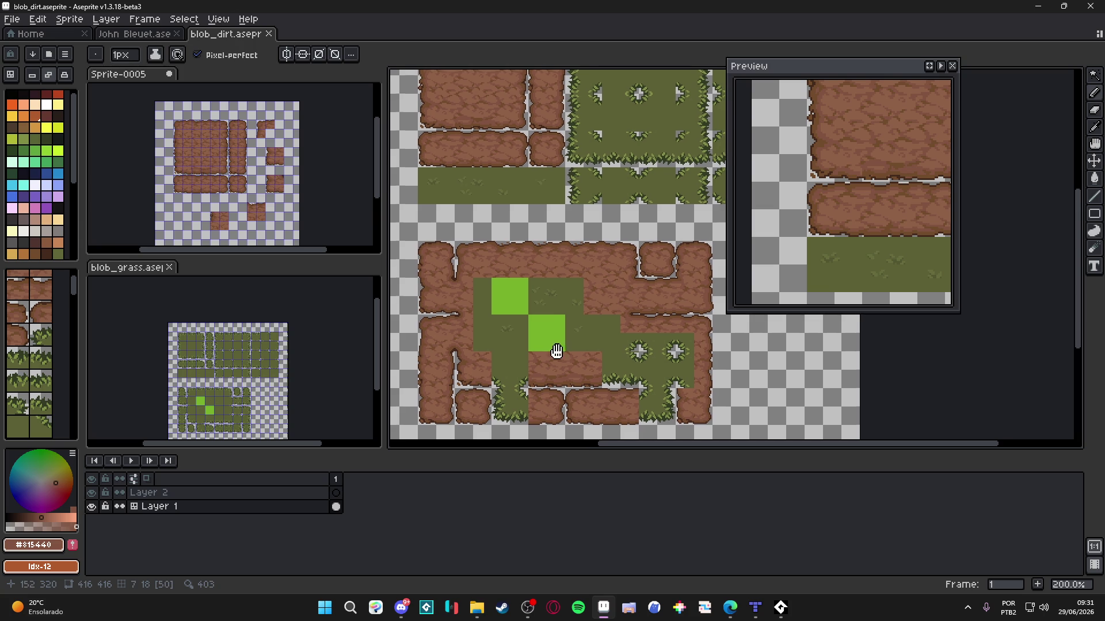
Step: With the tile grid shown, erase the left 2x2 grass block and fit the pasted dirt piece into the gap
left_click_drag(517, 338, 511, 324)
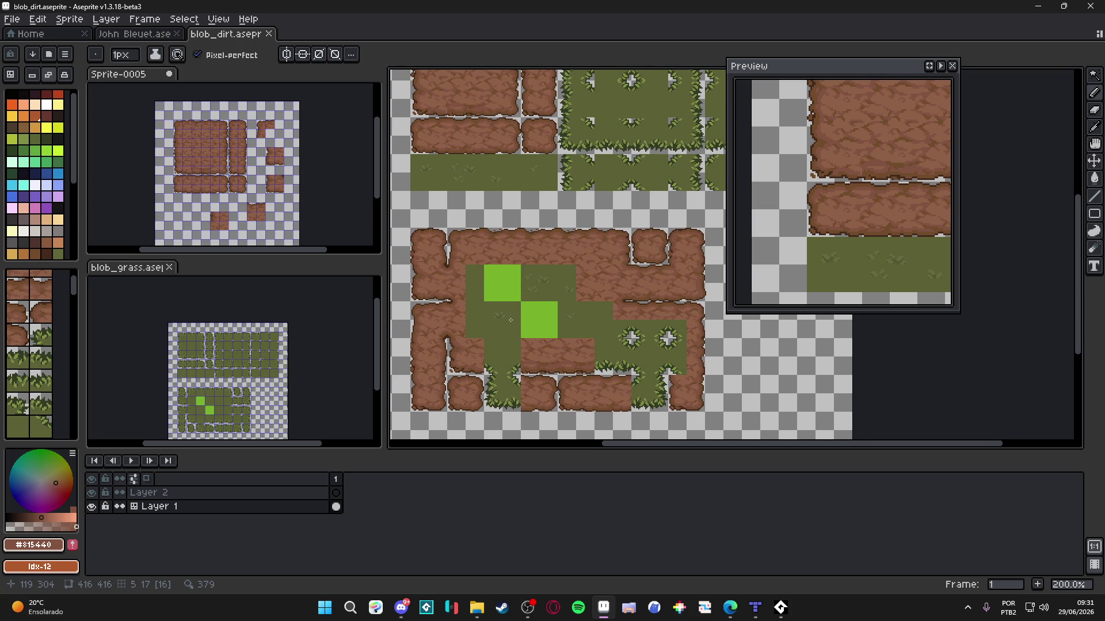
key("ctrl+apostrophe")
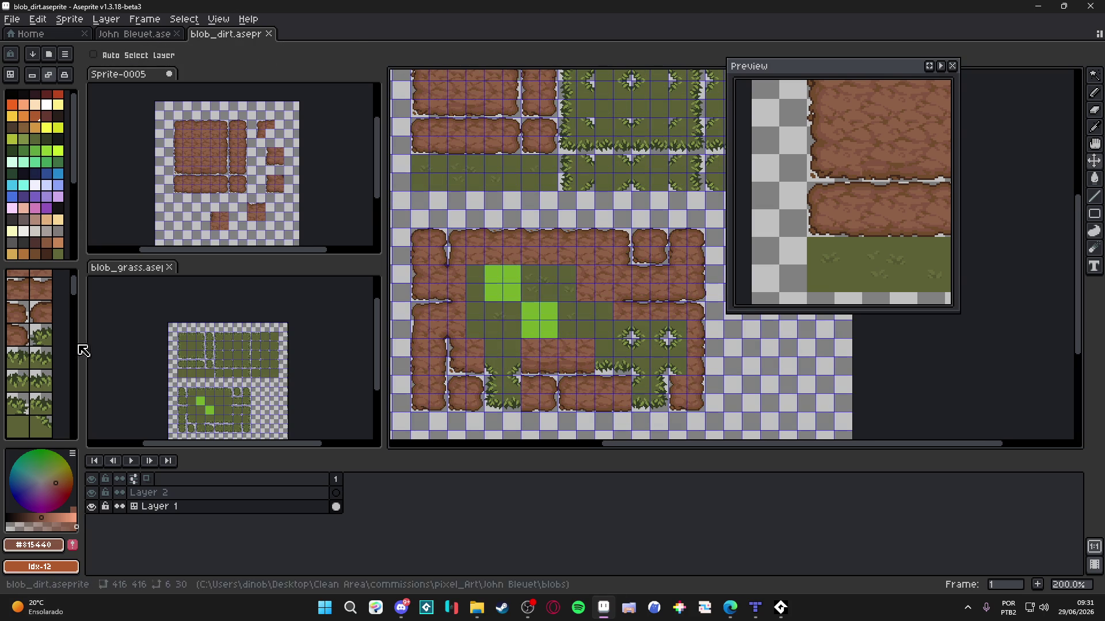
key("m")
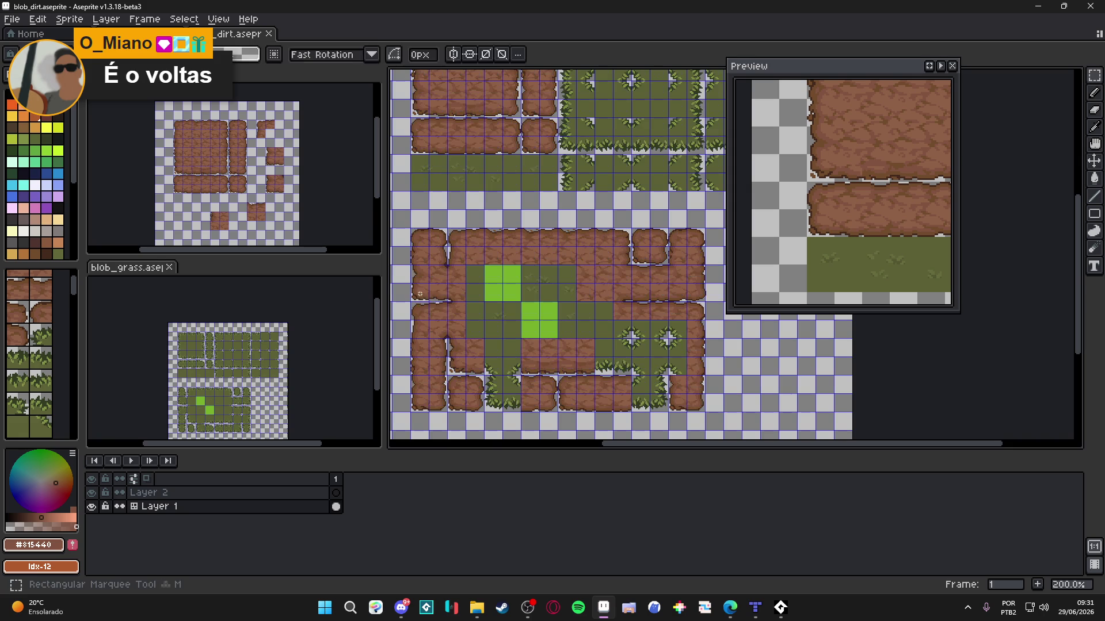
left_click_drag(523, 405, 485, 374)
key("Delete")
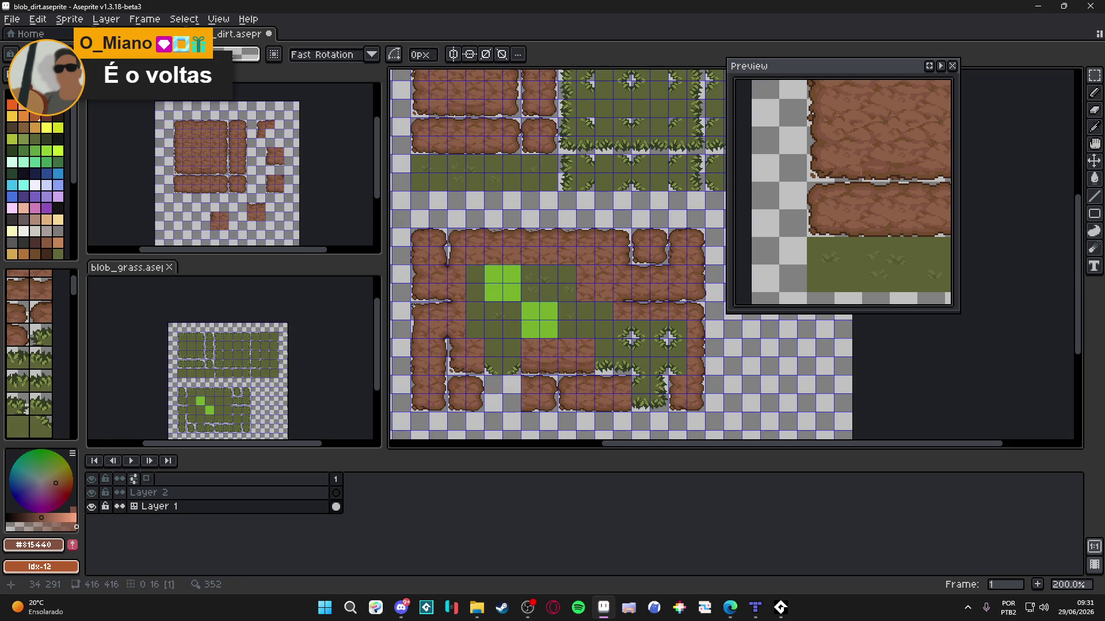
key("ctrl+v")
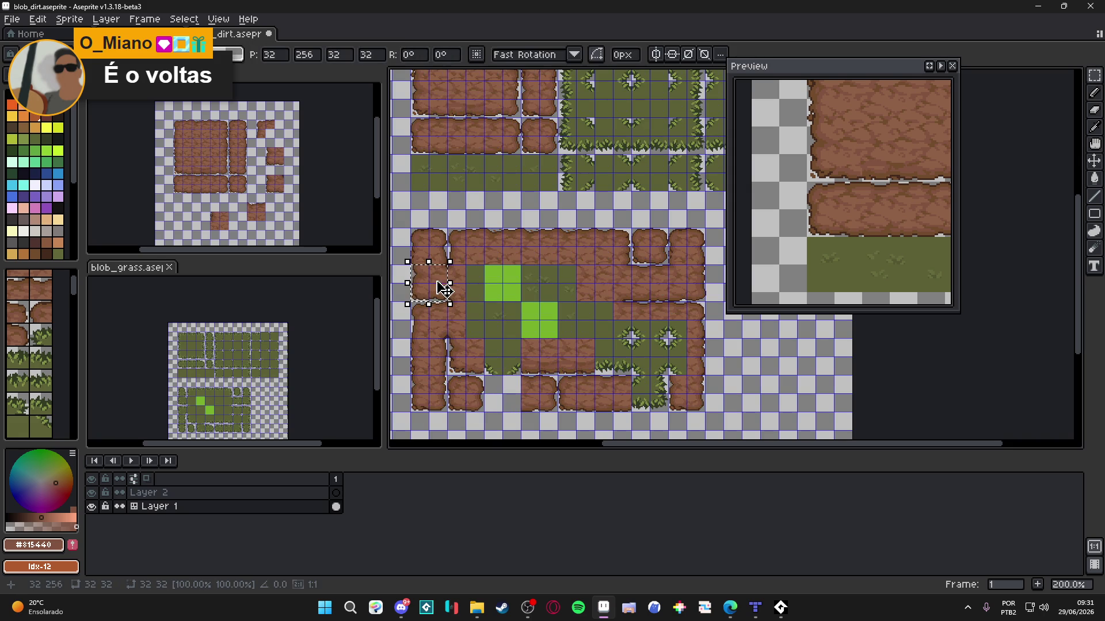
key("Down")
key("Down")
key("Down")
key("Right")
key("Right")
key("Right")
key("Up")
key("Up")
key("Left")
key("Left")
key("Return")
Step: Look over the surrounding tiles and save blob_dirt.aseprite
left_click_drag(525, 324, 523, 324)
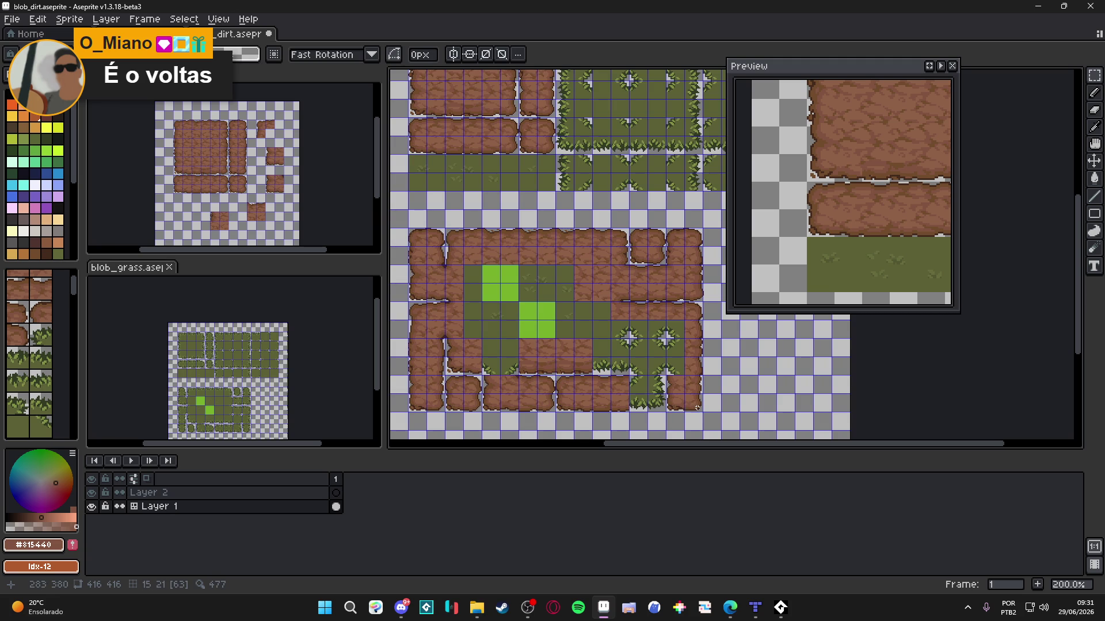
scroll(675, 382, "up", 5)
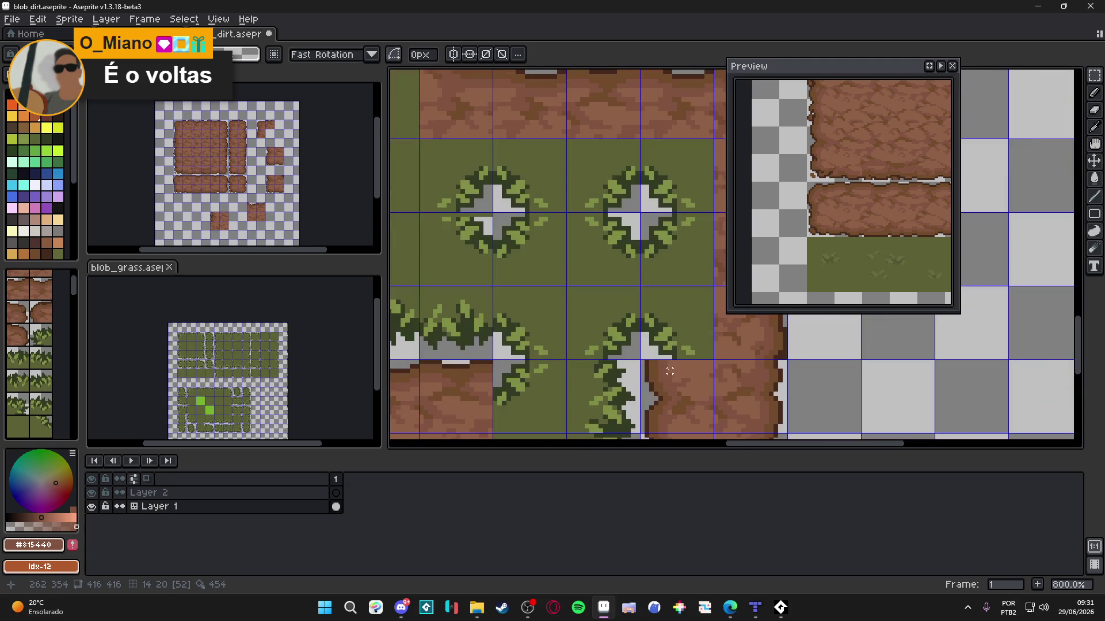
scroll(669, 371, "down", 4)
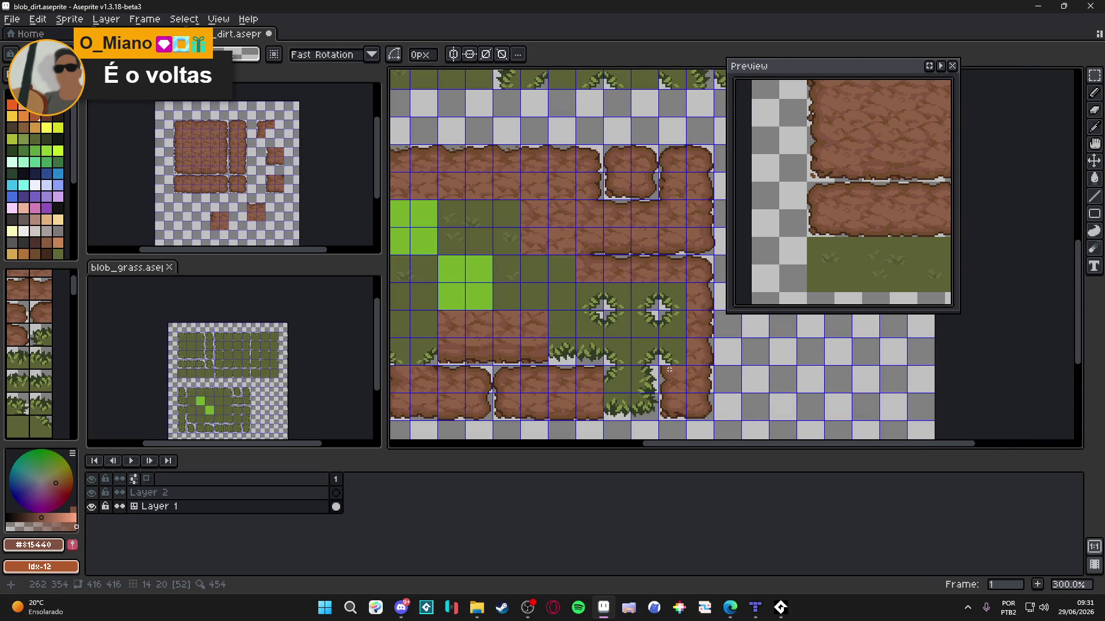
scroll(669, 369, "down", 2)
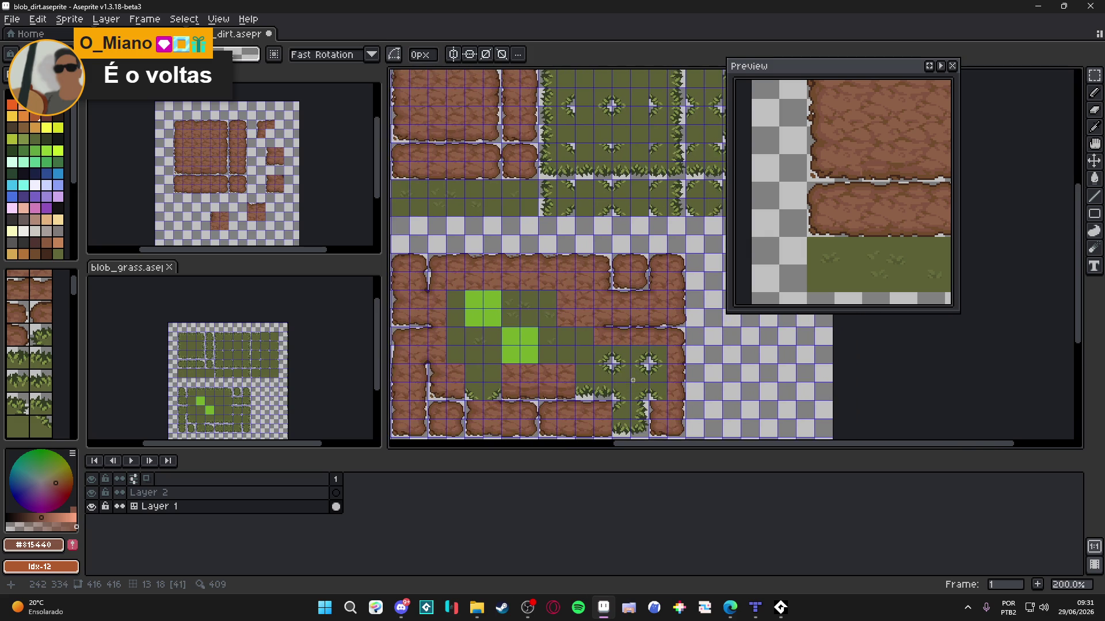
scroll(633, 381, "right", 3)
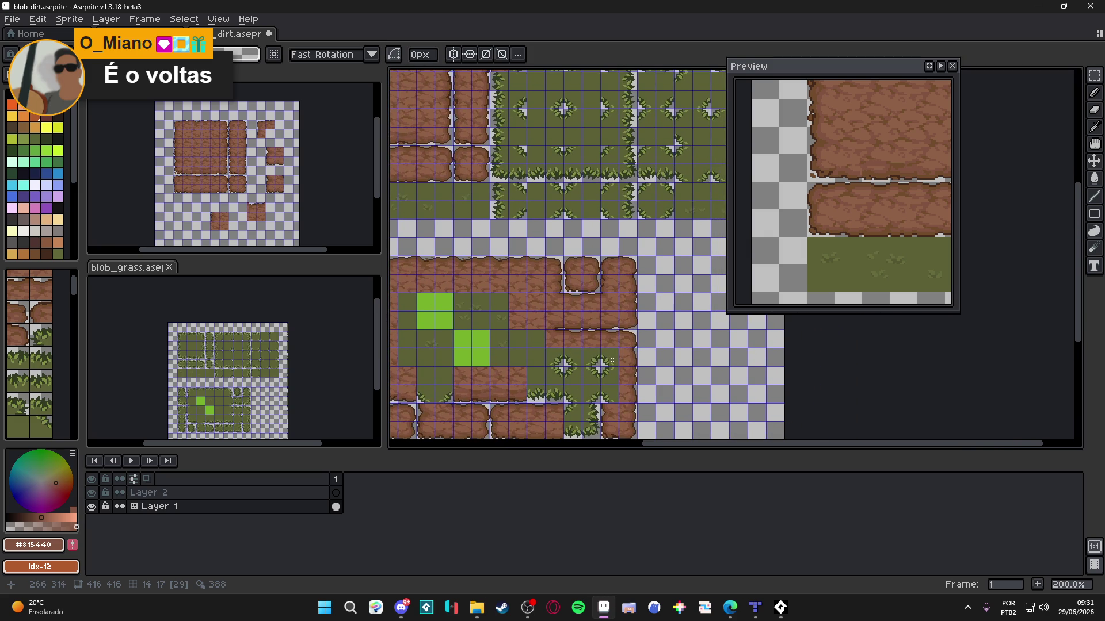
left_click_drag(600, 357, 615, 353)
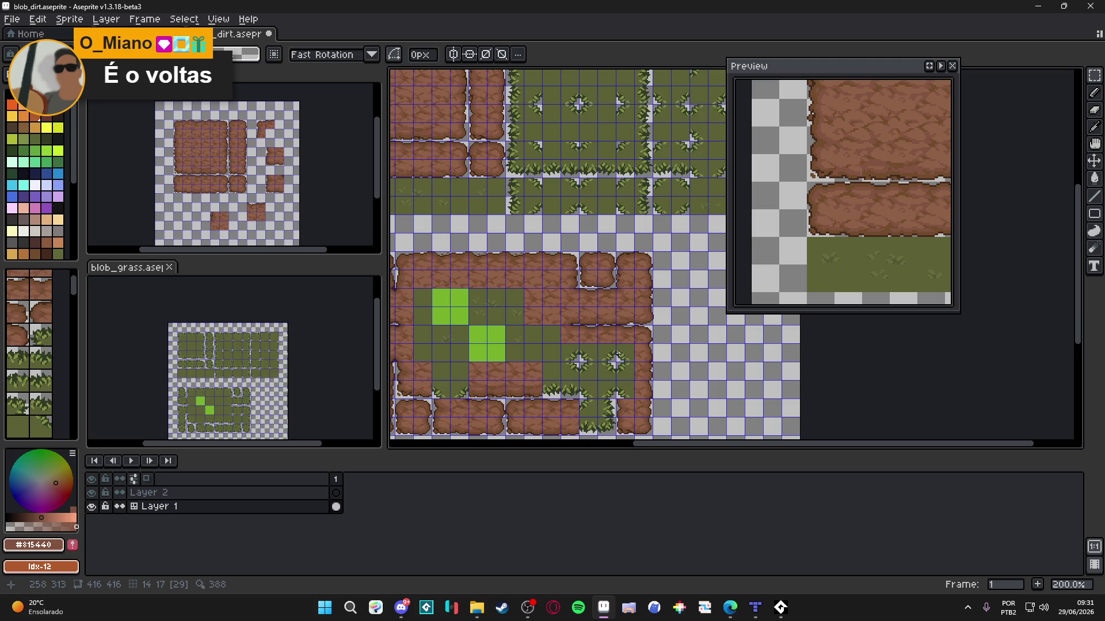
scroll(618, 355, "down", 2)
scroll(575, 357, "up", 2)
left_click_drag(552, 353, 540, 332)
key("ctrl+s")
Step: Hide and reshow the tile grid to check the seams, then save again
key("ctrl+apostrophe")
key("ctrl+apostrophe")
scroll(564, 338, "left", 1)
key("ctrl+apostrophe")
left_click_drag(564, 339, 536, 345)
key("ctrl+s")
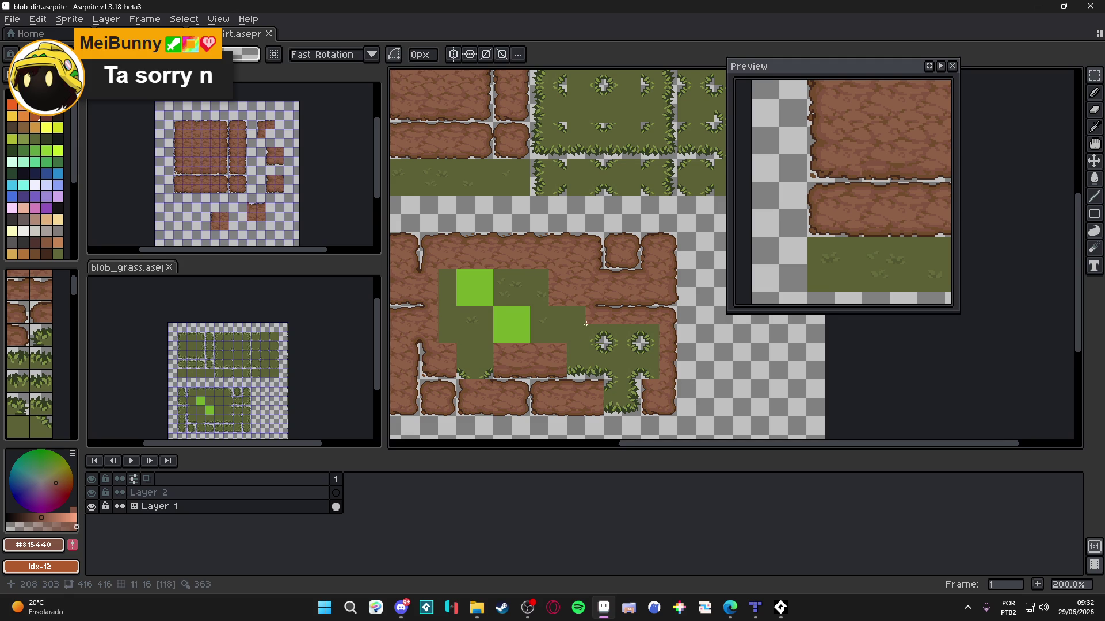
scroll(536, 345, "down", 1)
left_click_drag(575, 313, 609, 373)
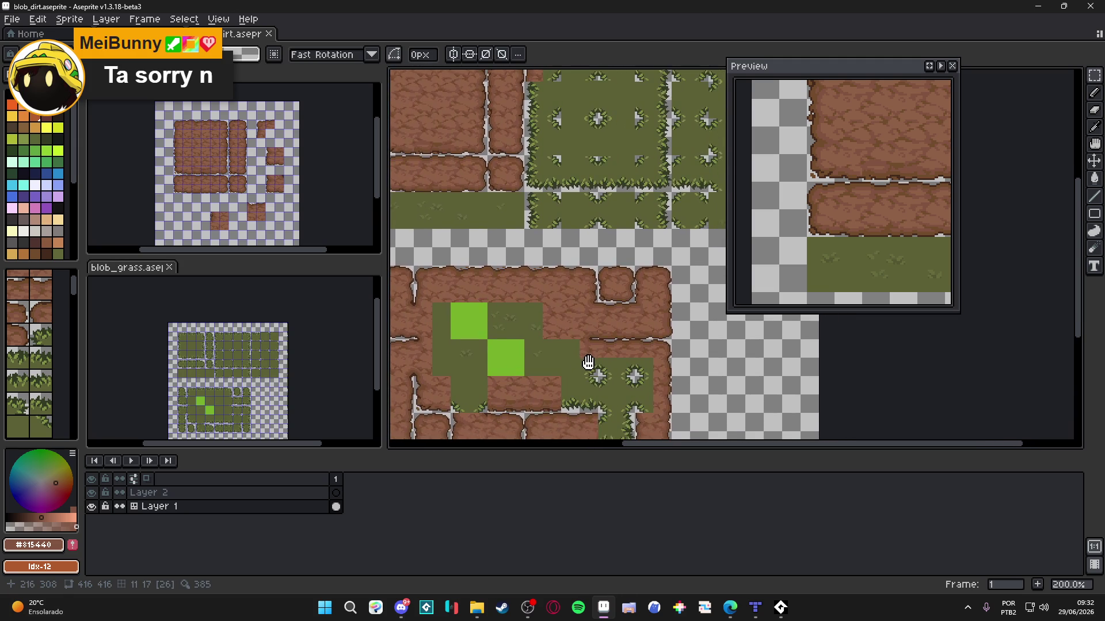
scroll(592, 364, "down", 2)
scroll(559, 320, "up", 2)
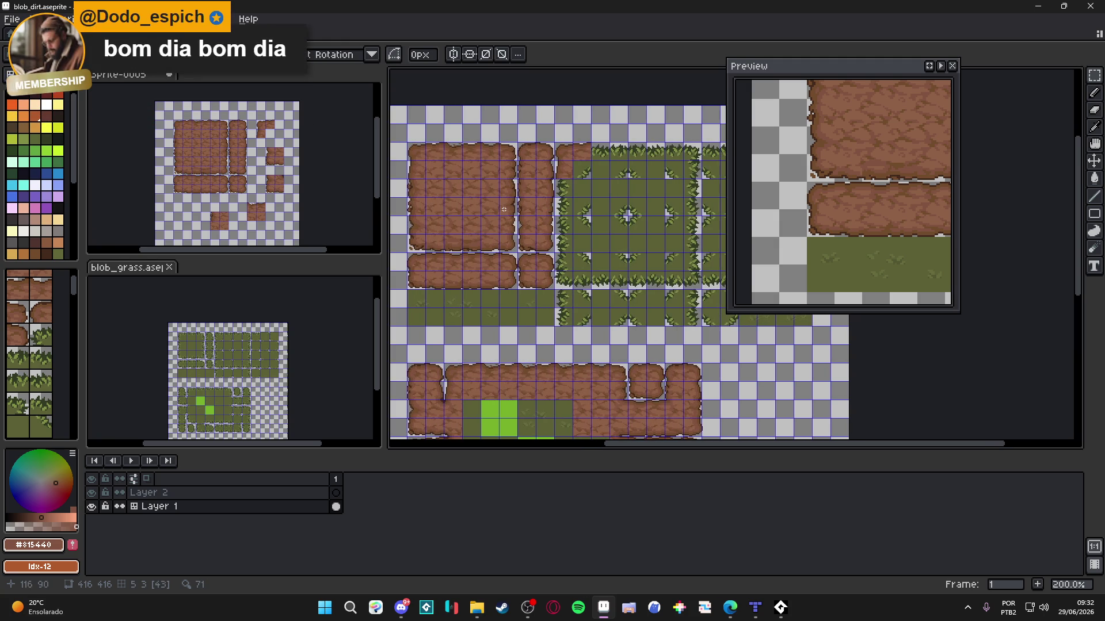
key("ctrl")
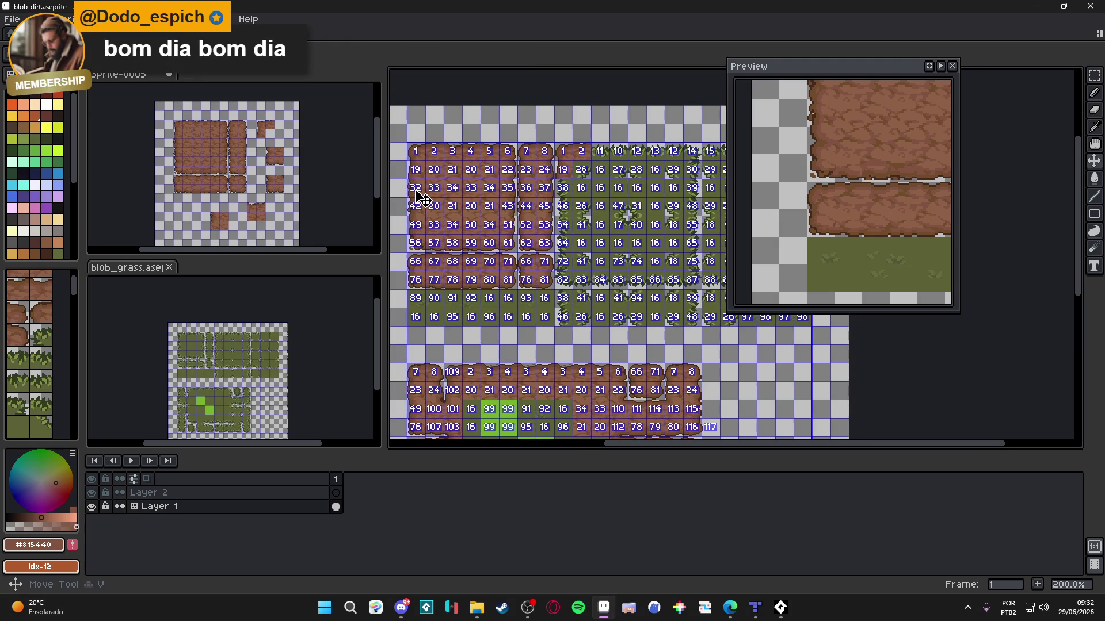
left_click_drag(535, 284, 550, 216)
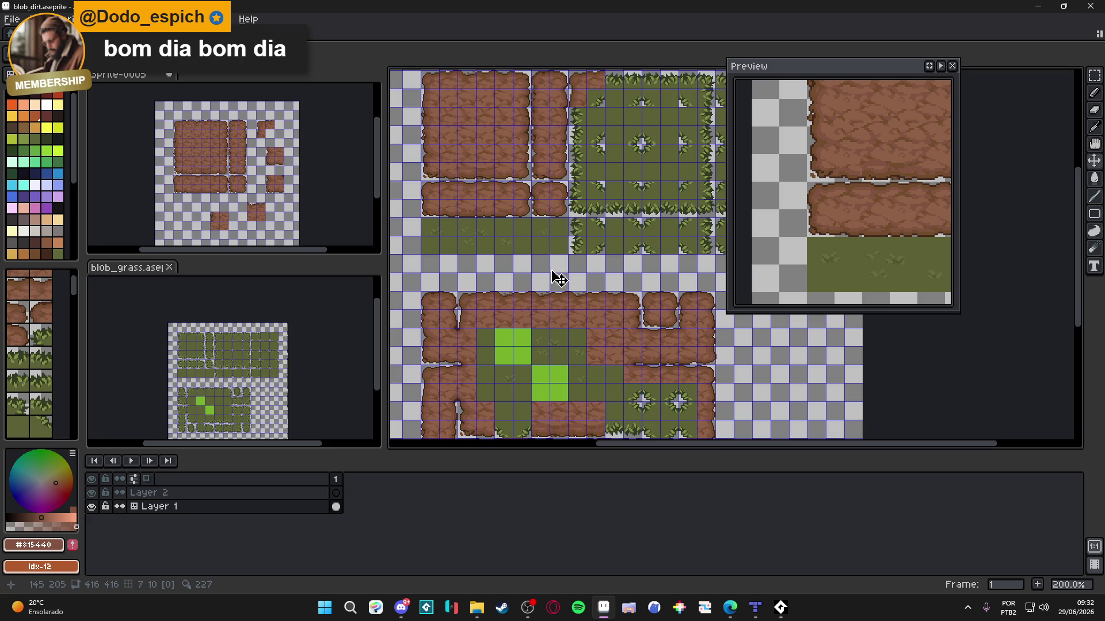
left_click_drag(558, 277, 551, 251)
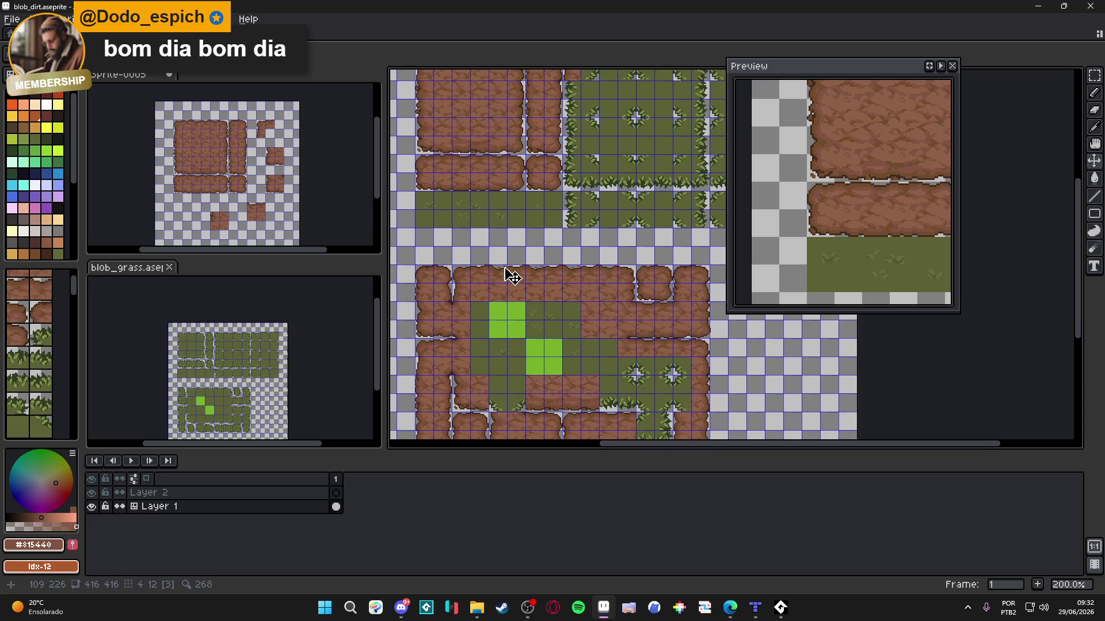
left_click_drag(512, 276, 504, 228)
scroll(493, 357, "up", 1)
key("m")
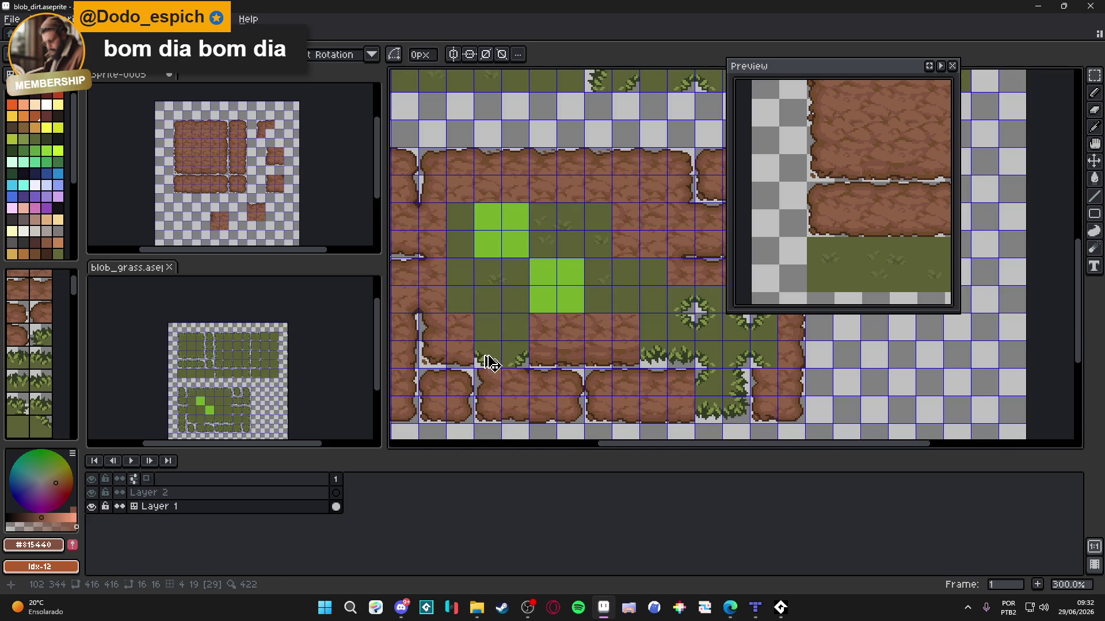
scroll(488, 362, "down", 1)
left_click_drag(488, 362, 511, 340)
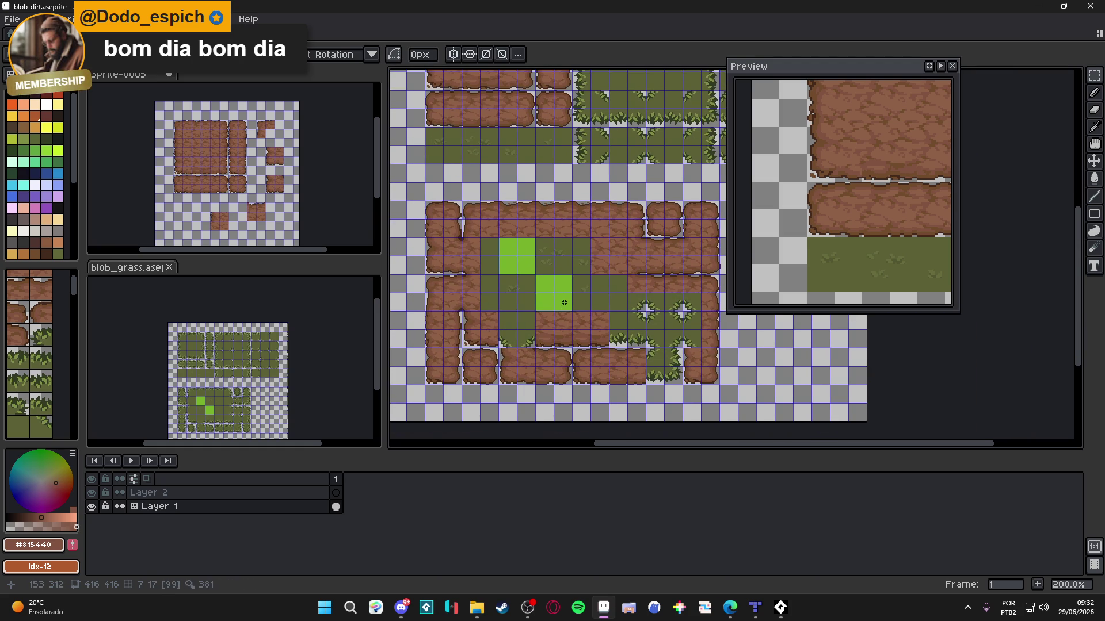
key("v")
scroll(633, 334, "down", 1)
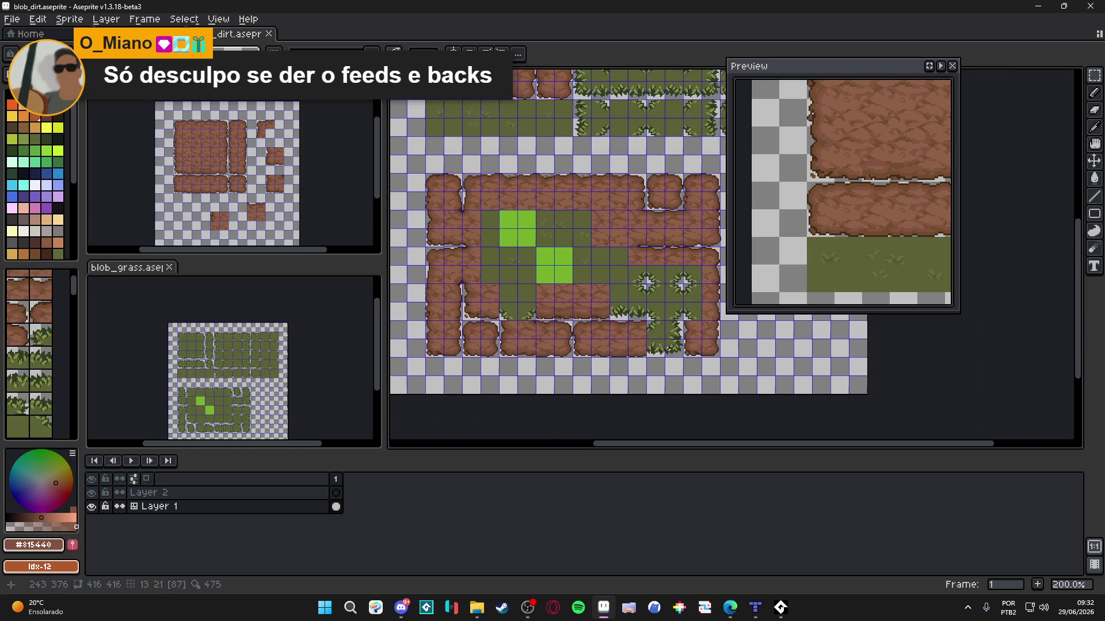
key("m")
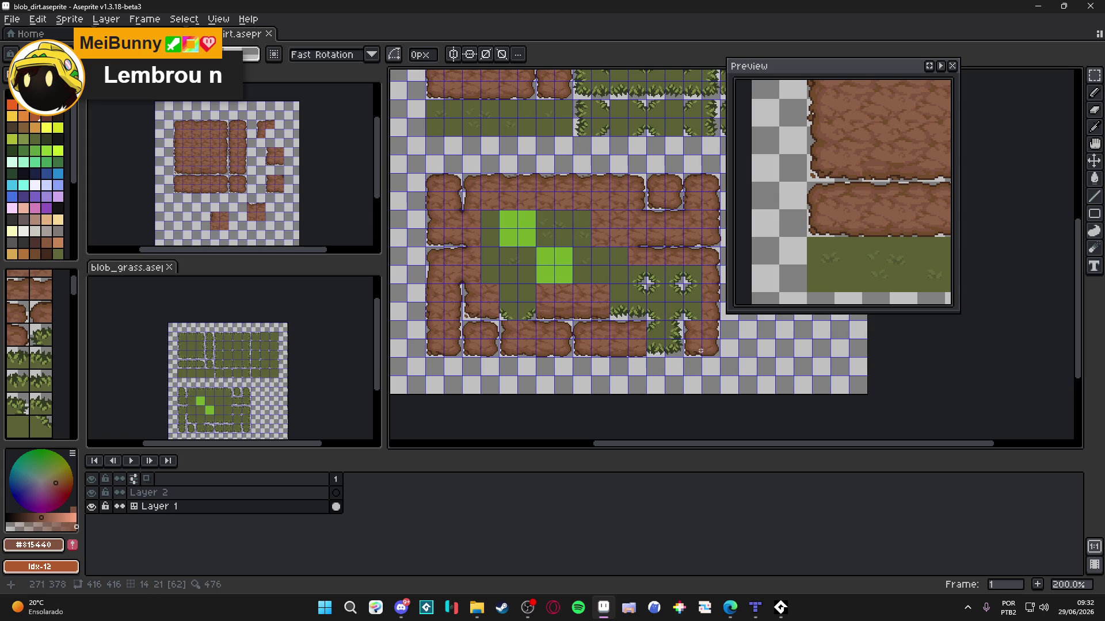
mouse_move(692, 348)
left_mouse_down()
mouse_move(712, 351)
mouse_move(702, 333)
mouse_move(580, 327)
mouse_move(654, 327)
left_mouse_up()
Step: Delete the stray grass tiles in the bottom border and paste dirt tiles into the cleared cells
scroll(703, 334, "up", 2)
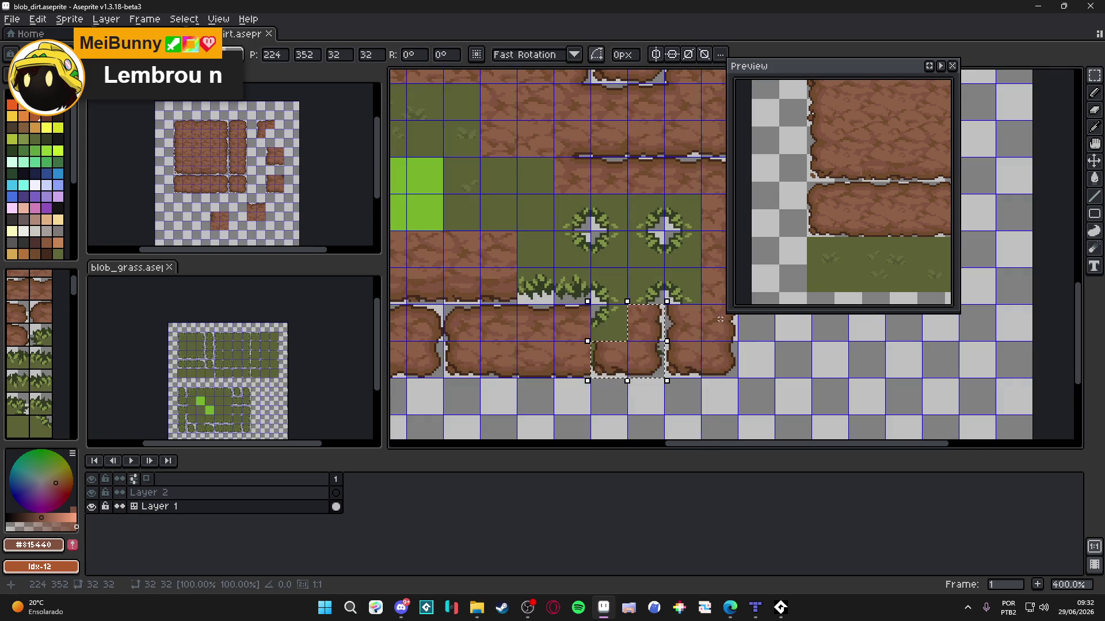
left_click(720, 319)
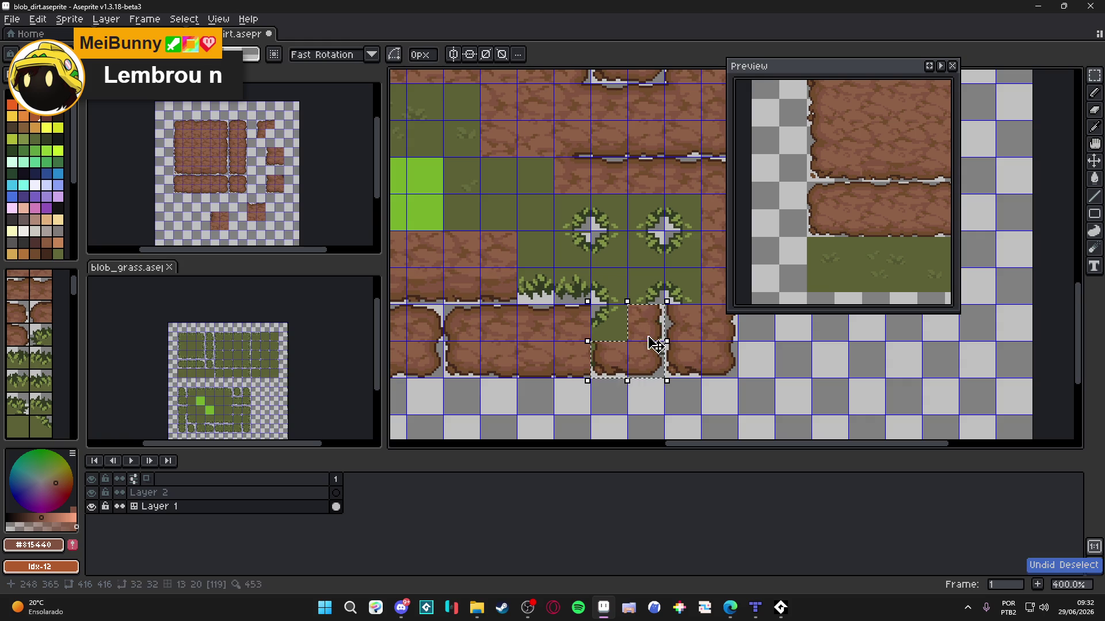
key("ctrl+z")
left_click_drag(646, 344, 647, 326)
key("Delete")
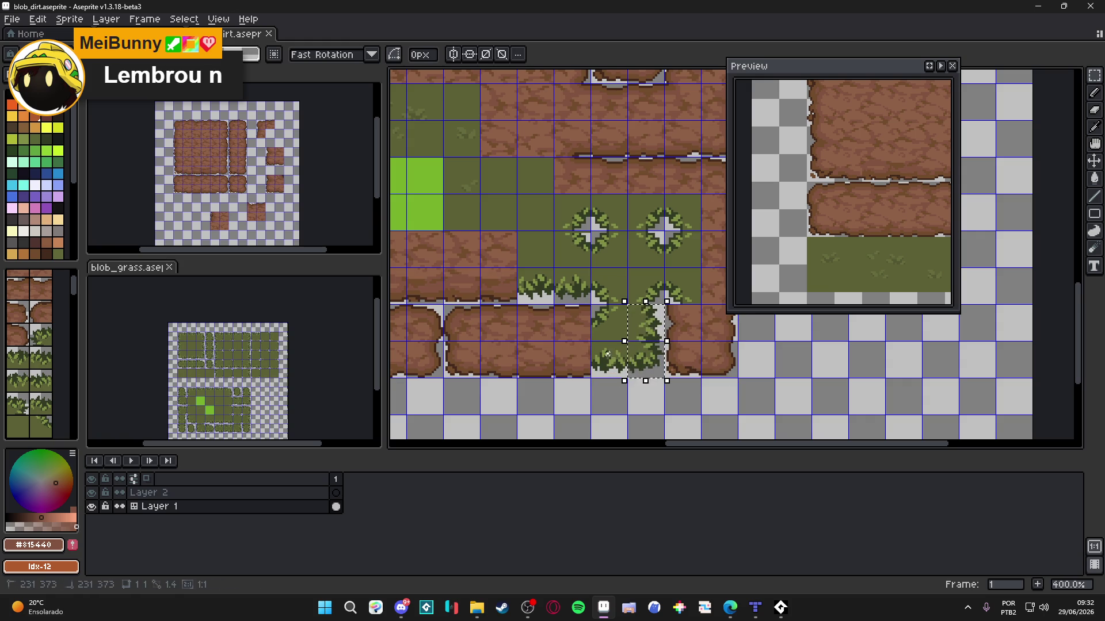
left_click(608, 354)
key("ctrl+v")
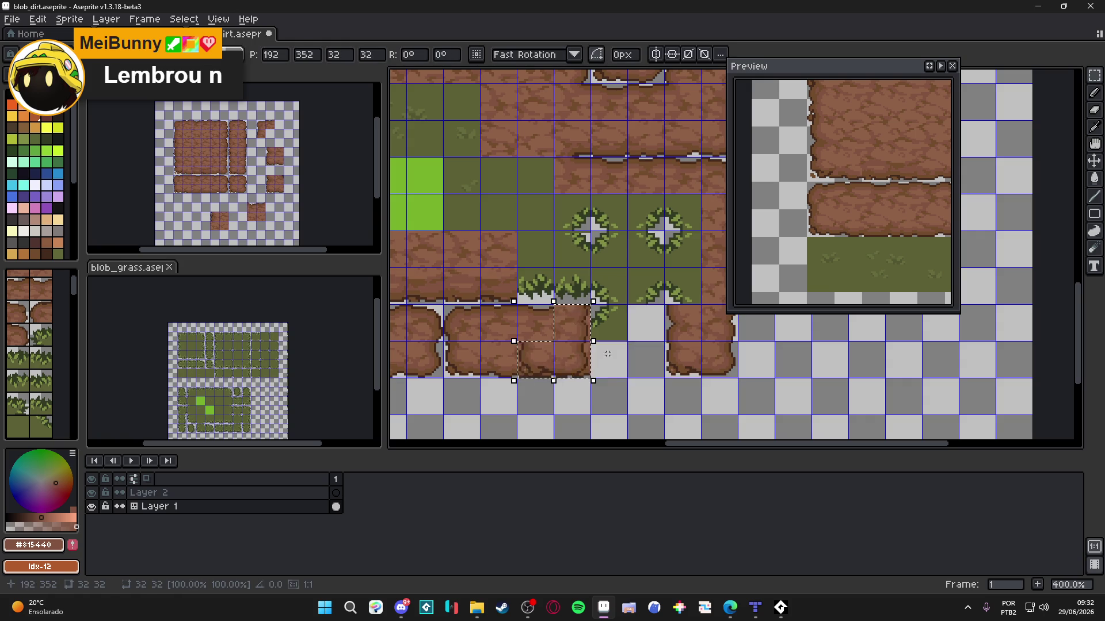
key("Right")
key("Return")
Step: Shift a bottom-edge tile two cells right and drag an upper dirt tile down onto the grass
scroll(607, 353, "down", 1)
left_click_drag(579, 318, 602, 335)
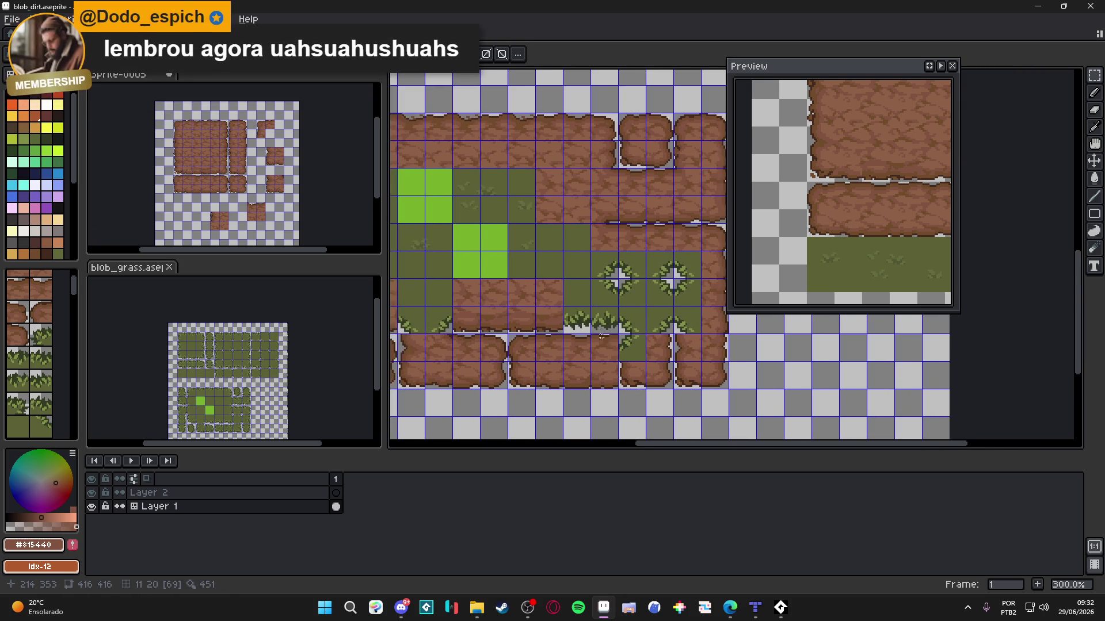
left_click_drag(565, 196, 554, 184)
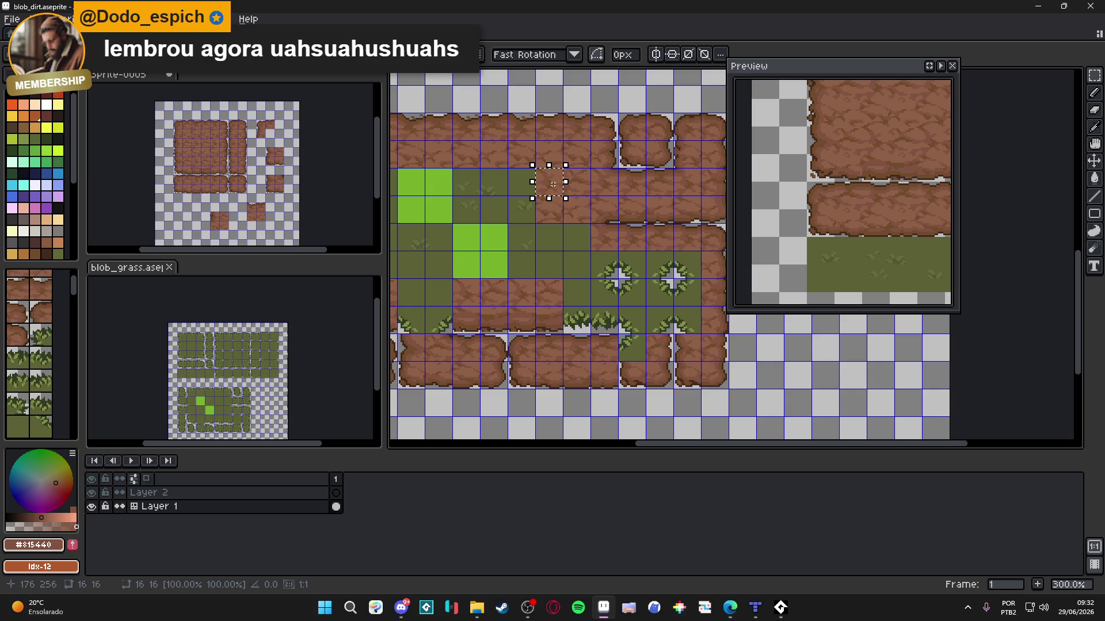
key("Return")
left_click(589, 380)
mouse_move(590, 380)
left_mouse_down()
mouse_move(696, 380)
mouse_move(633, 374)
left_mouse_up()
left_click(582, 371)
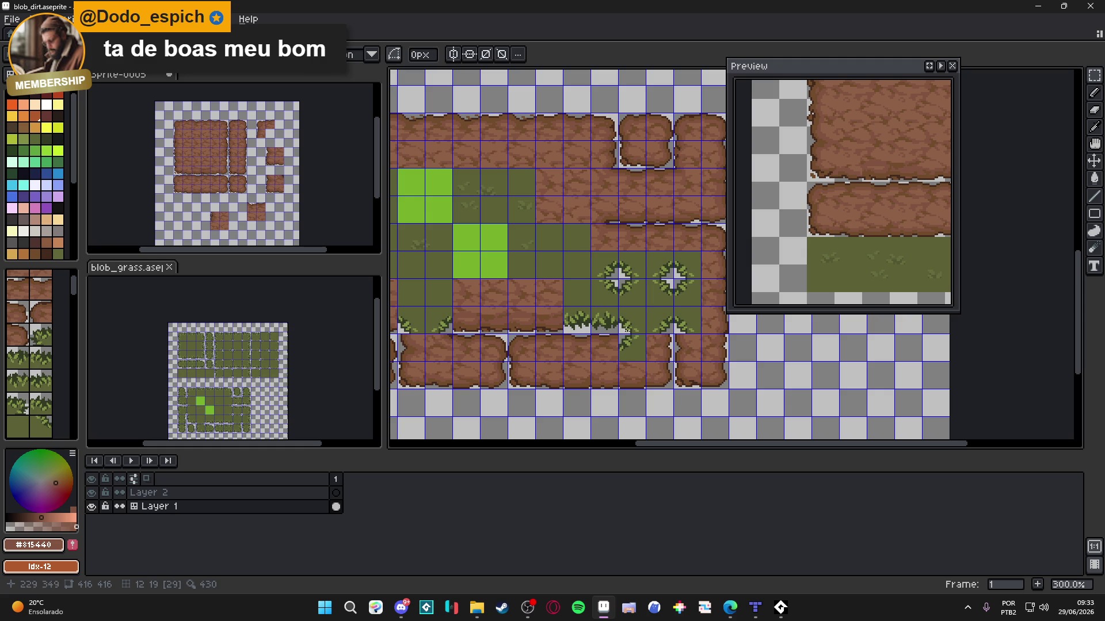
left_click(556, 181)
mouse_move(557, 183)
left_mouse_down()
mouse_move(611, 230)
mouse_move(611, 345)
mouse_move(610, 292)
mouse_move(661, 347)
mouse_move(604, 347)
left_mouse_up()
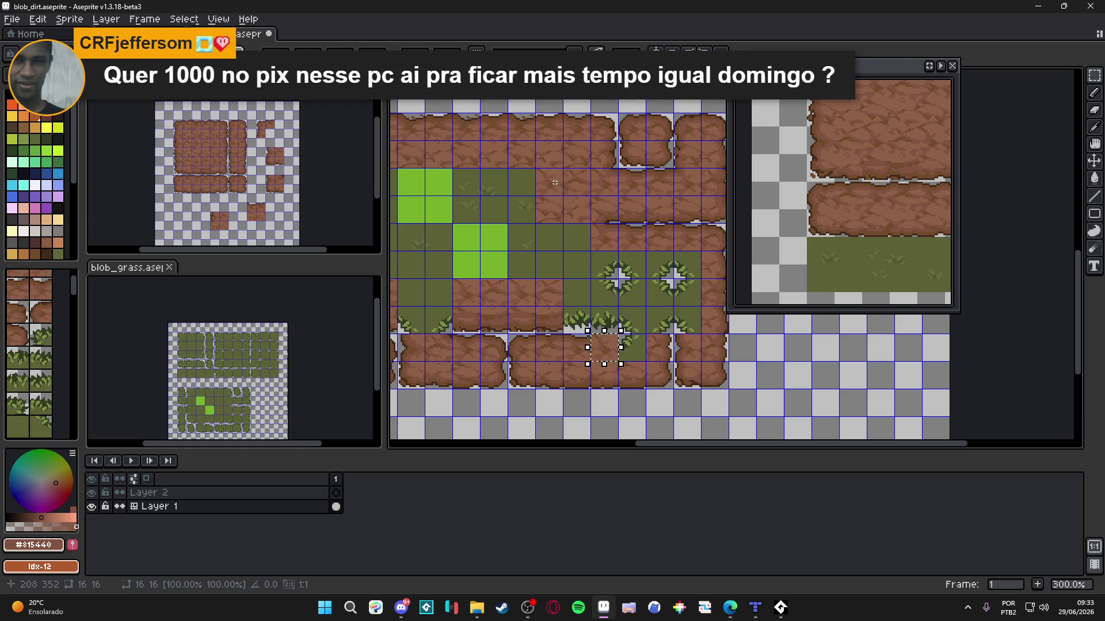
Step: Set the floating dirt tile one cell right and touch it up with a short dark brown line
scroll(604, 345, "up", 6)
left_click_drag(525, 365, 646, 384)
scroll(644, 384, "down", 6)
key("Return")
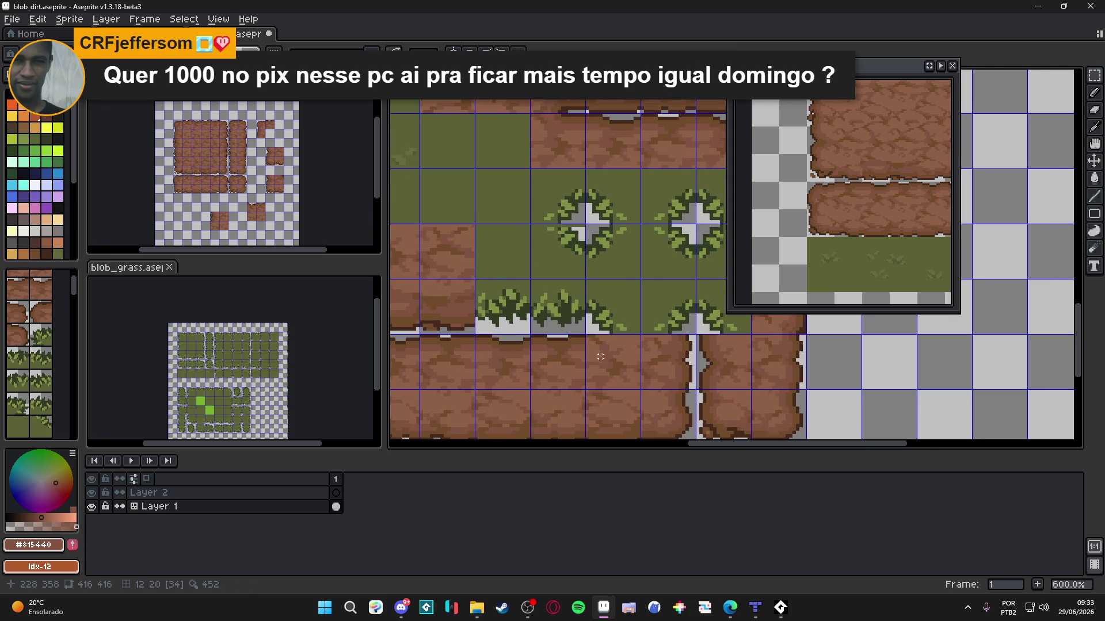
scroll(577, 335, "up", 6)
left_click(577, 335, "alt")
left_click_drag(587, 338, 603, 338)
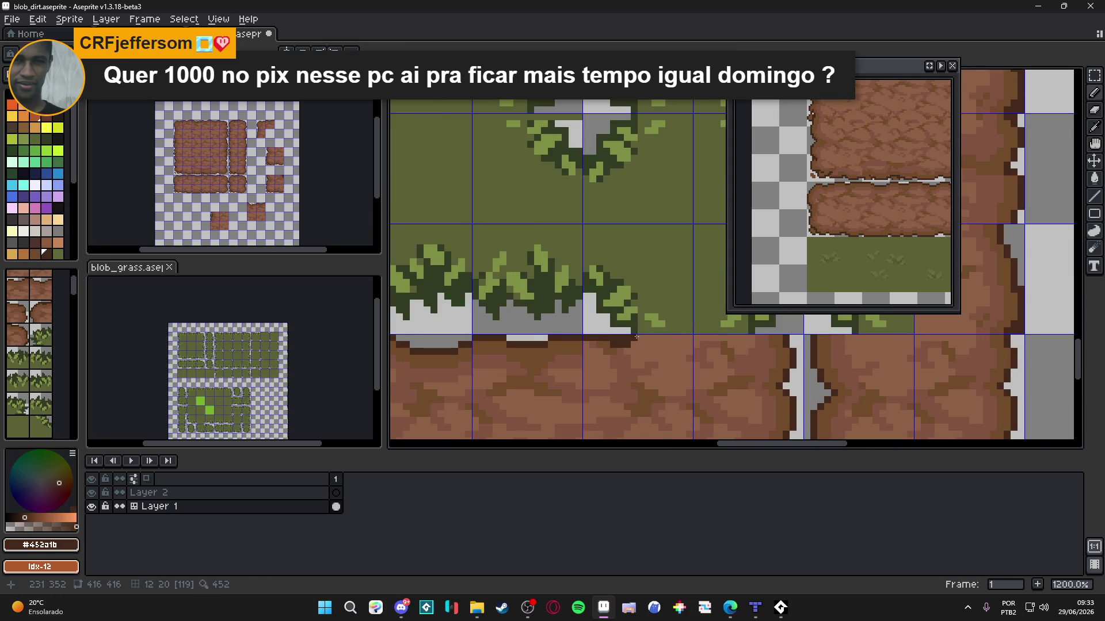
Step: Save blob_dirt.aseprite and review the updated tilemap
scroll(645, 348, "down", 4)
scroll(649, 351, "down", 2)
scroll(650, 352, "right", 1)
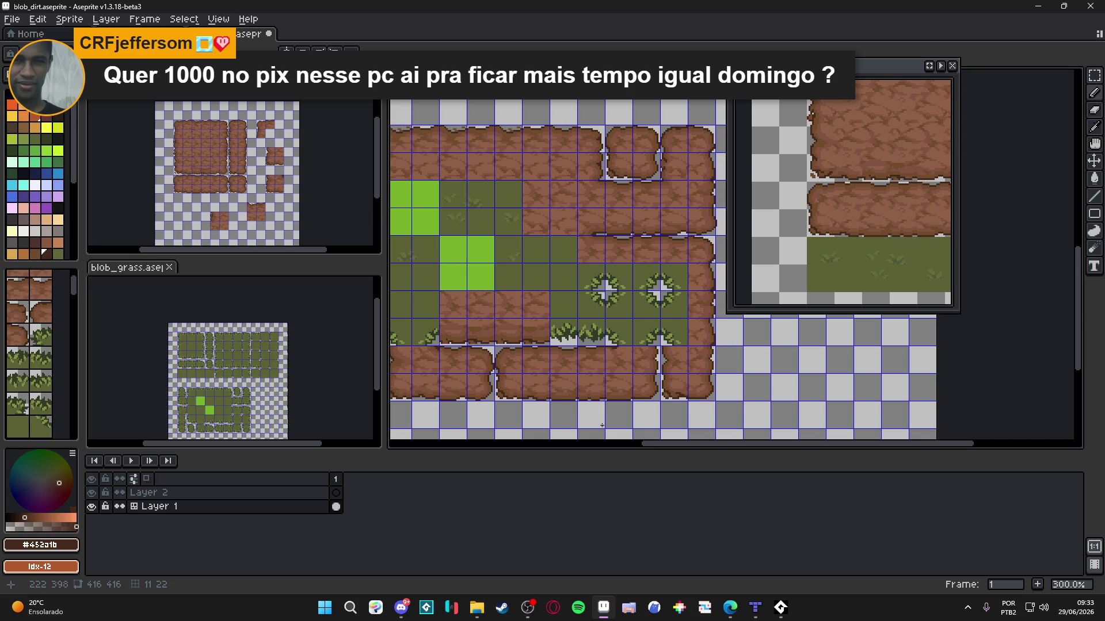
key("ctrl+s")
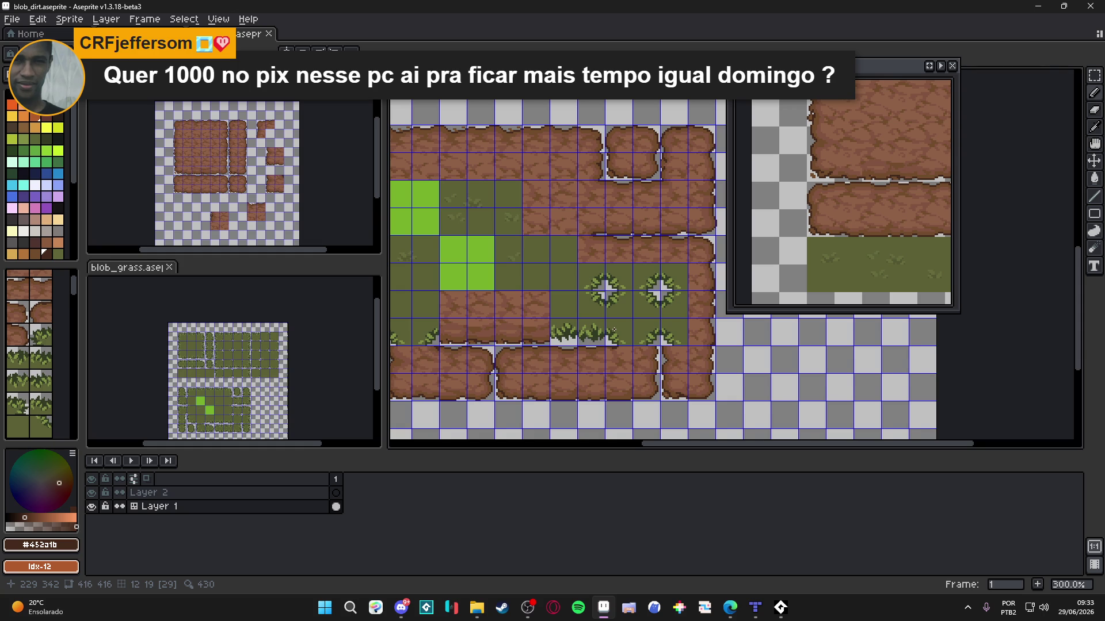
scroll(614, 329, "up", 1)
scroll(614, 329, "down", 1)
scroll(640, 305, "down", 1)
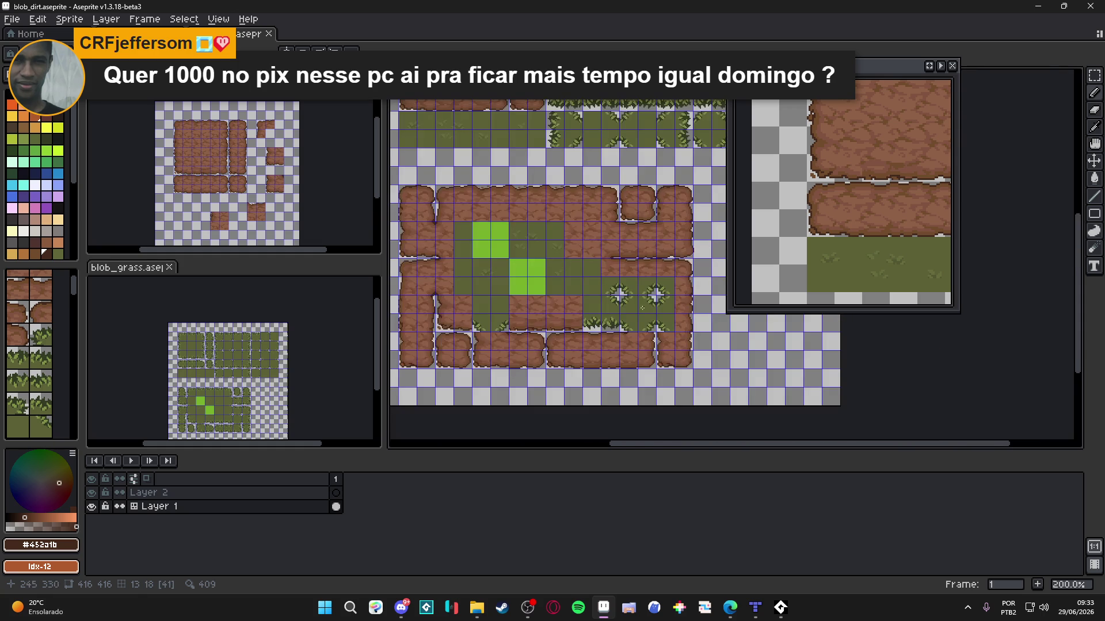
Step: Paste a dirt tile onto a grass cell a few cells to the right
scroll(614, 320, "up", 1)
left_click_drag(633, 344, 694, 355)
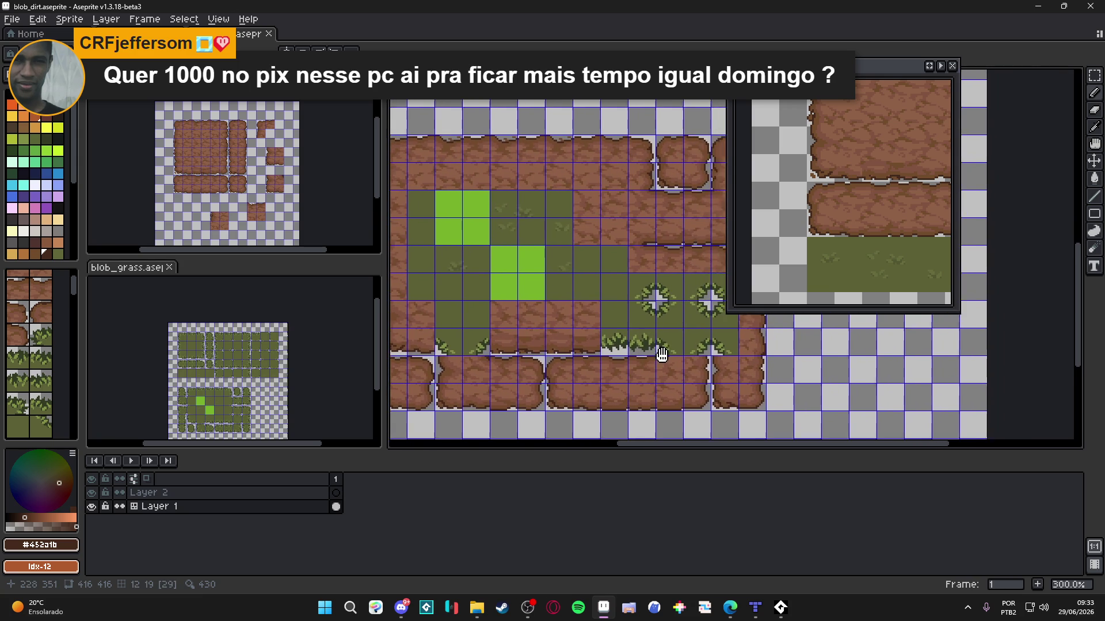
left_click(429, 289)
key("ctrl+z")
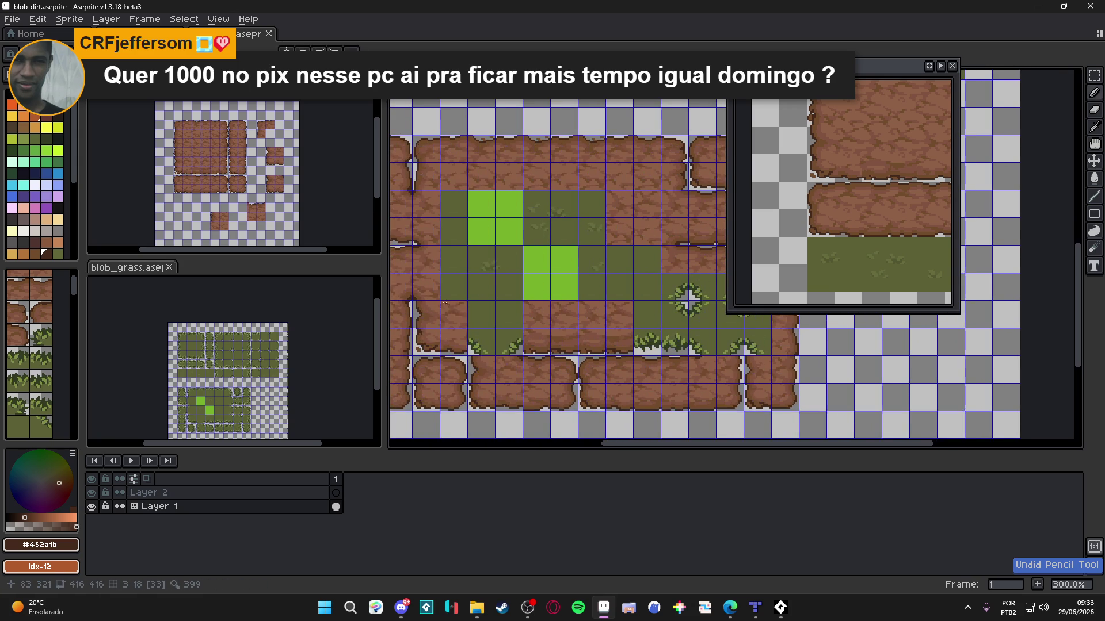
key("m")
key("ctrl+v")
key("Right")
key("Right")
key("Right")
key("shift+Right")
key("shift+Right")
key("Return")
Step: Paste two more dirt tiles onto neighbouring grass cells
scroll(517, 178, "right", 3)
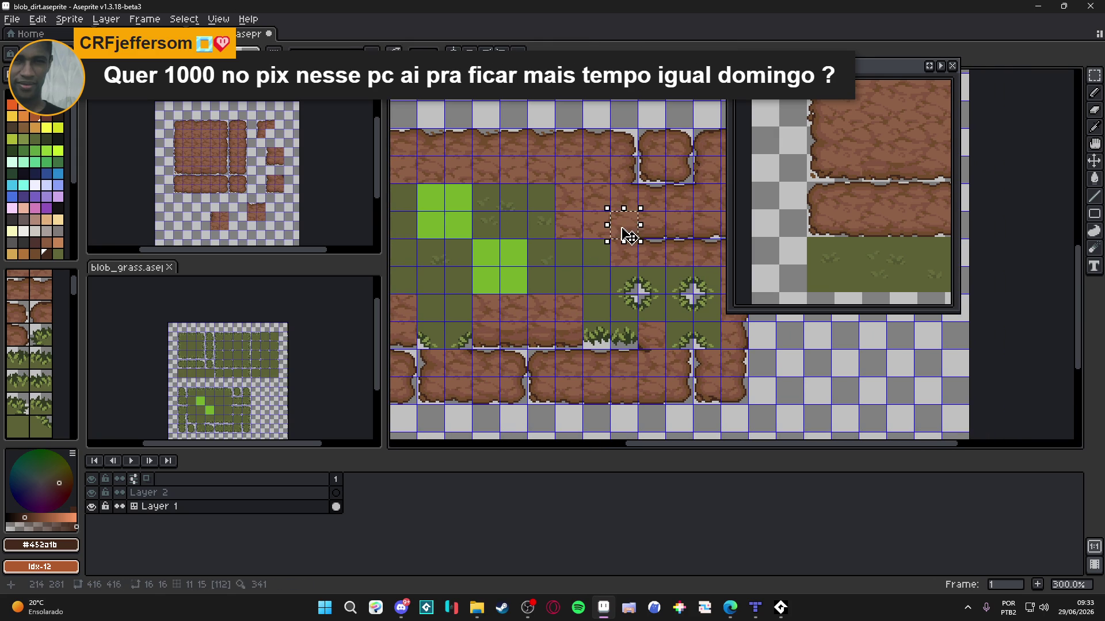
key("ctrl+v")
key("shift+Right")
key("shift+Down")
key("shift+Down")
key("shift+Down")
key("shift+Up")
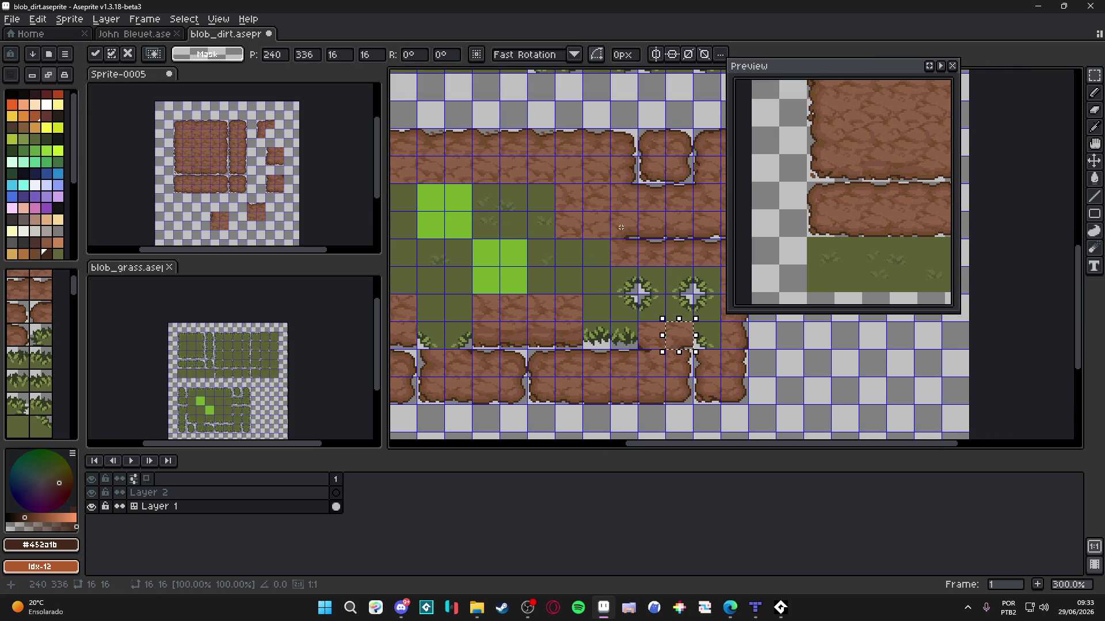
key("Return")
scroll(633, 288, "right", 1)
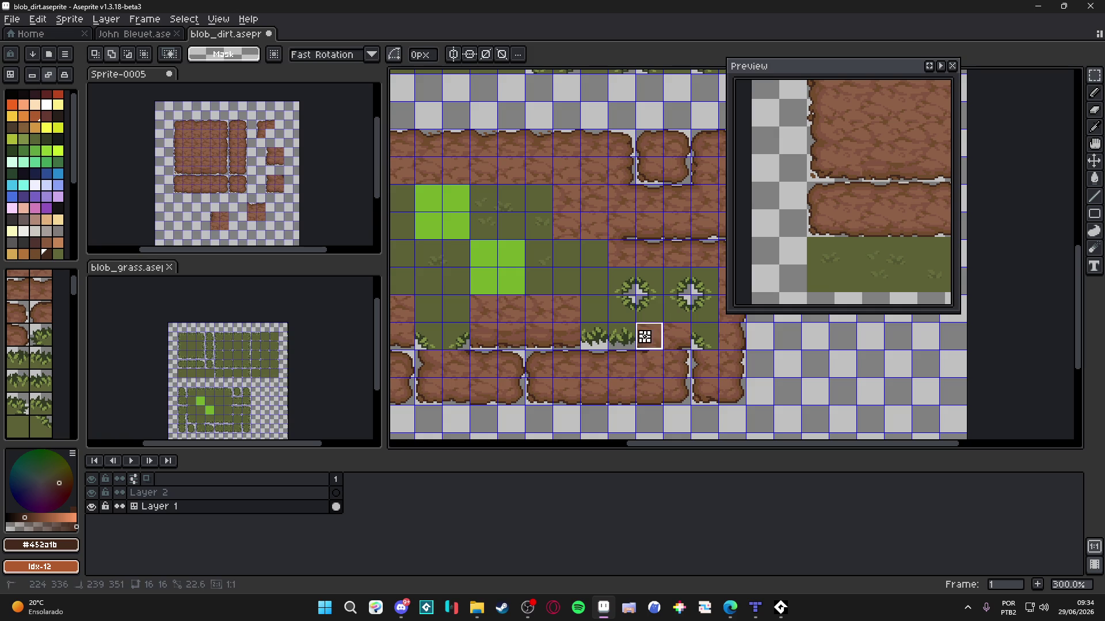
key("ctrl+v")
key("shift+Left")
key("shift+Left")
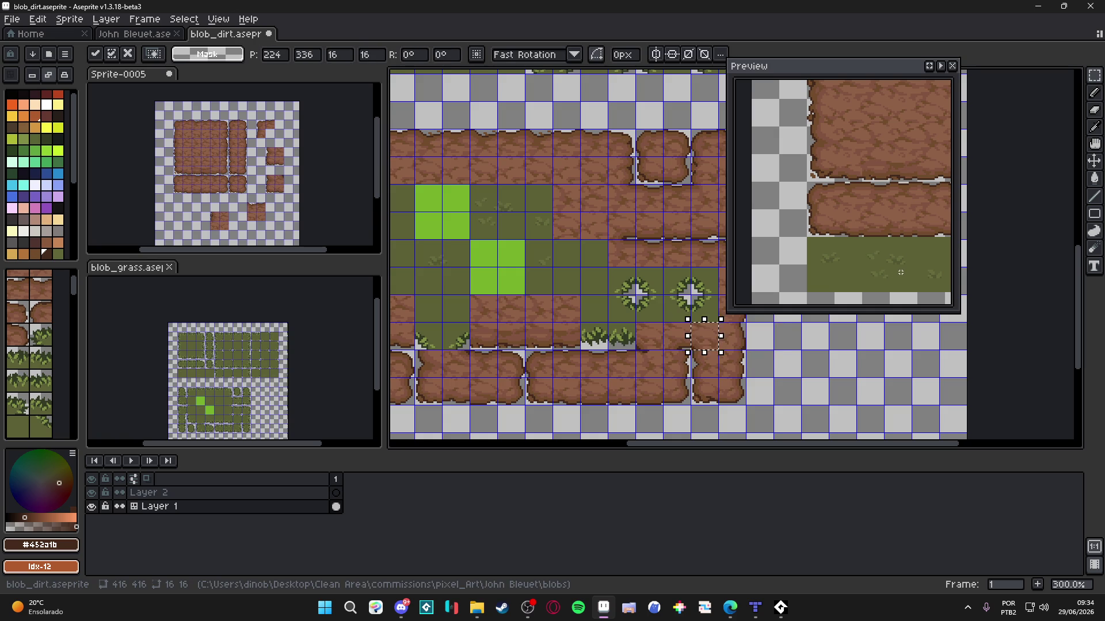
key("Return")
Step: Cover the grass tufts with a two-tile dirt block and copy two dirt tiles two cells lower
scroll(653, 360, "left", 1)
scroll(602, 347, "right", 1)
left_click_drag(535, 339, 626, 351)
left_click(598, 311)
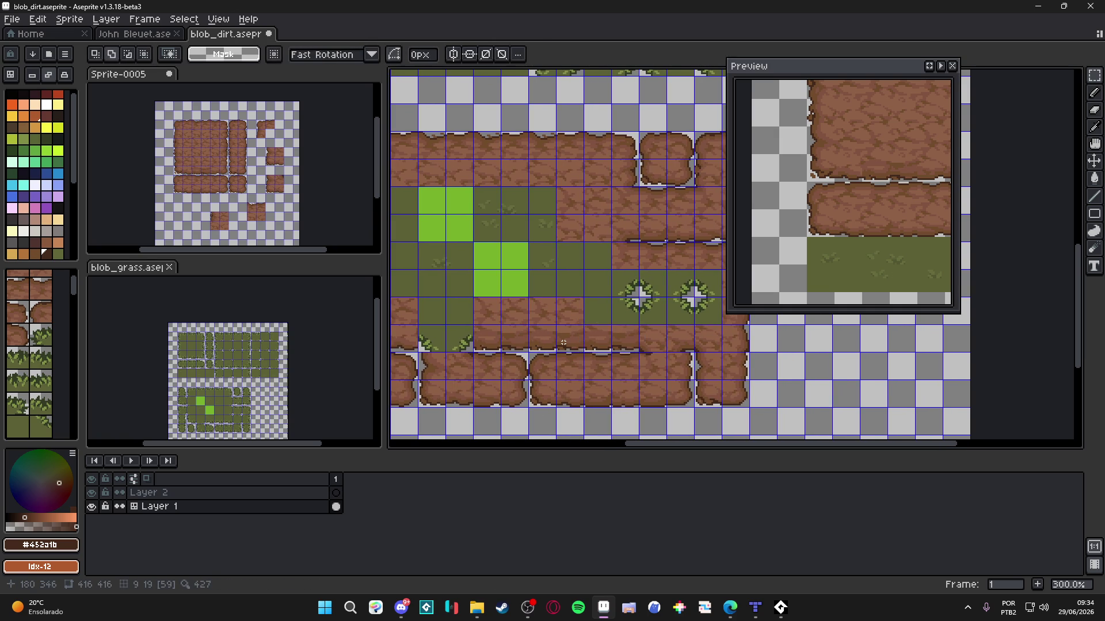
left_click_drag(636, 254, 623, 223)
key("ctrl+c")
key("ctrl+v")
left_click(625, 249)
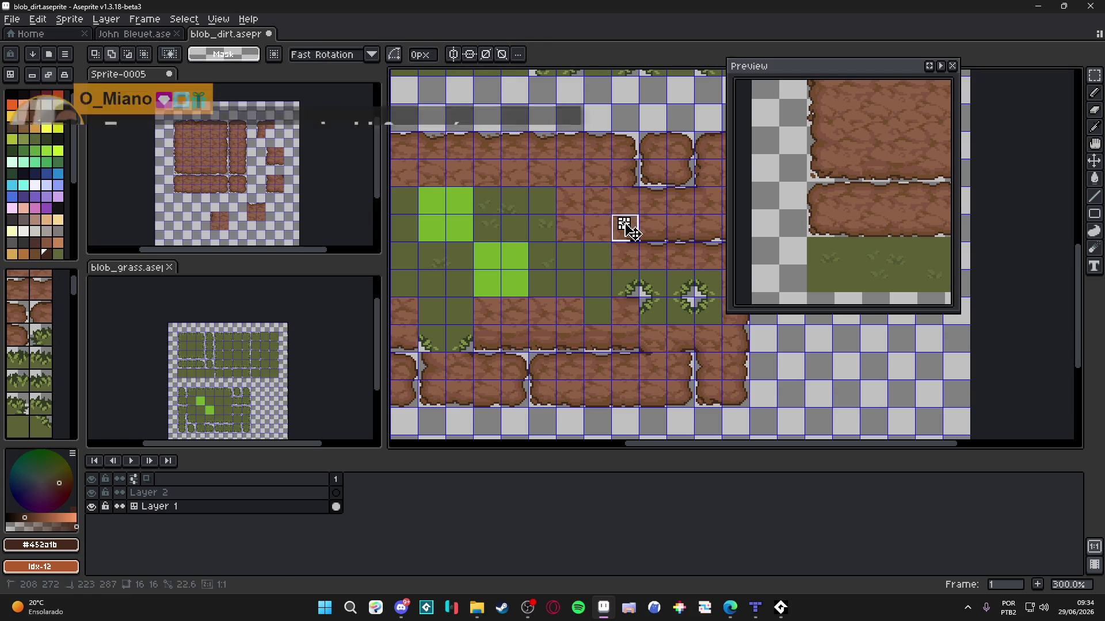
key("ctrl+c")
key("ctrl+v")
left_click(658, 283)
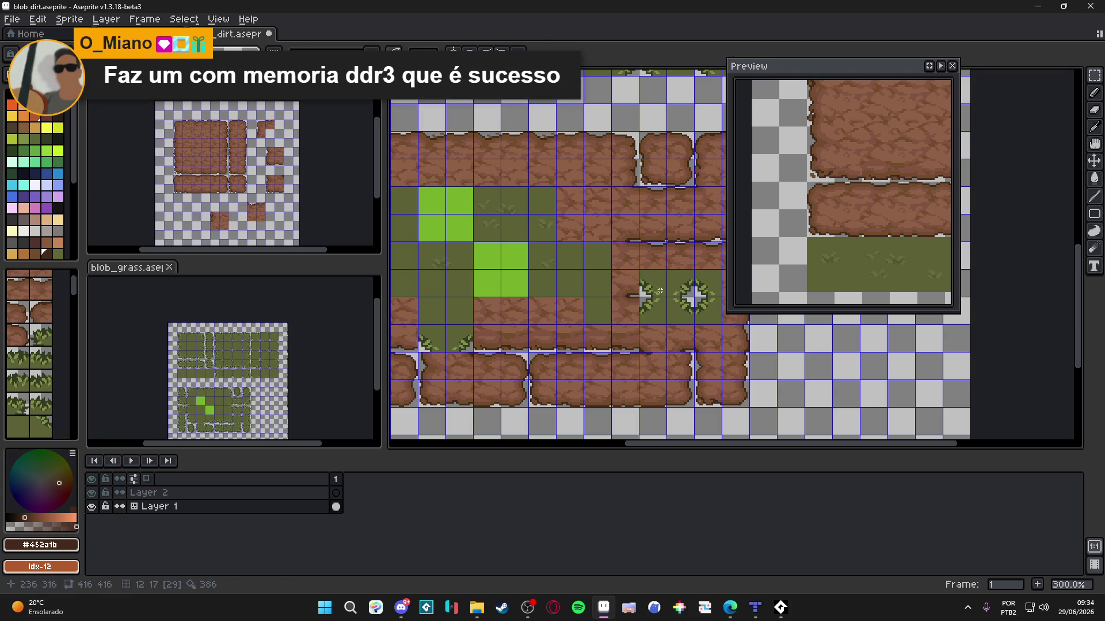
Step: Move a stack of two dirt tiles across the tilemap over a grass tile
left_click_drag(525, 256, 620, 256)
left_click_drag(469, 226, 469, 253)
scroll(518, 259, "right", 3)
mouse_move(403, 239)
left_mouse_down()
mouse_move(403, 345)
mouse_move(726, 349)
mouse_move(671, 294)
left_mouse_up()
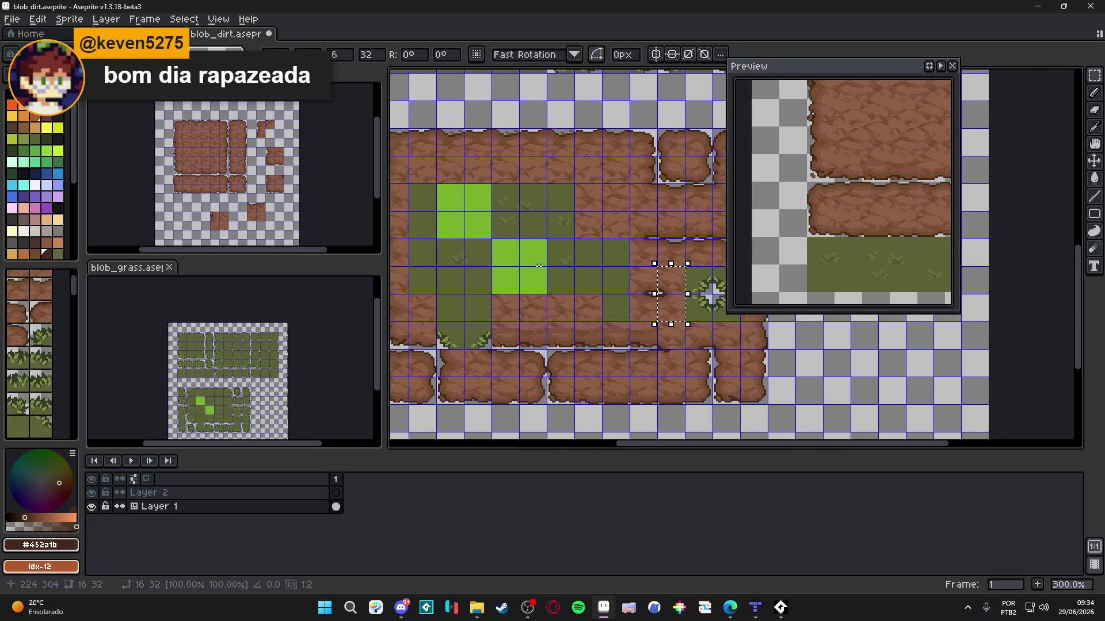
key("Return")
mouse_move(609, 280)
left_mouse_down()
mouse_move(522, 278)
mouse_move(555, 271)
mouse_move(587, 315)
mouse_move(642, 315)
left_mouse_up()
left_click(580, 306)
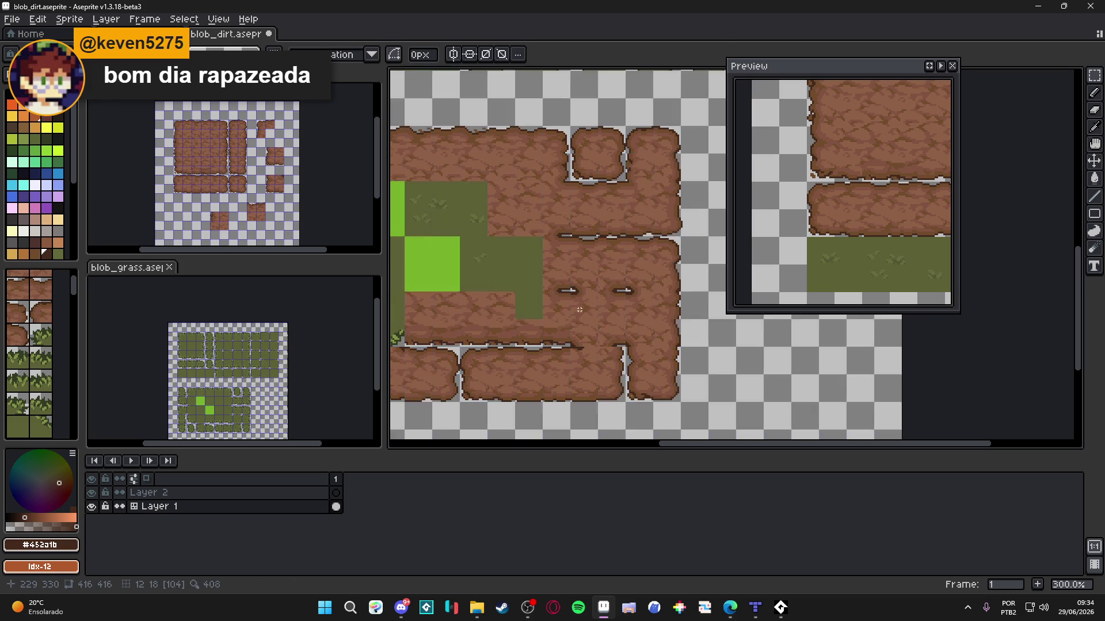
Step: Move a single dirt tile down and left onto a grass cell
scroll(580, 306, "down", 1)
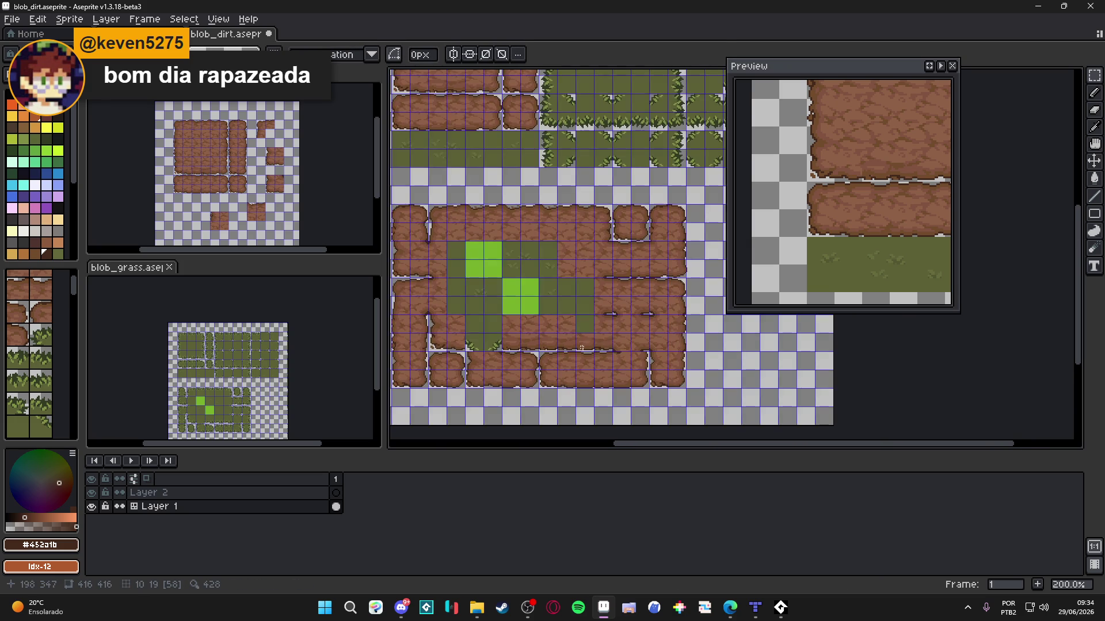
scroll(596, 342, "left", 2)
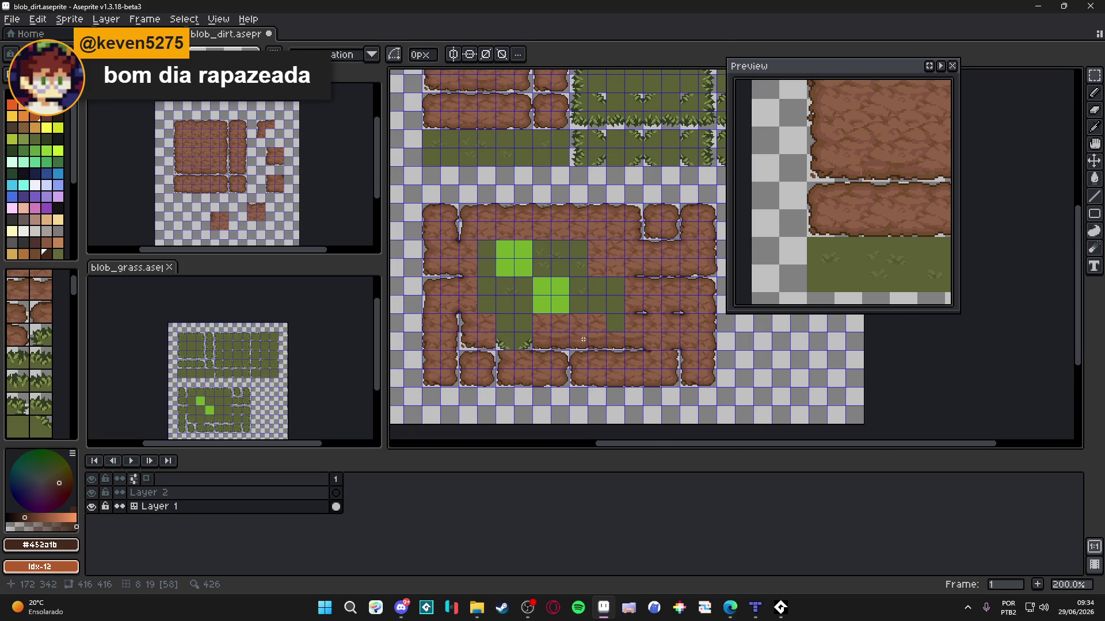
scroll(600, 331, "up", 1)
left_click_drag(559, 316, 581, 338)
key("Right")
key("Right")
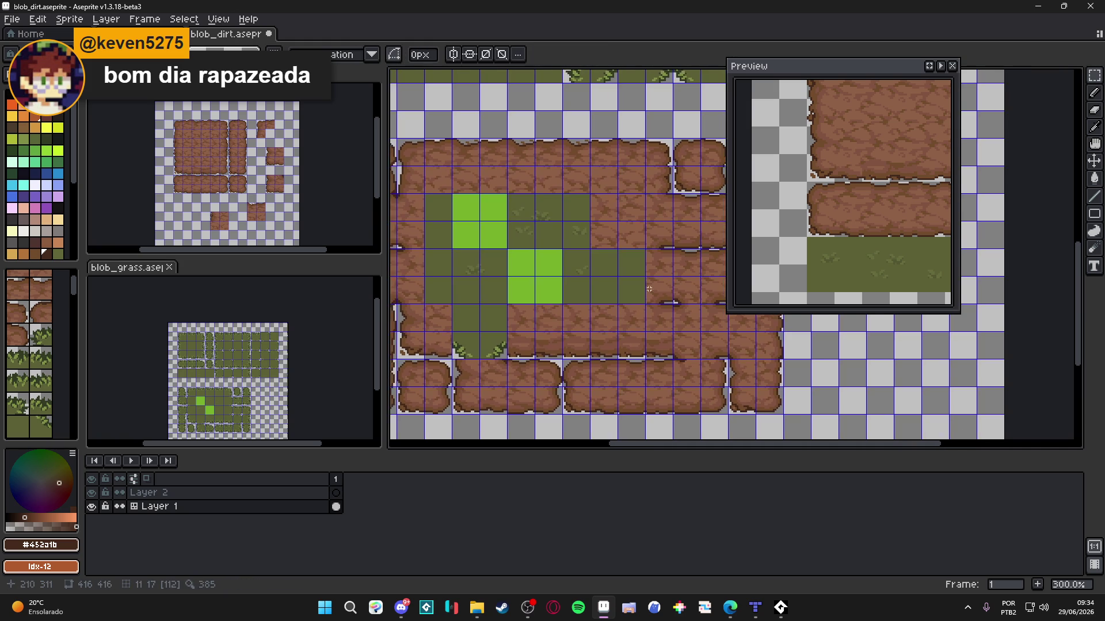
left_click(659, 289)
key("Down")
key("Down")
key("Left")
key("Left")
Step: Move another dirt tile and a pair of adjacent dirt tiles onto the remaining grass
key("Left")
key("Left")
key("Left")
key("Return")
left_click(687, 290)
key("Down")
key("Down")
key("Left")
key("Left")
key("Left")
key("Return")
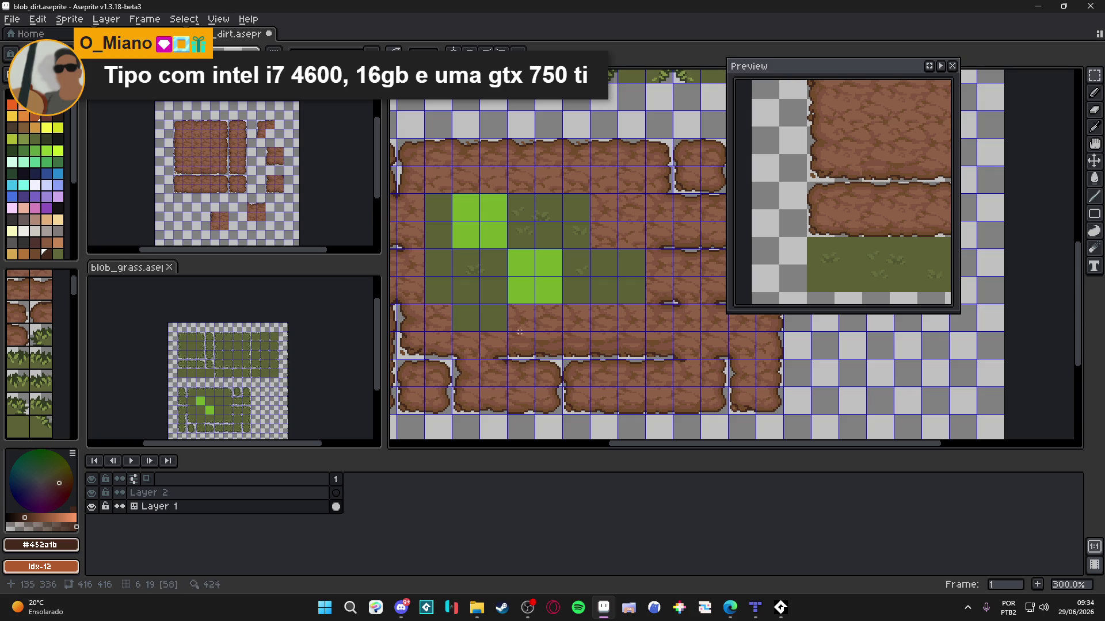
left_click_drag(514, 314, 555, 326)
key("Left")
key("Left")
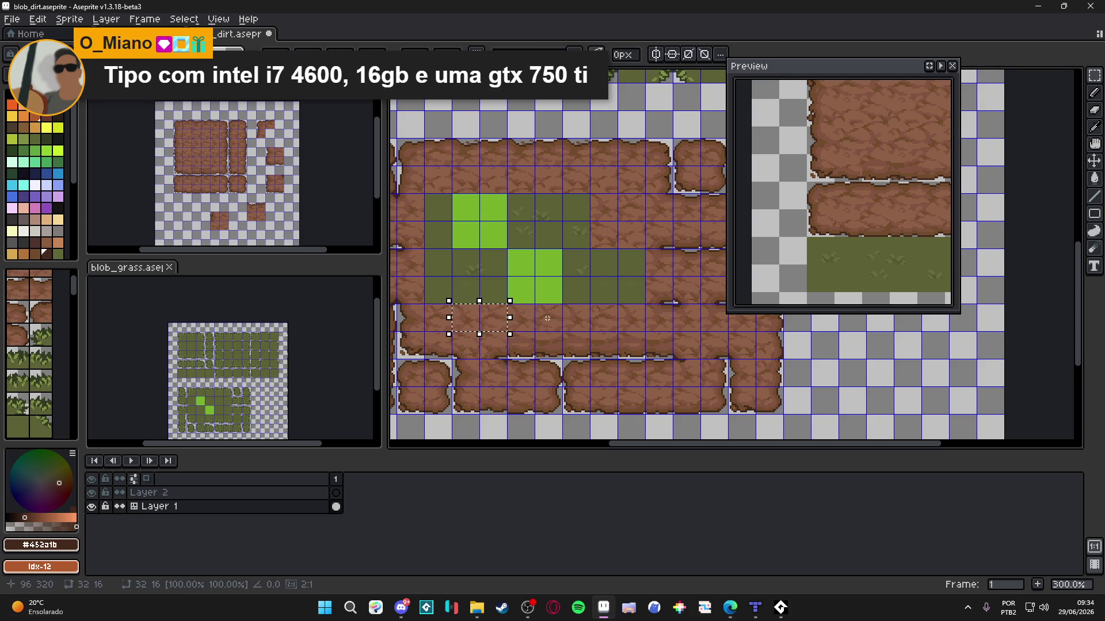
key("Return")
Step: Review the dirt-covered tilemap and pick a new foreground colour from the palette
scroll(578, 339, "down", 1)
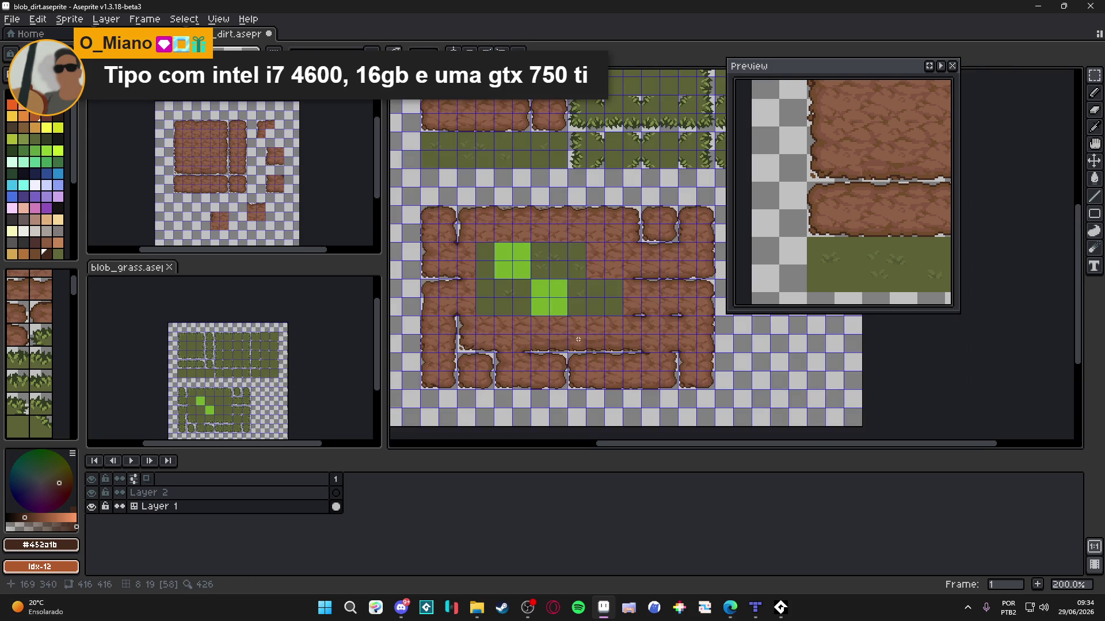
scroll(590, 289, "up", 1)
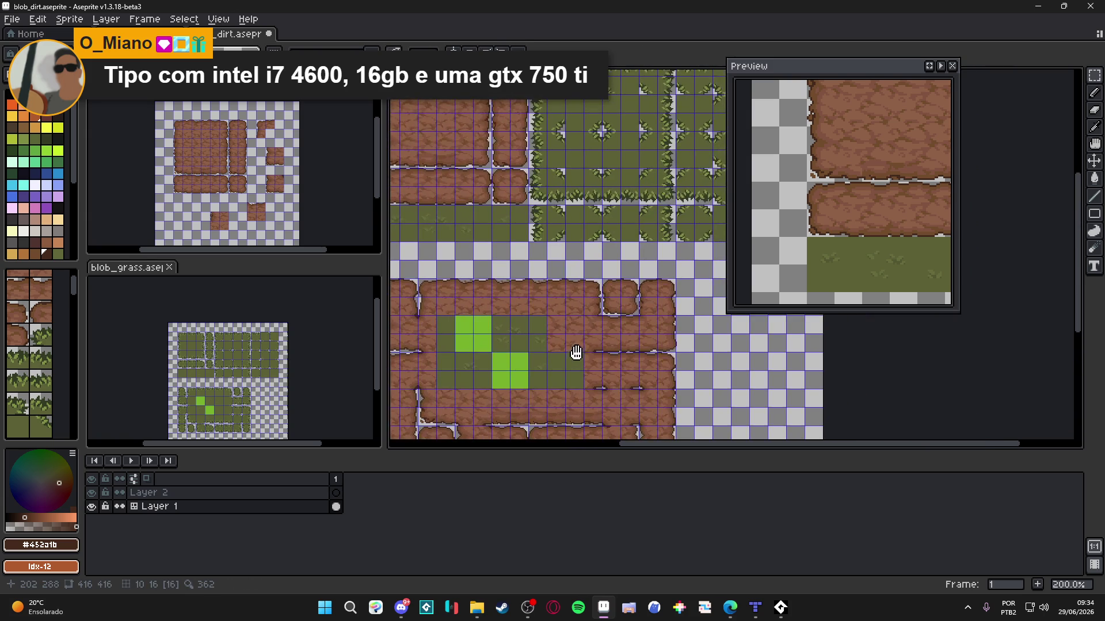
scroll(576, 345, "down", 2)
scroll(595, 308, "up", 1)
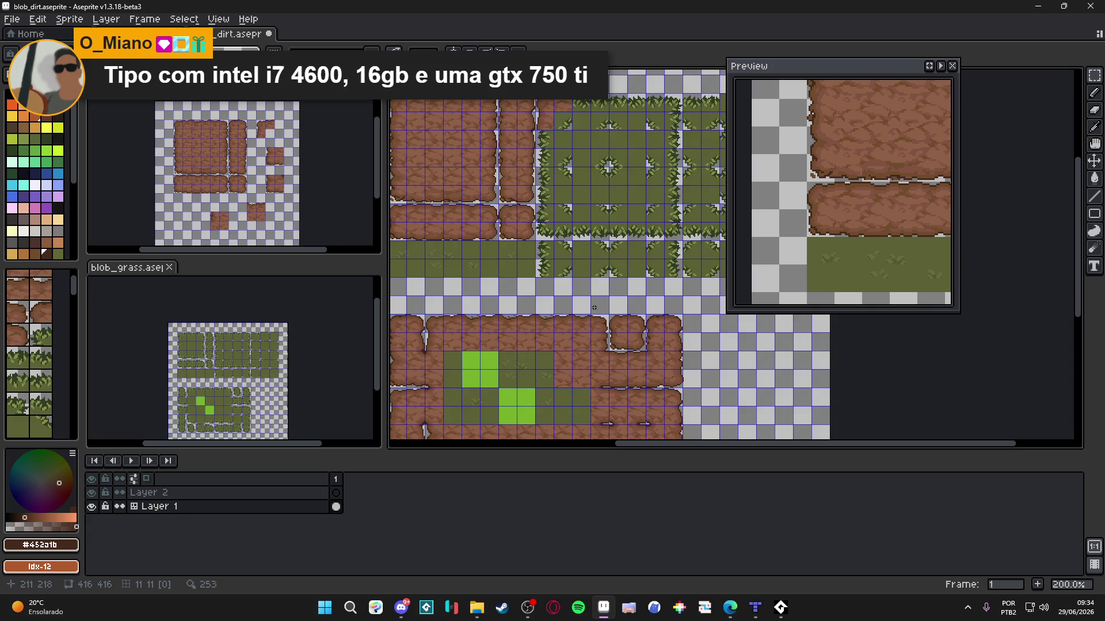
scroll(594, 307, "down", 1)
scroll(587, 308, "up", 1)
scroll(564, 308, "right", 3)
scroll(565, 296, "down", 2)
scroll(593, 282, "left", 2)
scroll(582, 358, "down", 1)
scroll(582, 359, "right", 1)
left_click(57, 219)
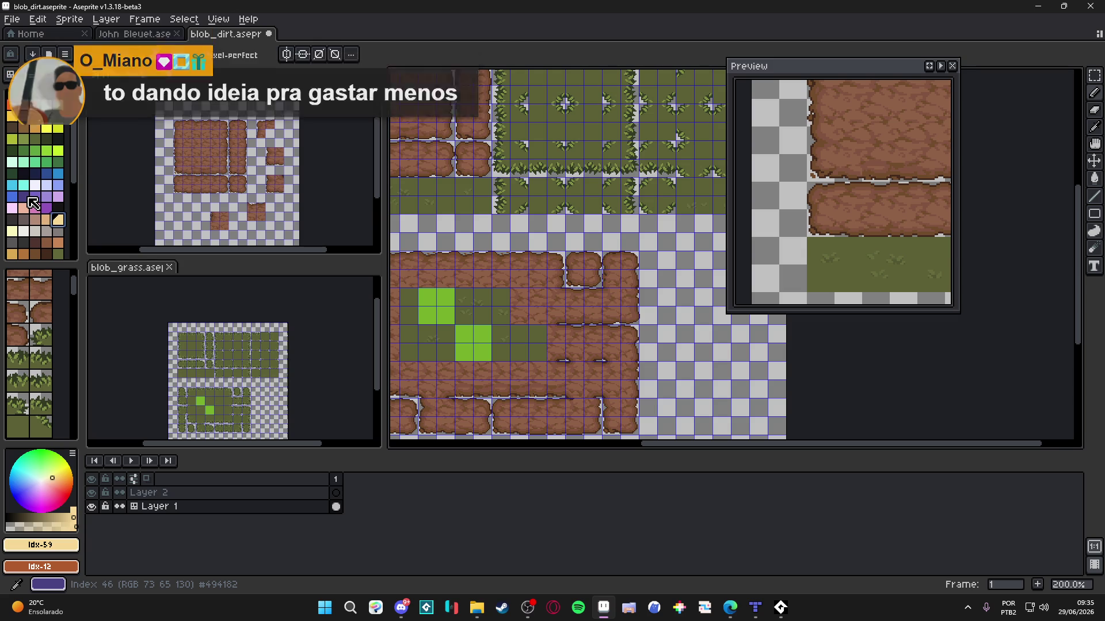
mouse_move(528, 223)
left_mouse_down()
mouse_move(586, 213)
mouse_move(547, 190)
mouse_move(555, 184)
left_mouse_up()
scroll(534, 216, "down", 1)
scroll(535, 217, "up", 1)
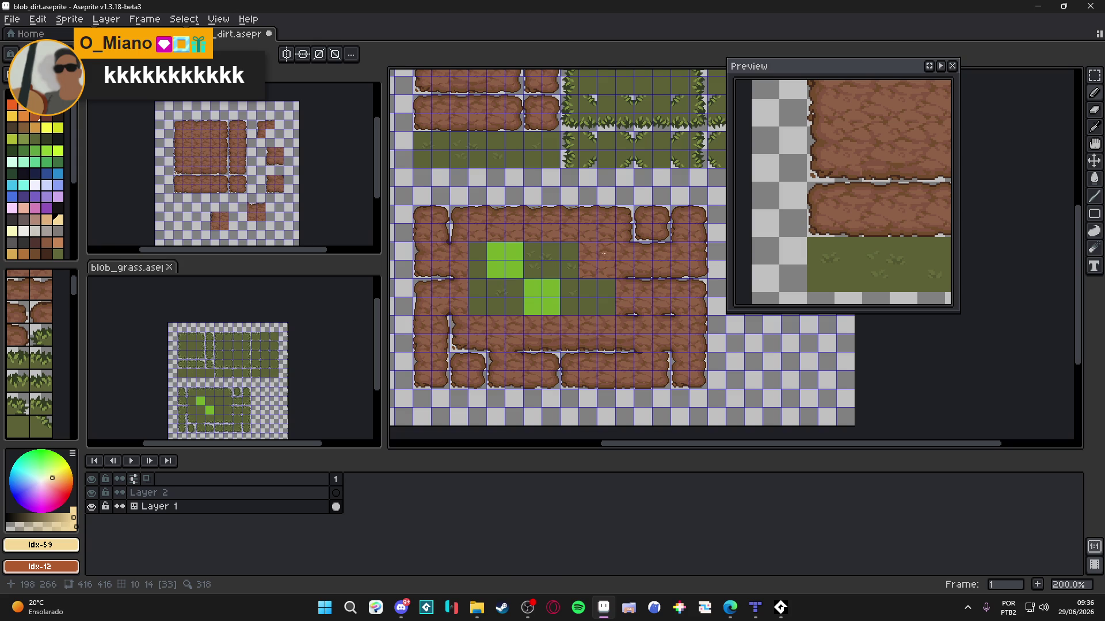
key("m")
Step: Move the dirt tiles right of the grass patch left over the outer grass
left_click_drag(603, 250, 615, 275)
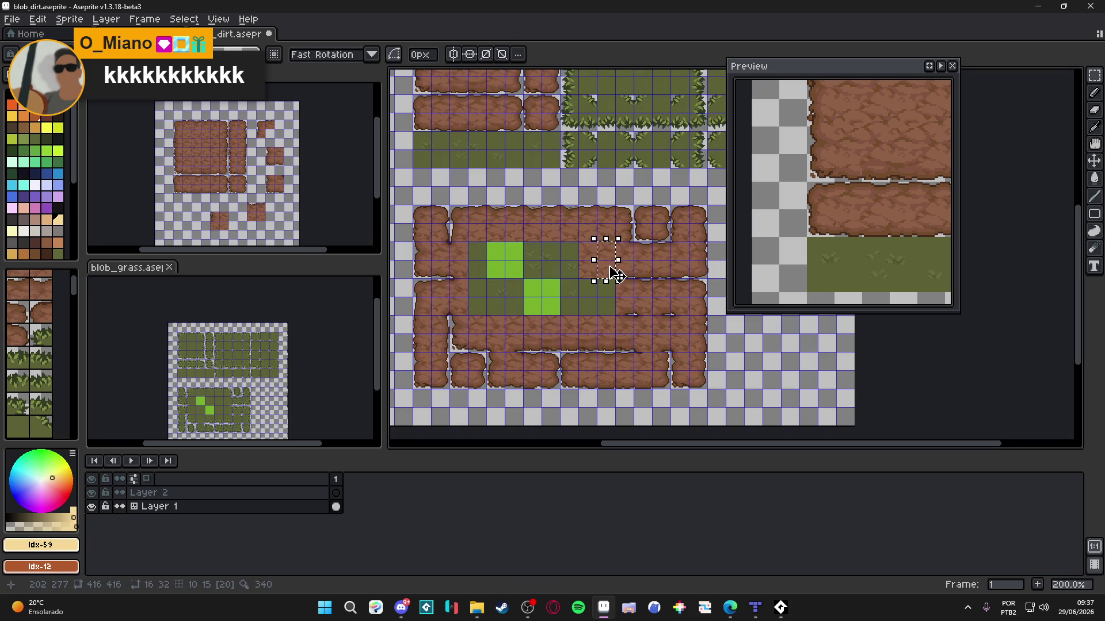
key("Left")
key("Left")
key("Left")
key("Right")
key("Right")
key("Right")
key("Right")
scroll(473, 268, "up", 4)
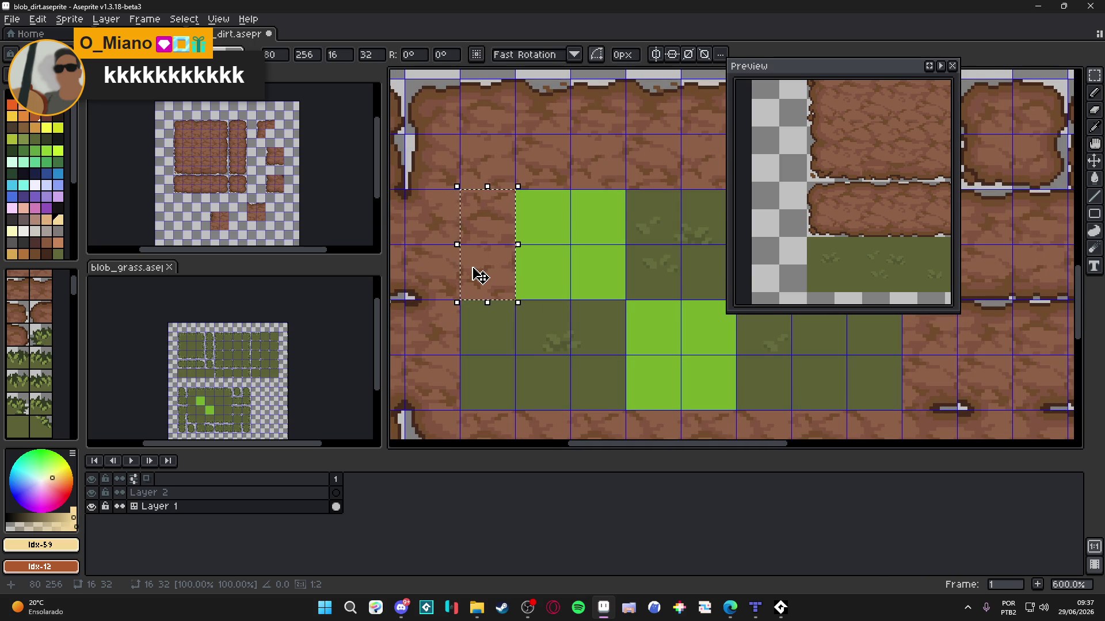
key("ctrl+d")
scroll(477, 271, "down", 3)
Step: Move the stacked tiles left of the green squares, hide the grid, and save
mouse_move(469, 230)
left_mouse_down()
mouse_move(488, 281)
mouse_move(486, 336)
left_mouse_up()
key("Return")
key("ctrl+apostrophe")
scroll(532, 318, "down", 3)
scroll(532, 319, "up", 2)
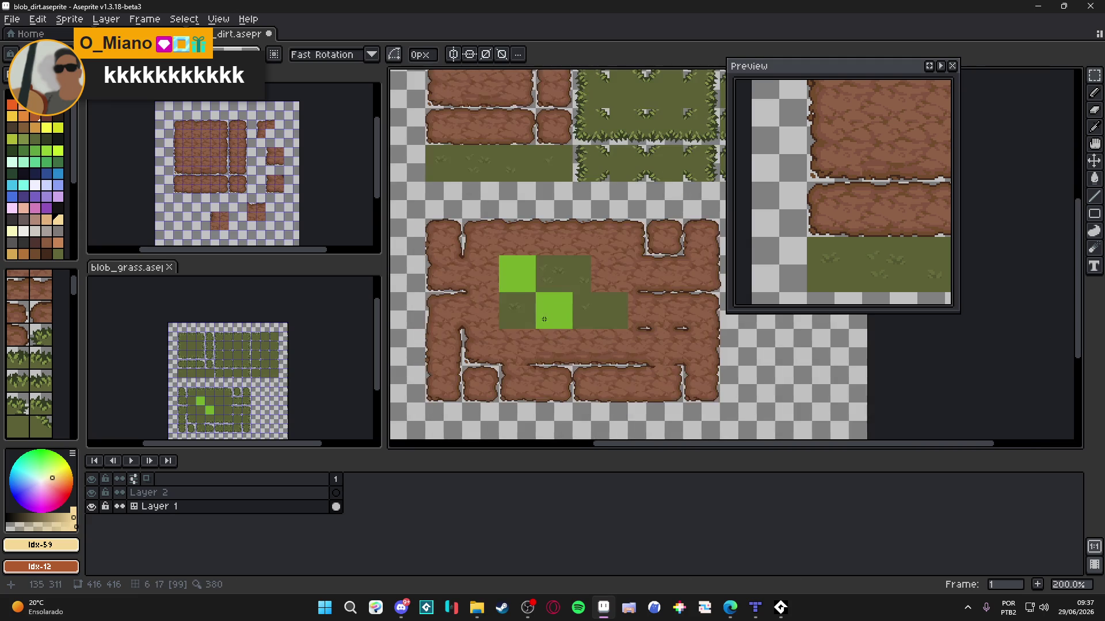
key("ctrl+s")
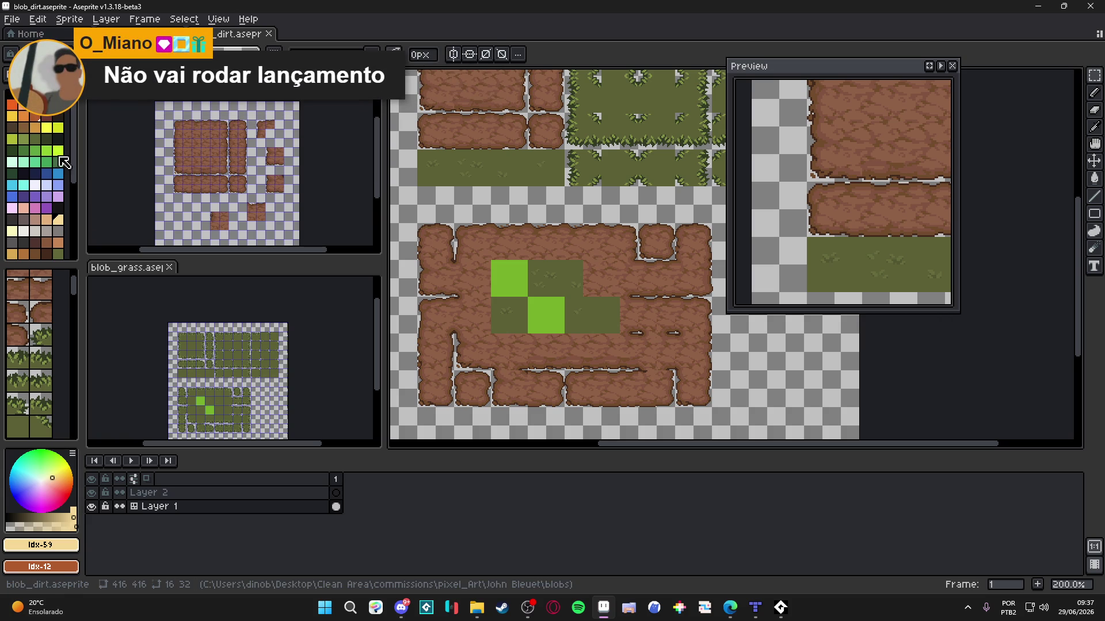
key("alt+Tab")
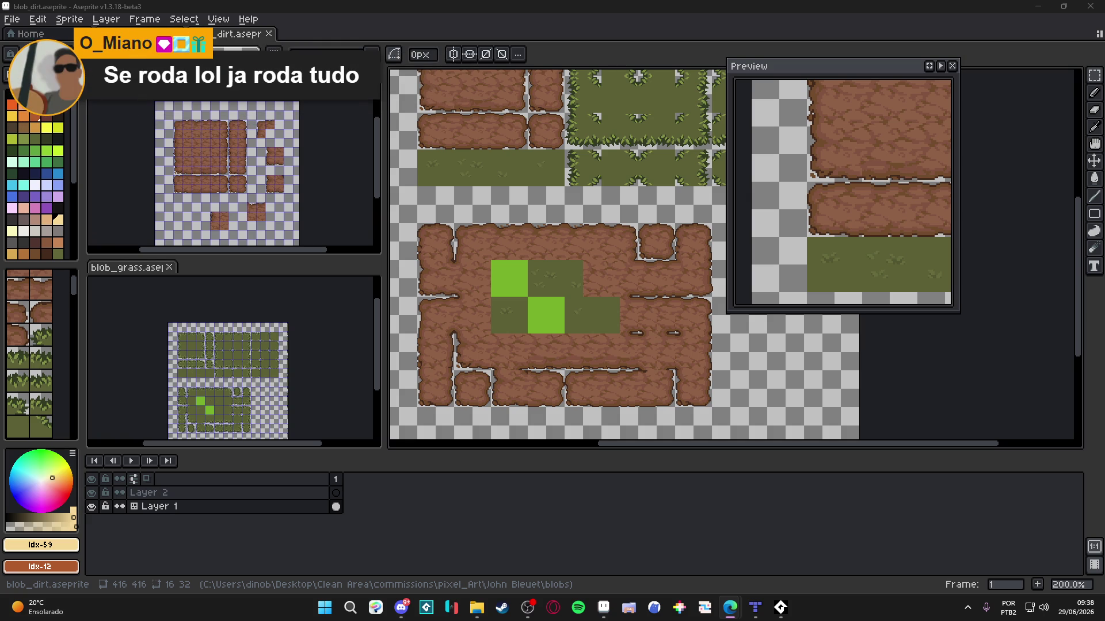
left_click_drag(499, 290, 469, 320)
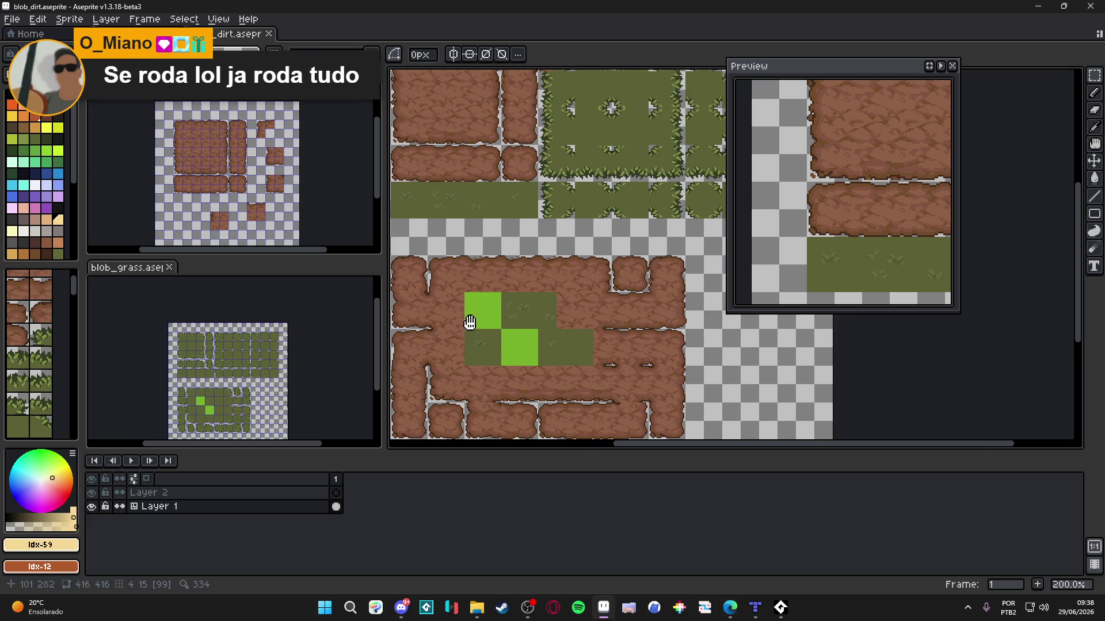
Step: Frame the test tilemap in view and set the foreground colour to green Idx-26
mouse_move(528, 227)
left_mouse_down()
mouse_move(510, 283)
mouse_move(570, 217)
mouse_move(558, 183)
left_mouse_up()
scroll(556, 182, "down", 1)
scroll(557, 182, "up", 1)
mouse_move(547, 257)
left_mouse_down()
mouse_move(578, 157)
mouse_move(562, 239)
mouse_move(527, 153)
mouse_move(571, 249)
left_mouse_up()
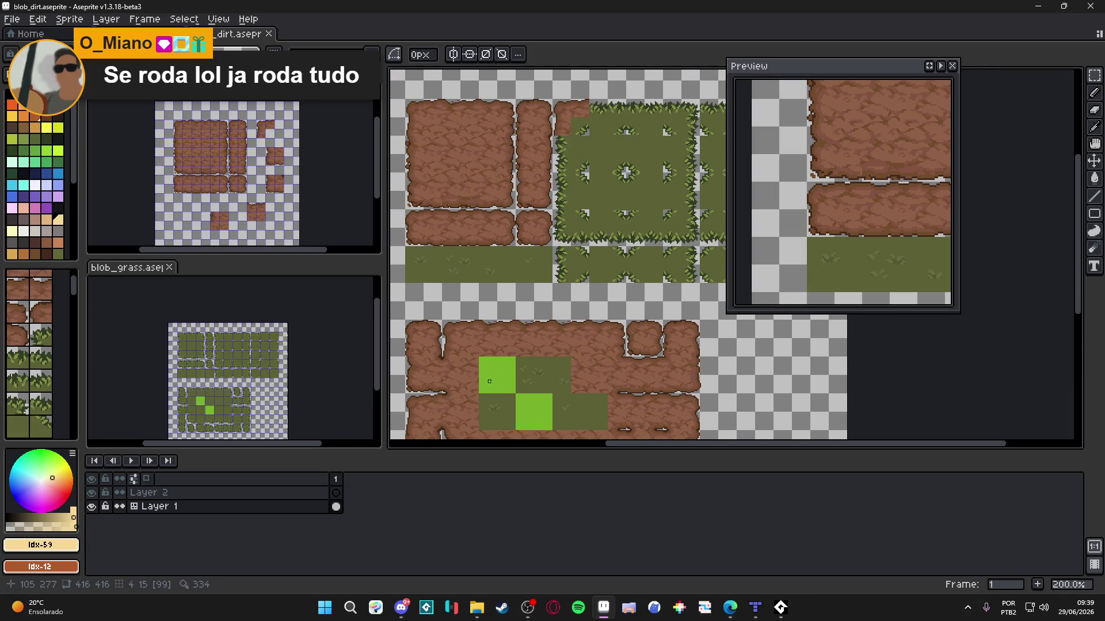
left_click_drag(487, 381, 477, 342)
left_click(23, 150)
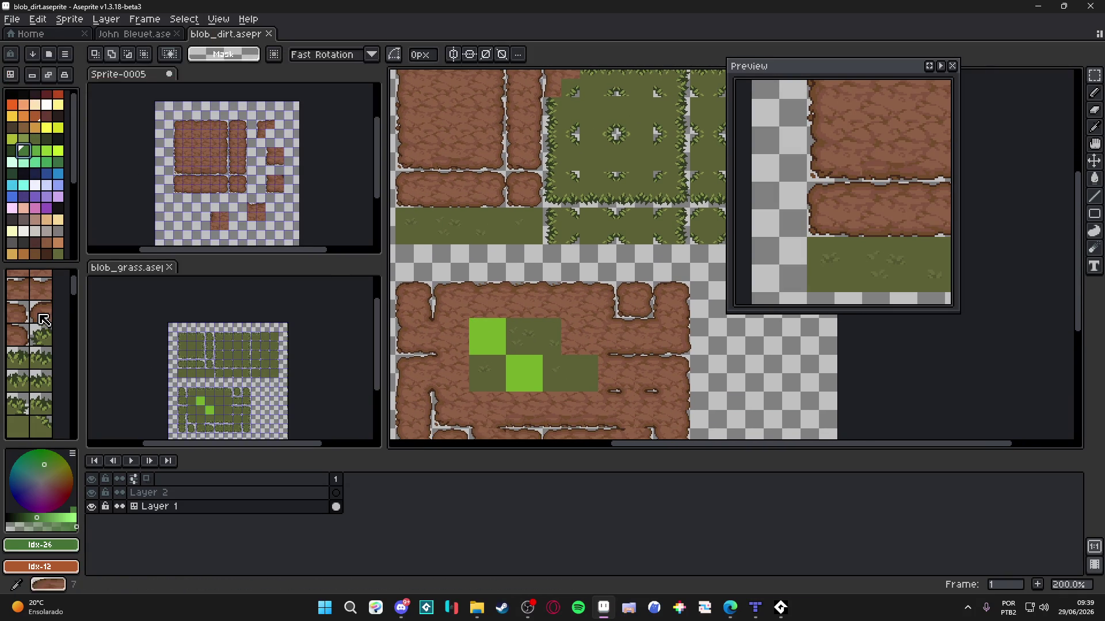
Step: Enter tilemap mode, pick plain dirt tile 112 from the map, and show the tile grid
key("Tab")
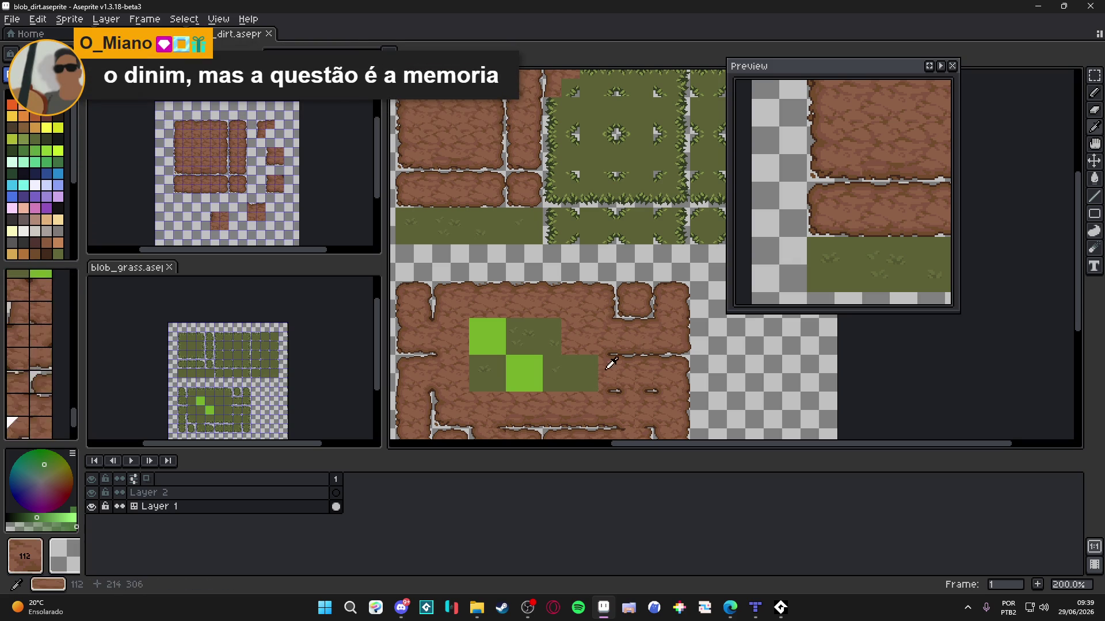
scroll(587, 241, "up", 1)
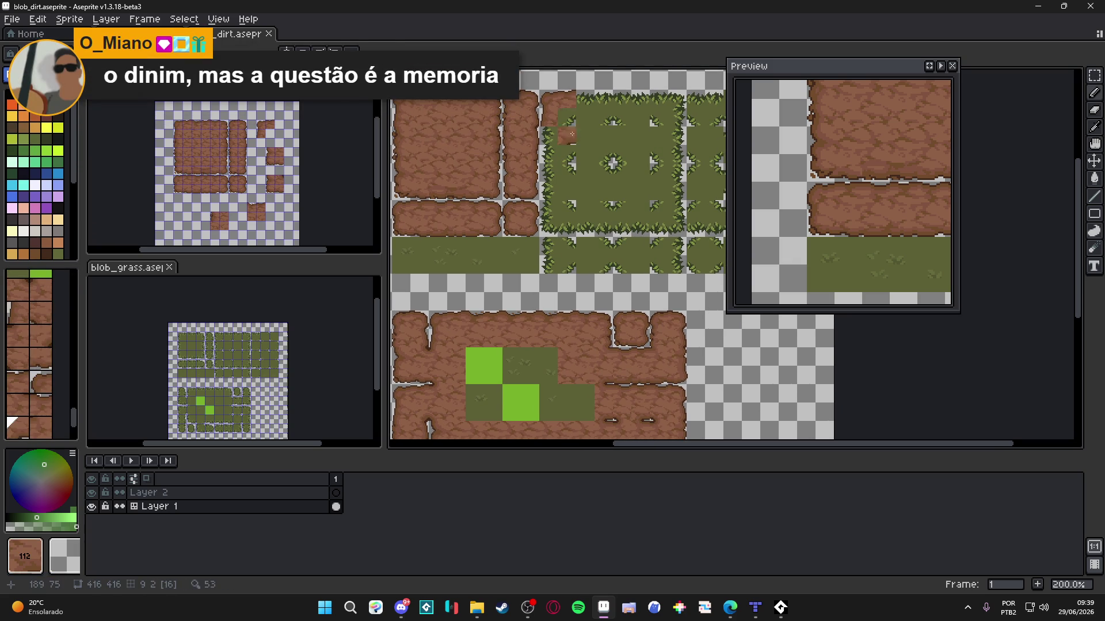
left_click_drag(576, 316, 592, 313)
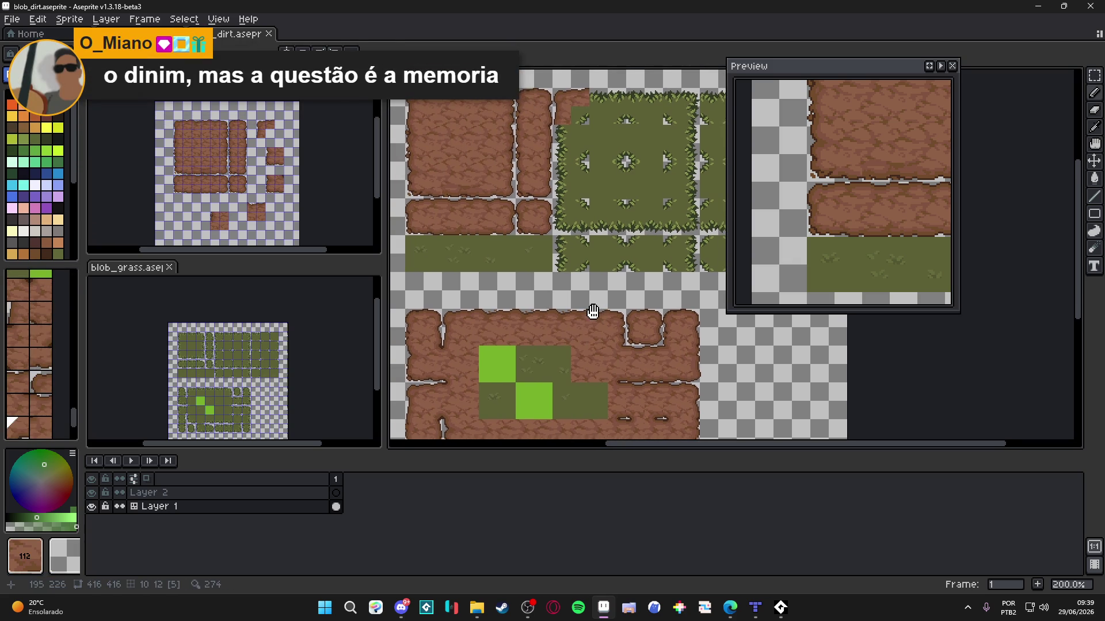
left_click(476, 326, "alt")
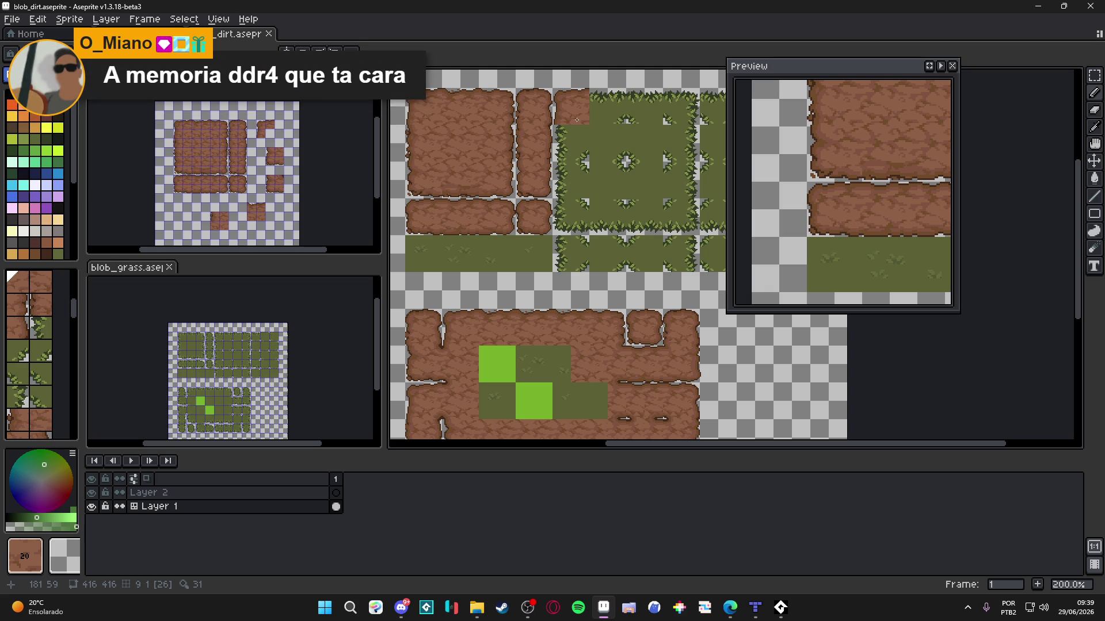
left_click(615, 366, "alt")
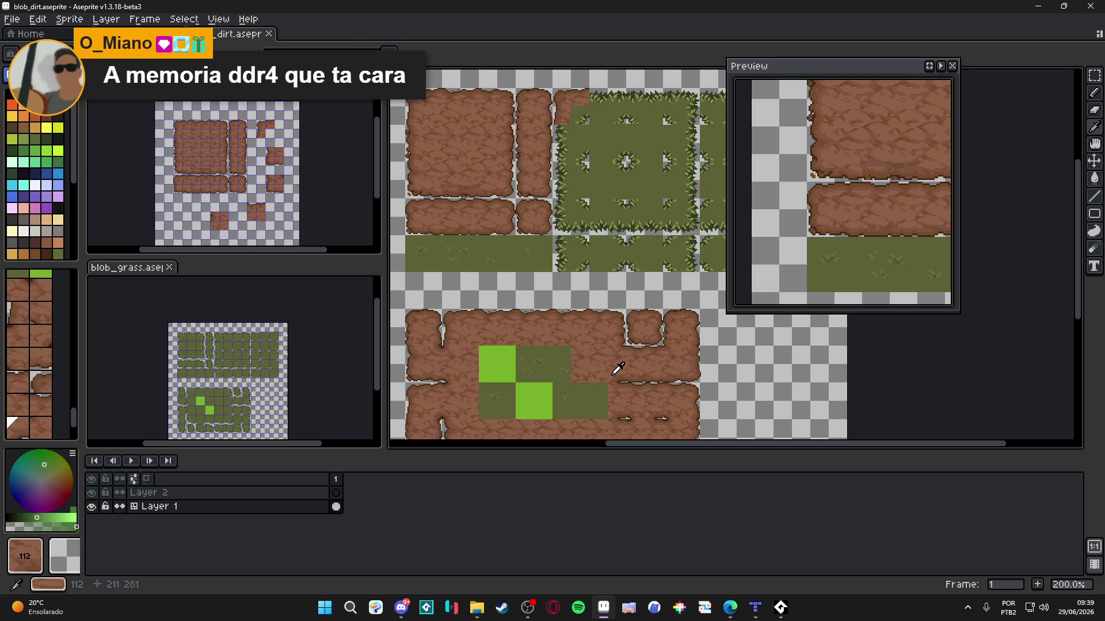
key("ctrl+apostrophe")
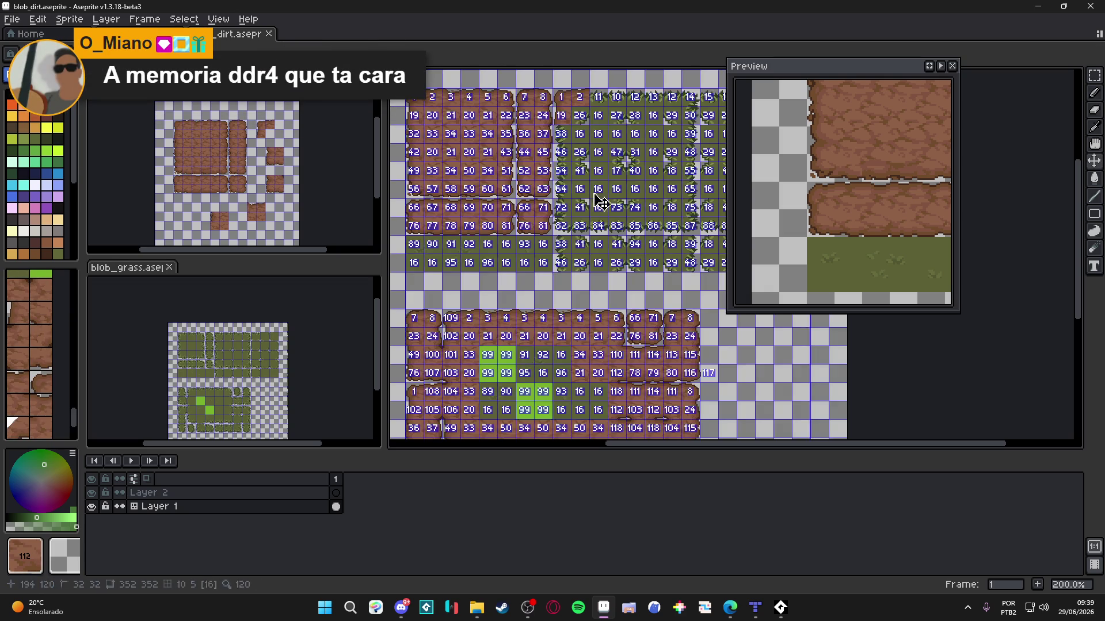
Step: Hide the grid, stamp two test dirt tiles (including tile 103) into the grass, then undo
key("m")
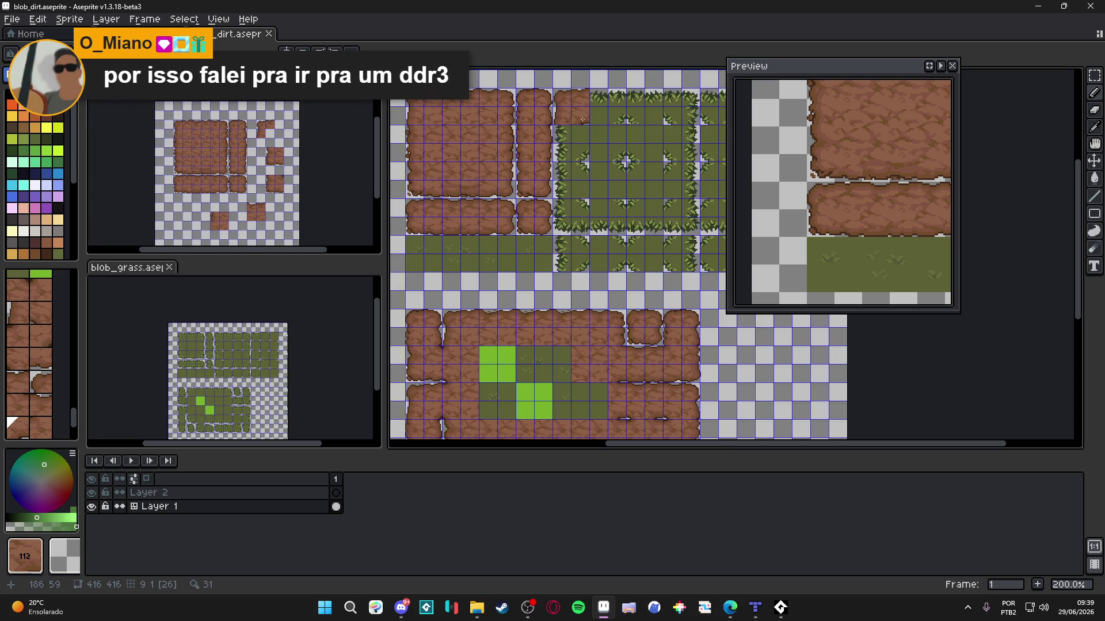
key("ctrl+apostrophe")
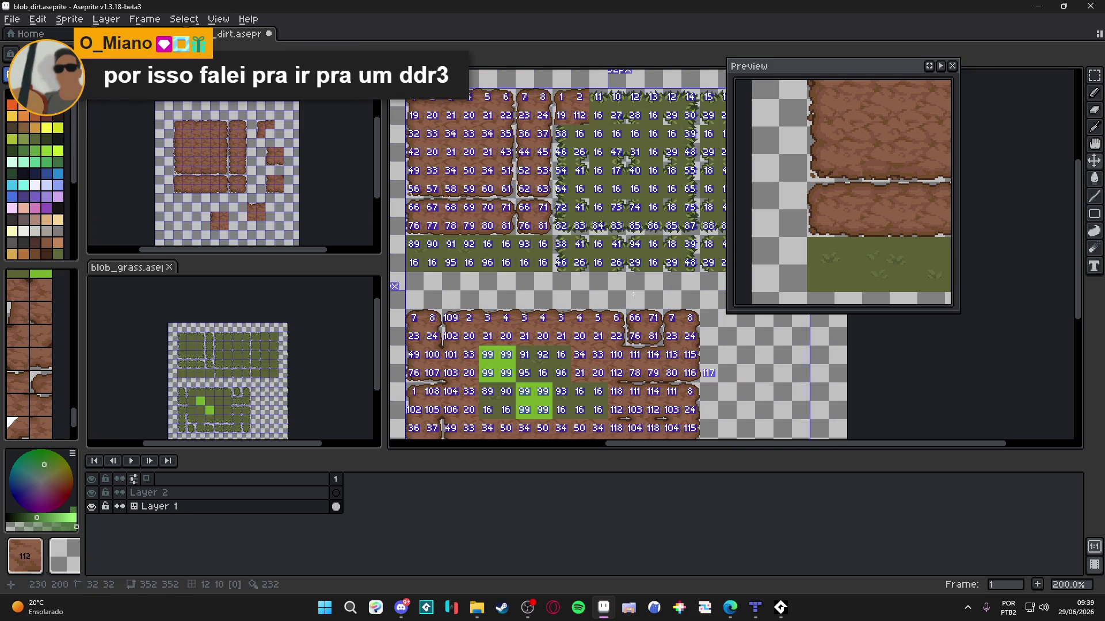
scroll(635, 331, "right", 2)
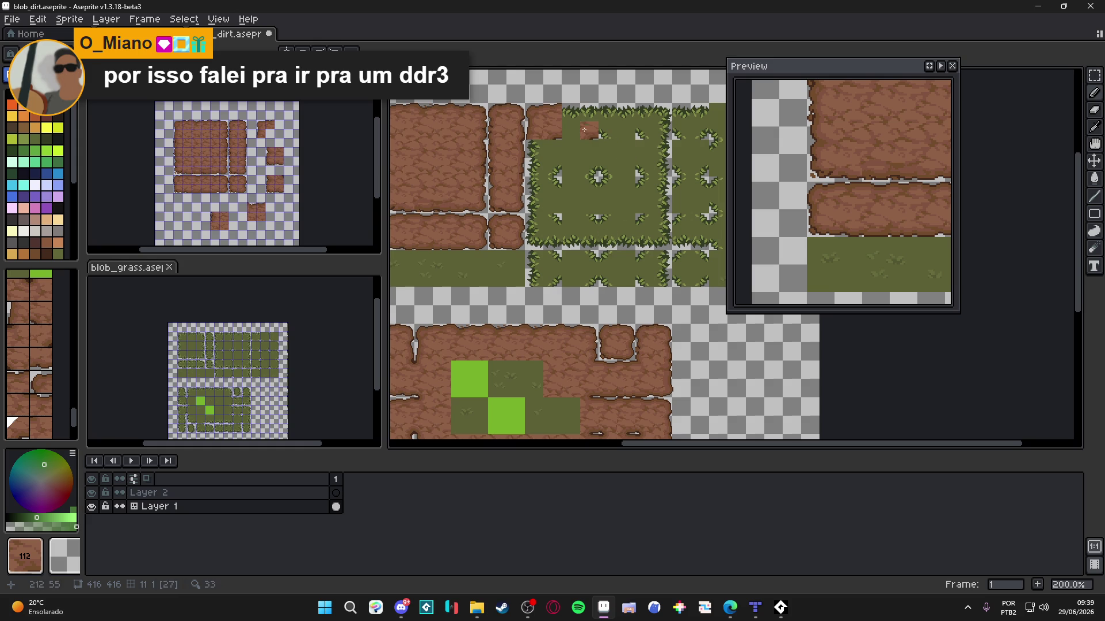
left_click(589, 130)
left_click(420, 382, "alt")
left_click(606, 122)
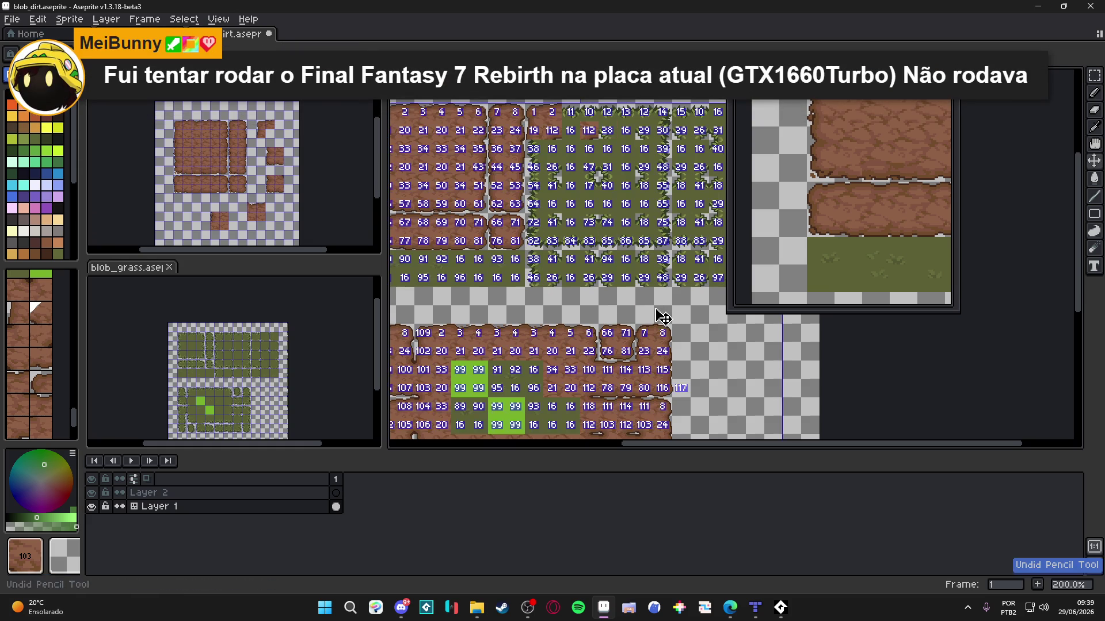
key("ctrl+z")
Step: Turn the tile grid back on, return to the pencil, and sample tiles 3 through 6
mouse_move(678, 360)
left_mouse_down()
mouse_move(678, 320)
mouse_move(677, 348)
left_mouse_up()
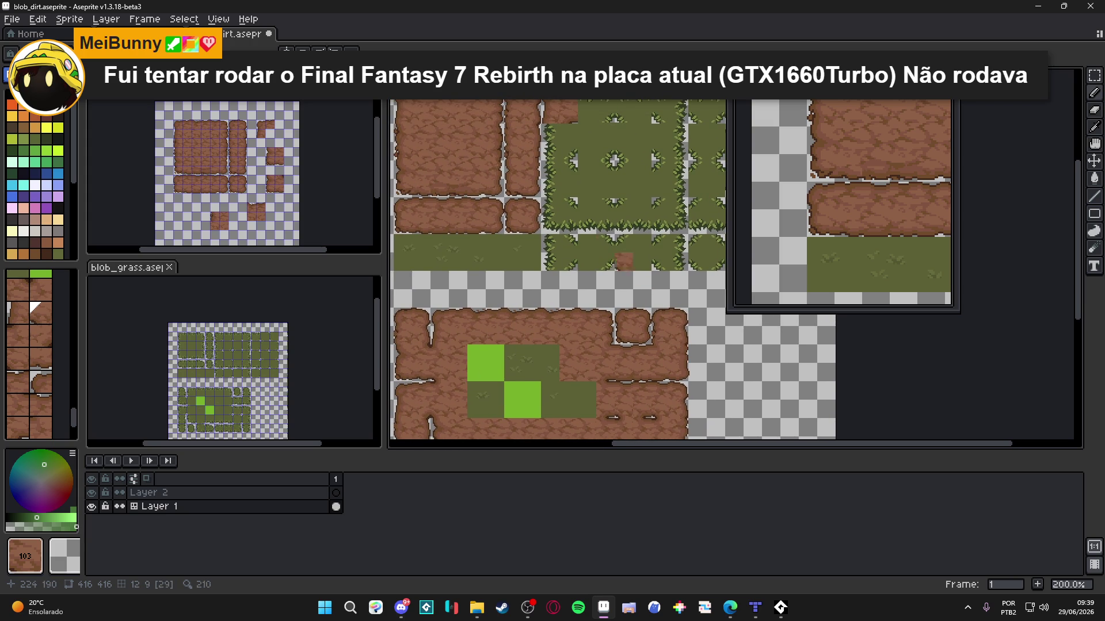
left_click_drag(677, 348, 667, 356)
key("ctrl+apostrophe")
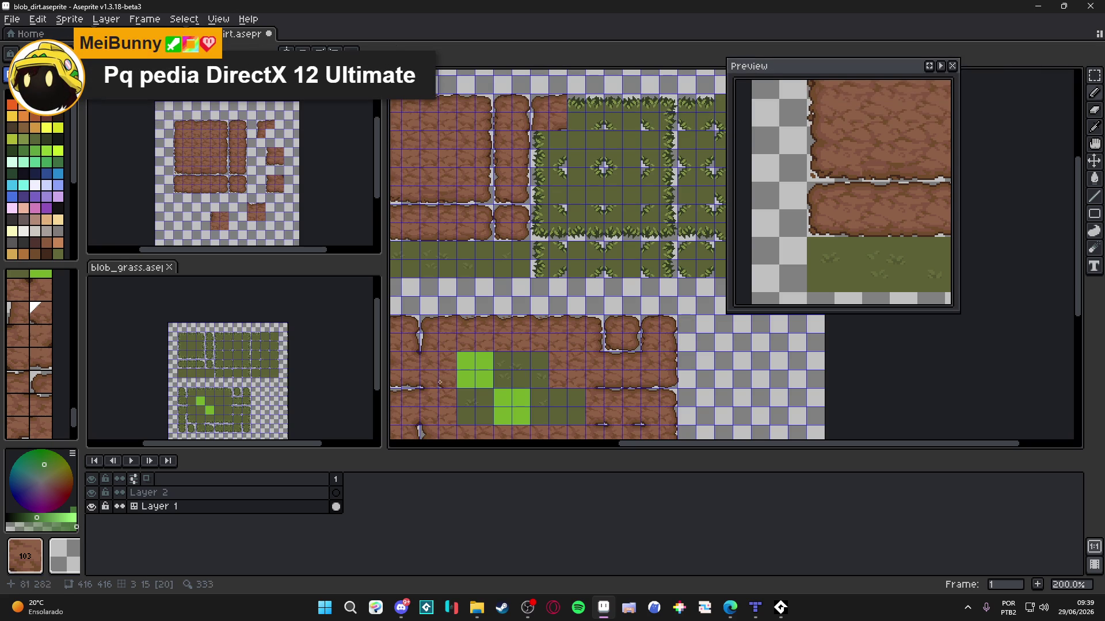
key("b")
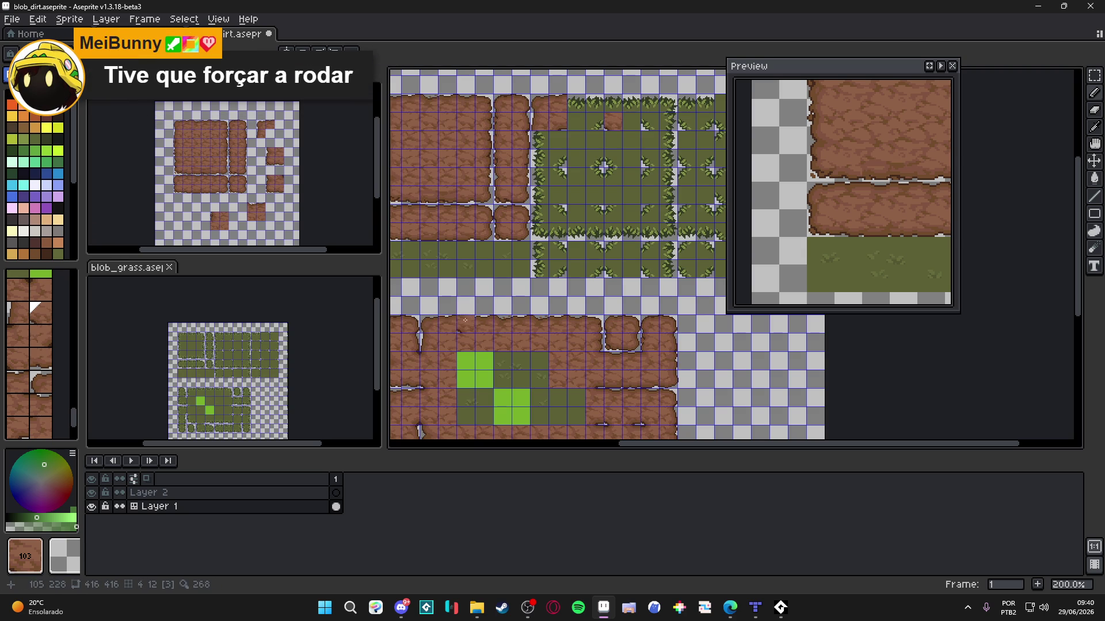
left_click(463, 319, "alt")
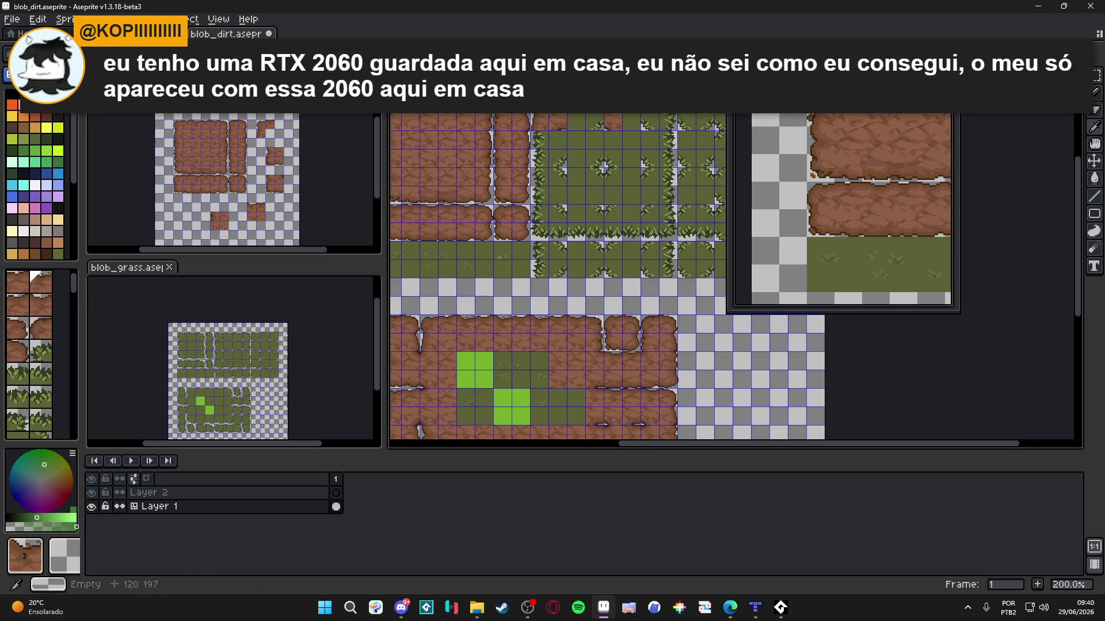
key("bracketright")
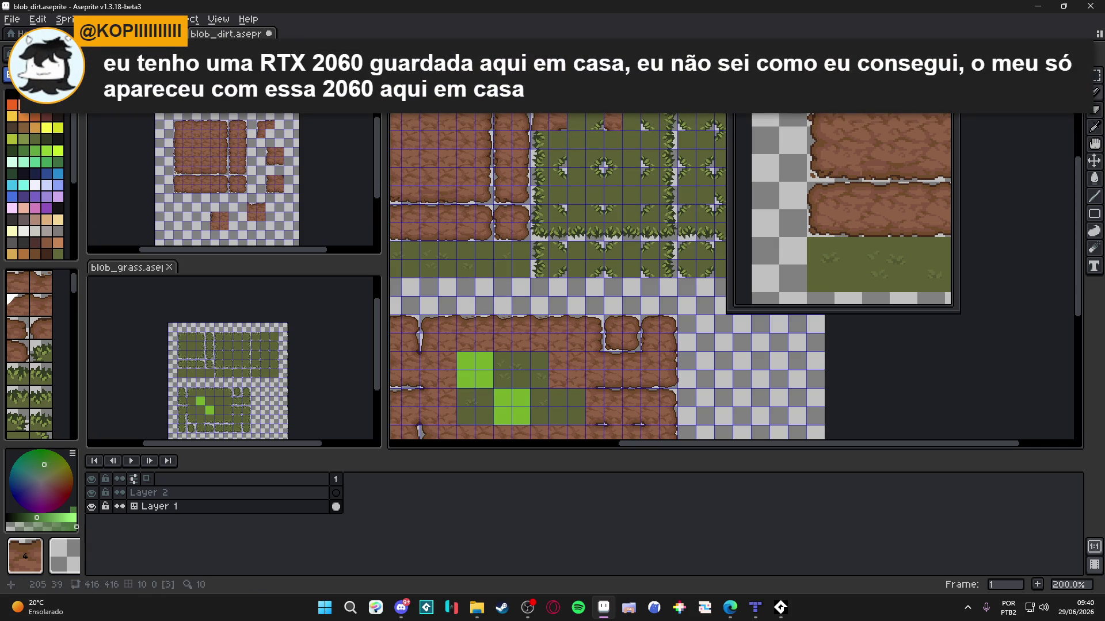
left_click(509, 315)
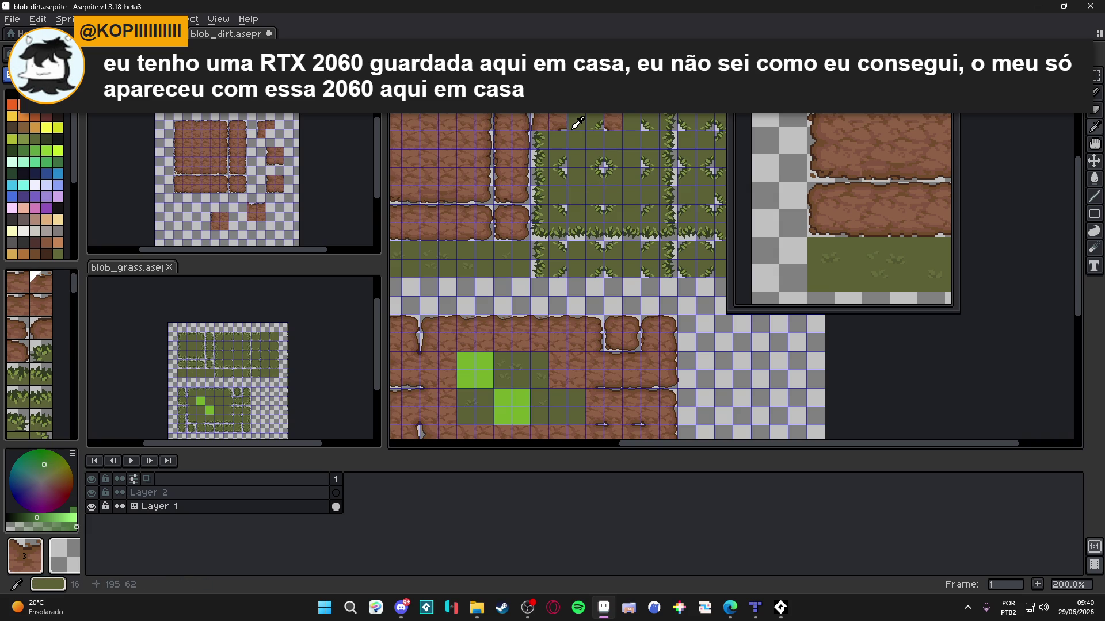
key("bracketright")
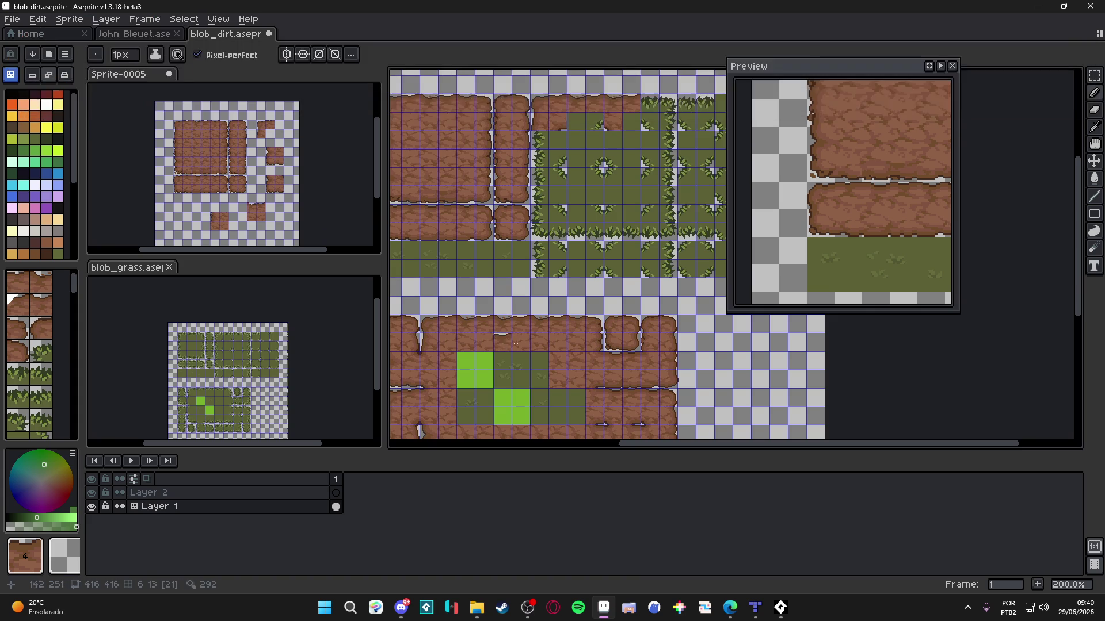
key("bracketright")
key("bracketright")
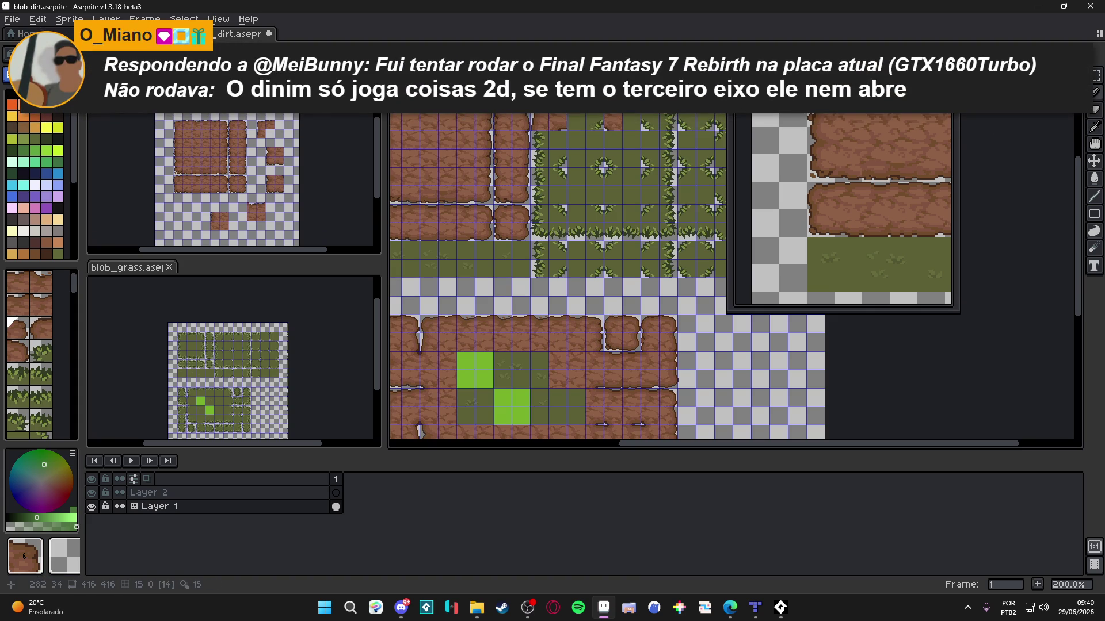
key("bracketleft")
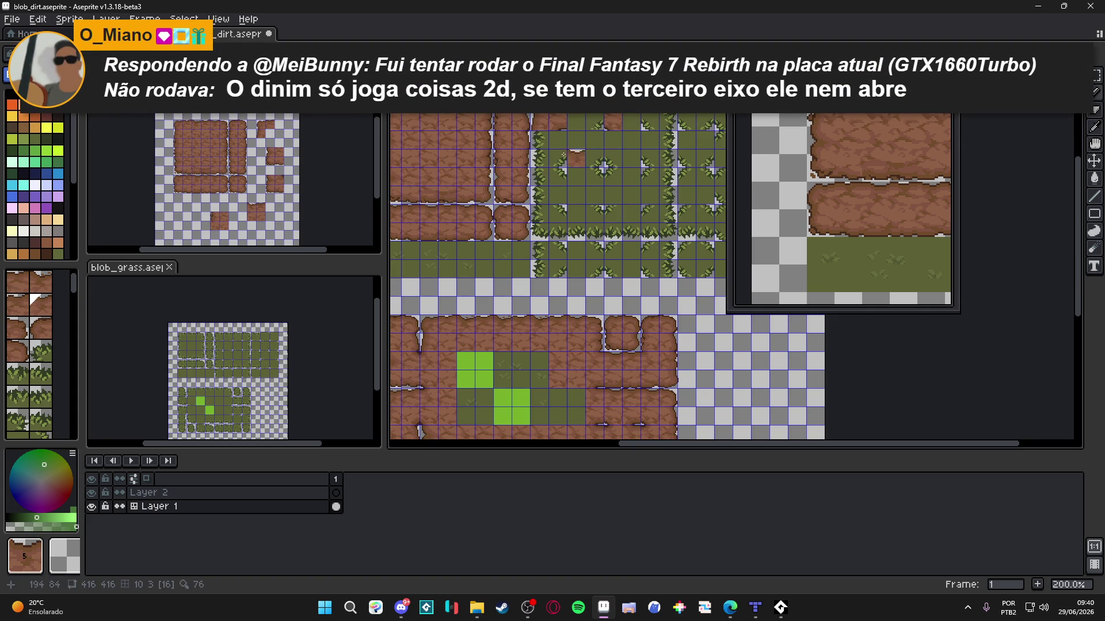
Step: Sample tiles 22, 112, 103 and 49 from the tilemap
left_click(667, 121, "alt")
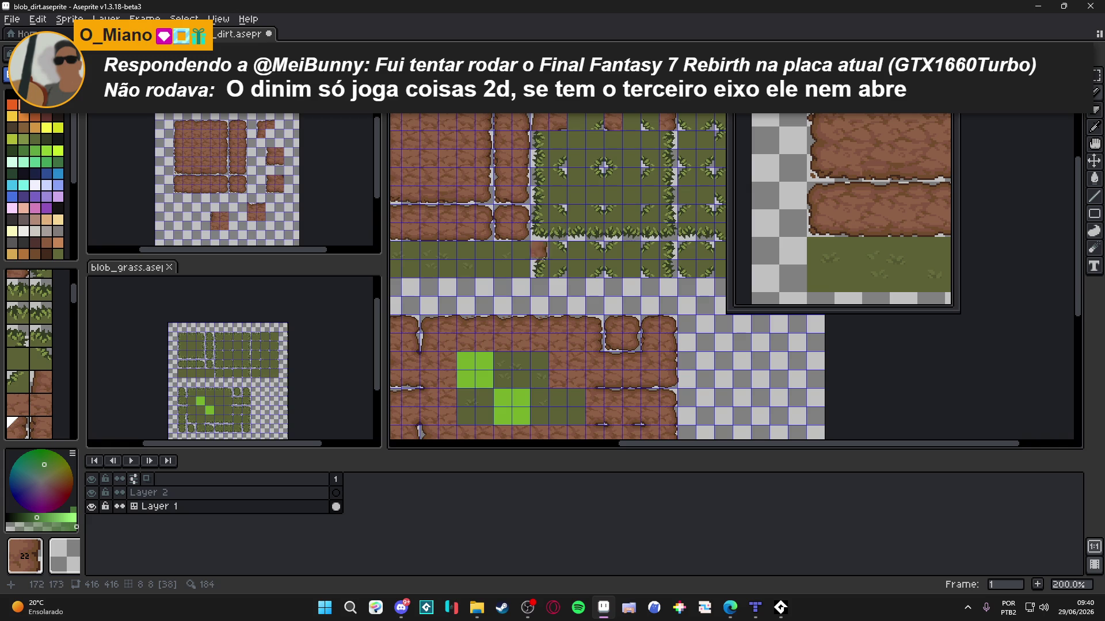
left_click(594, 373, "alt")
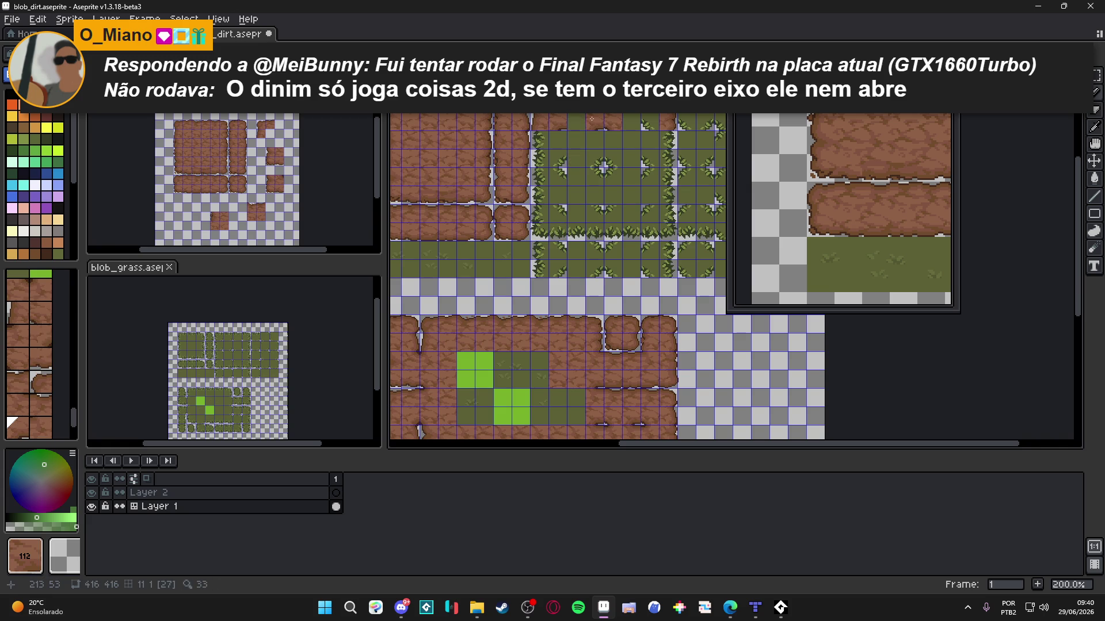
left_click(656, 126, "alt")
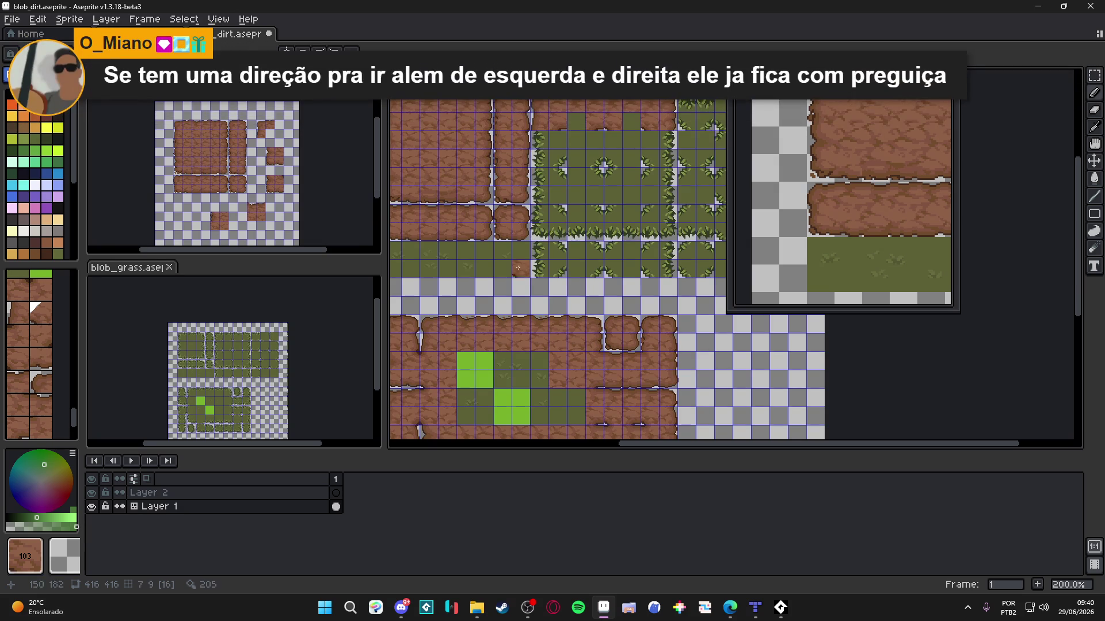
mouse_move(560, 154)
left_mouse_down()
mouse_move(600, 145)
mouse_move(598, 157)
left_mouse_up()
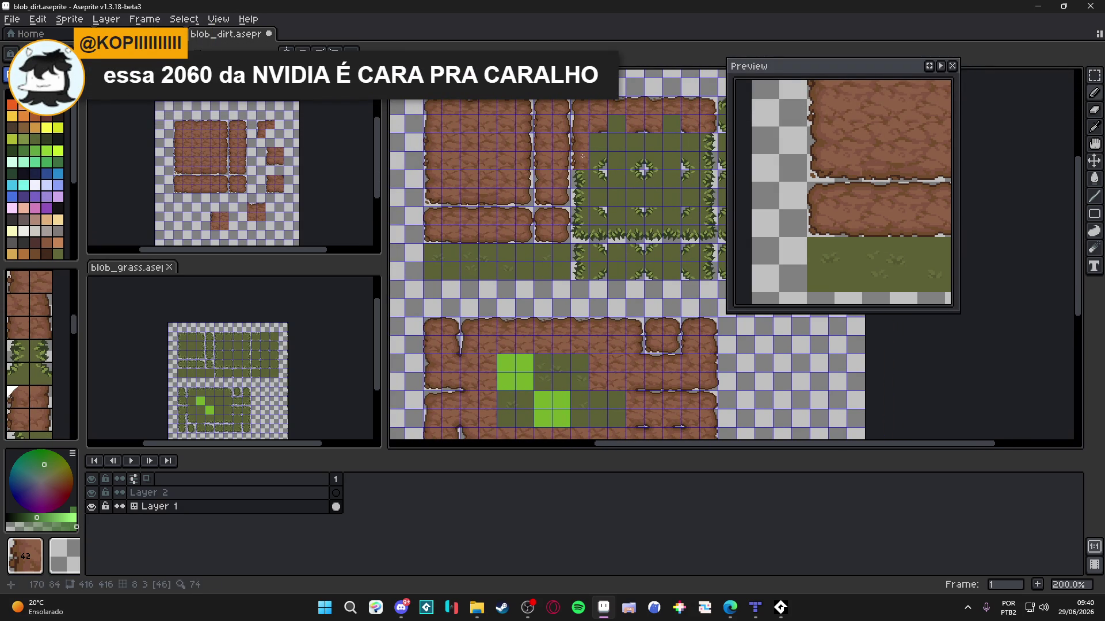
left_click(575, 173, "alt")
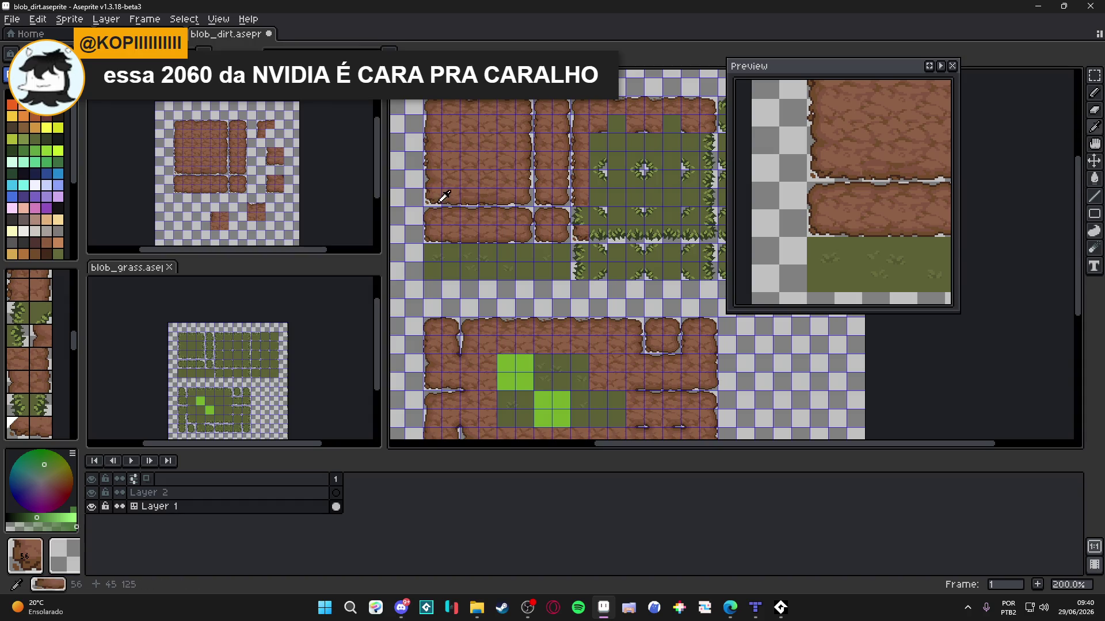
Step: Sample tiles 57, 118, 104 and 103, and place a dirt tile in the upper grass area
left_click(450, 190, "alt")
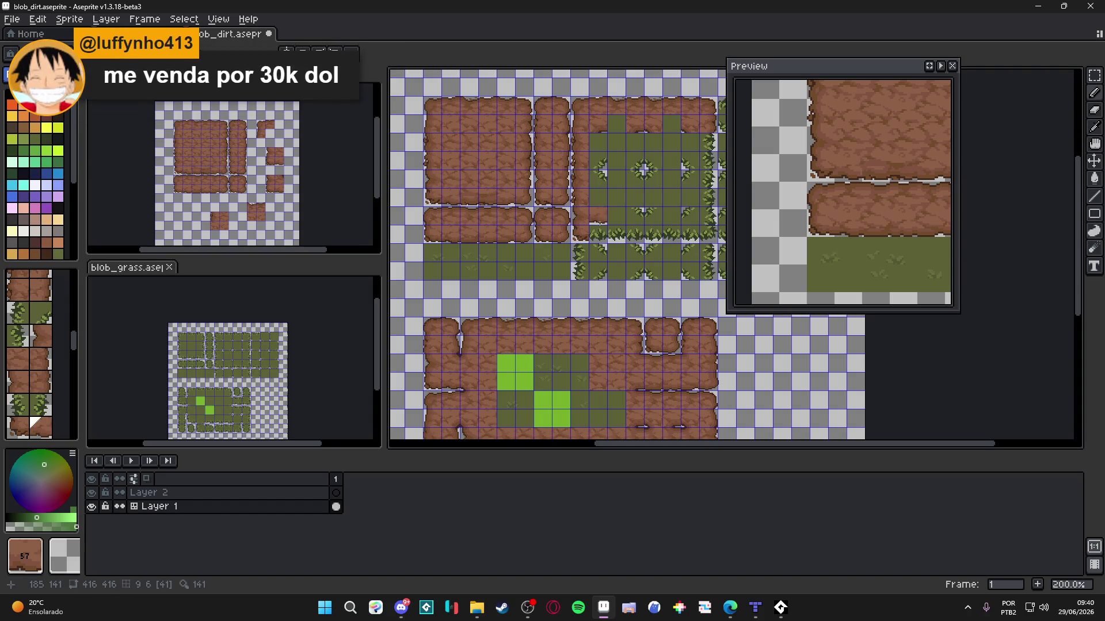
scroll(598, 226, "right", 2)
scroll(600, 335, "down", 2)
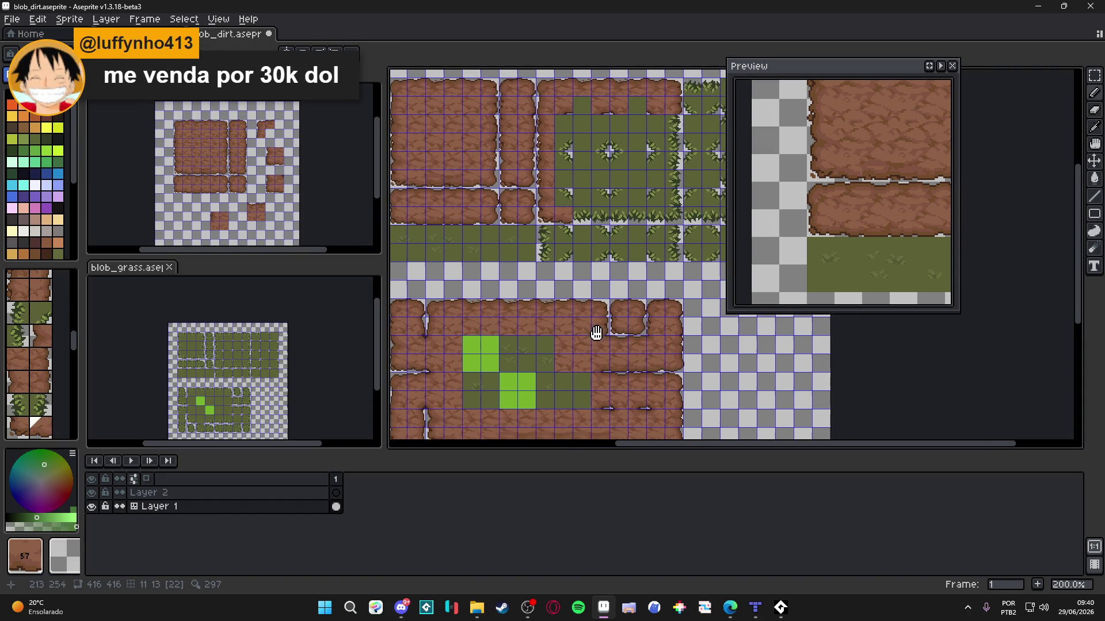
left_click(598, 417, "alt")
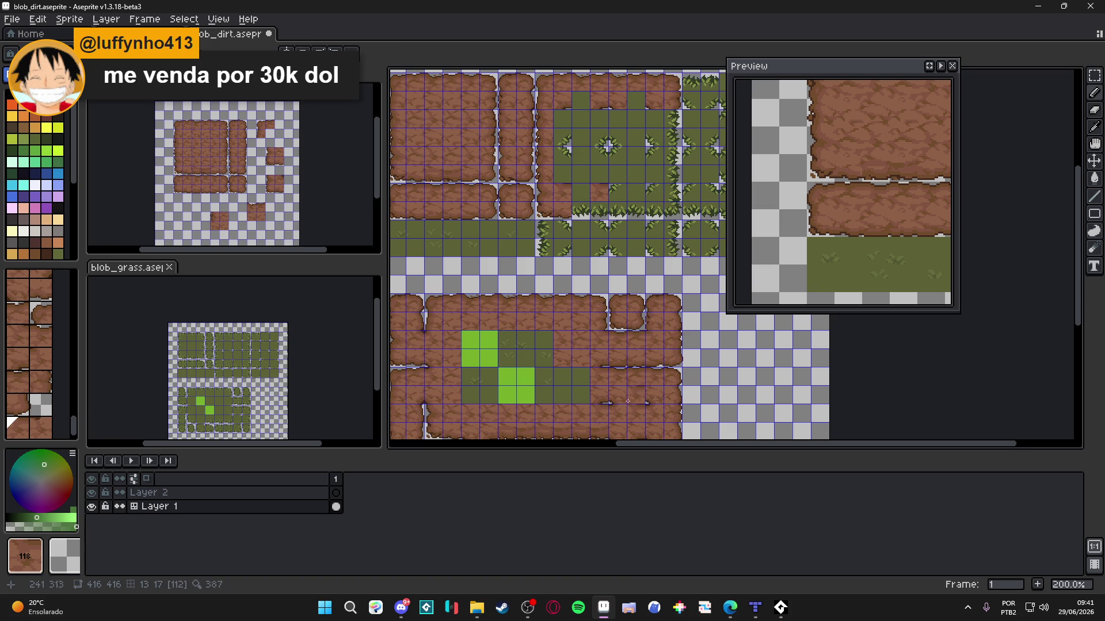
left_click(658, 407, "alt")
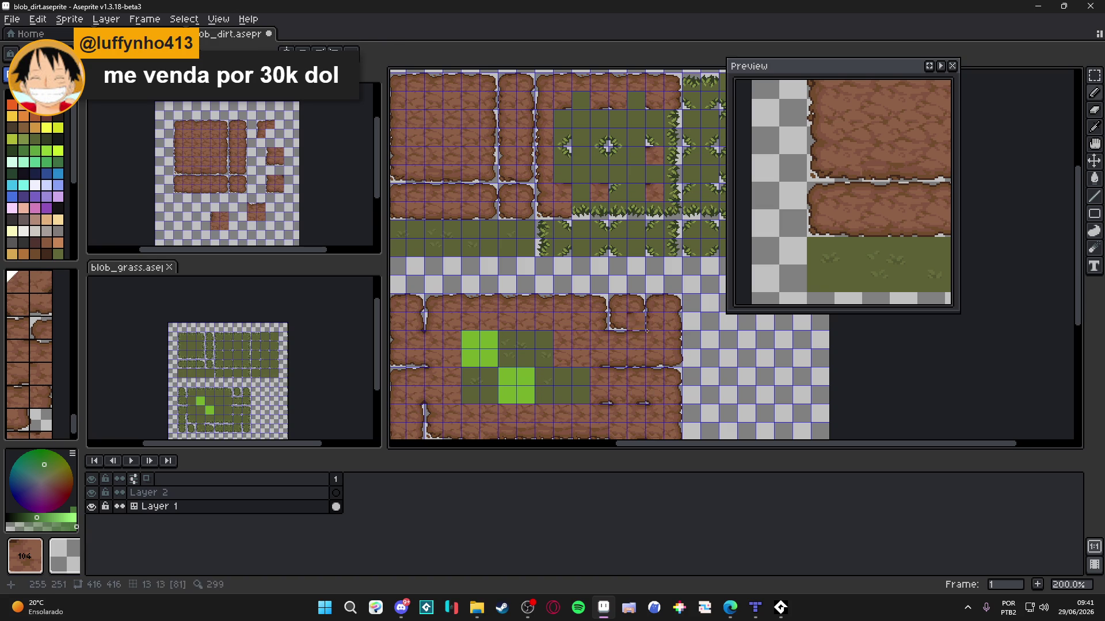
left_click(653, 388, "alt")
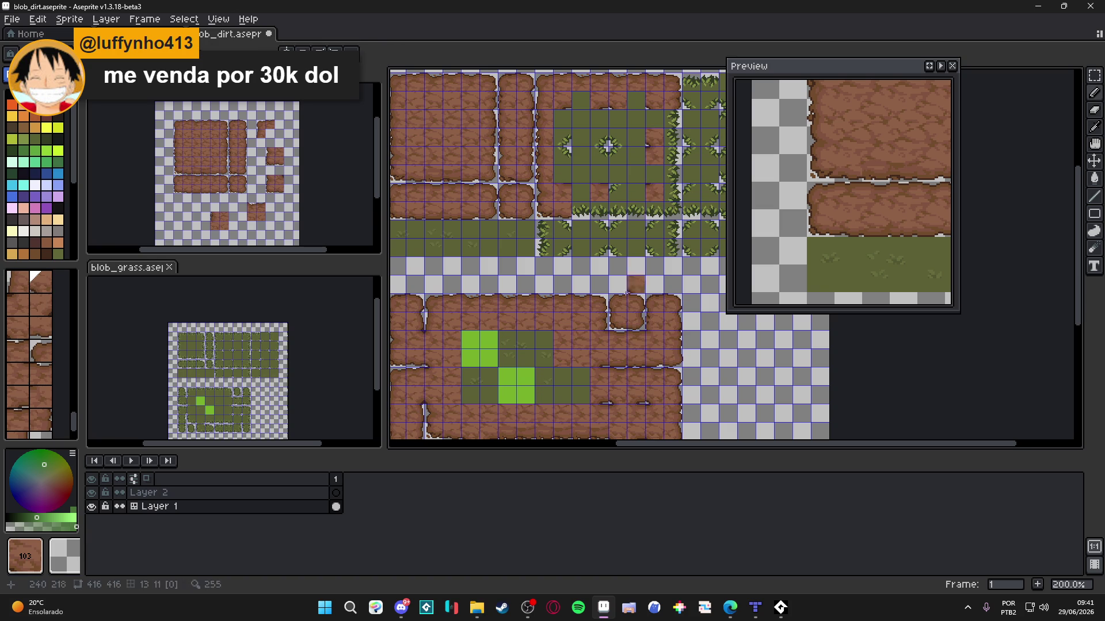
left_click(617, 137)
Step: Compare tiles 112, 118 and 104 as candidate brushes for the grass edge
left_click(605, 357, "alt")
left_click(617, 373, "alt")
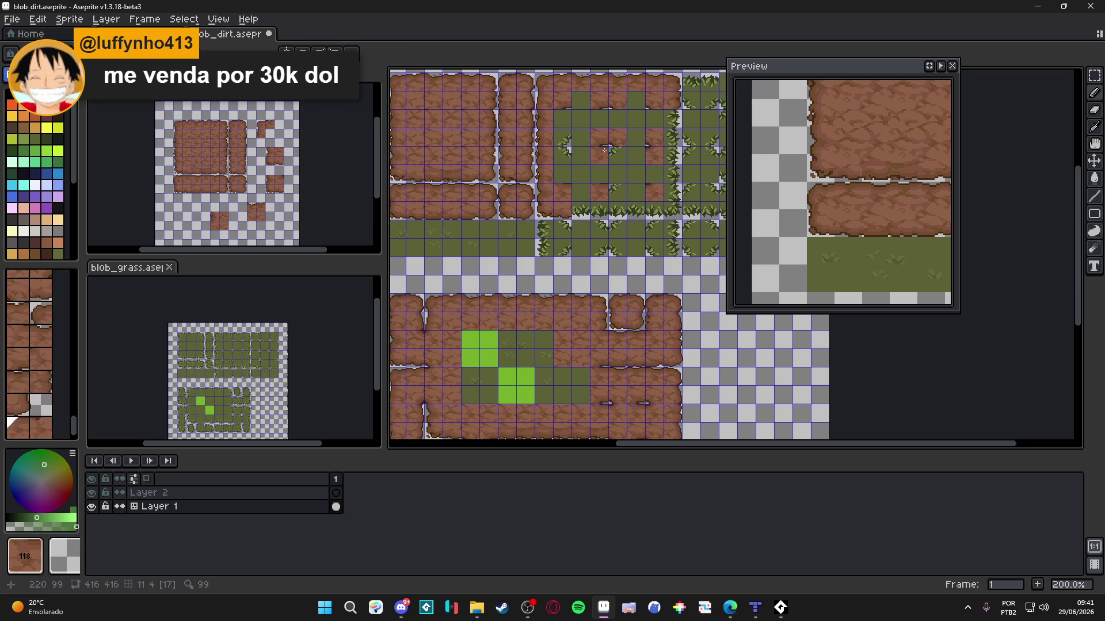
left_click(628, 408, "alt")
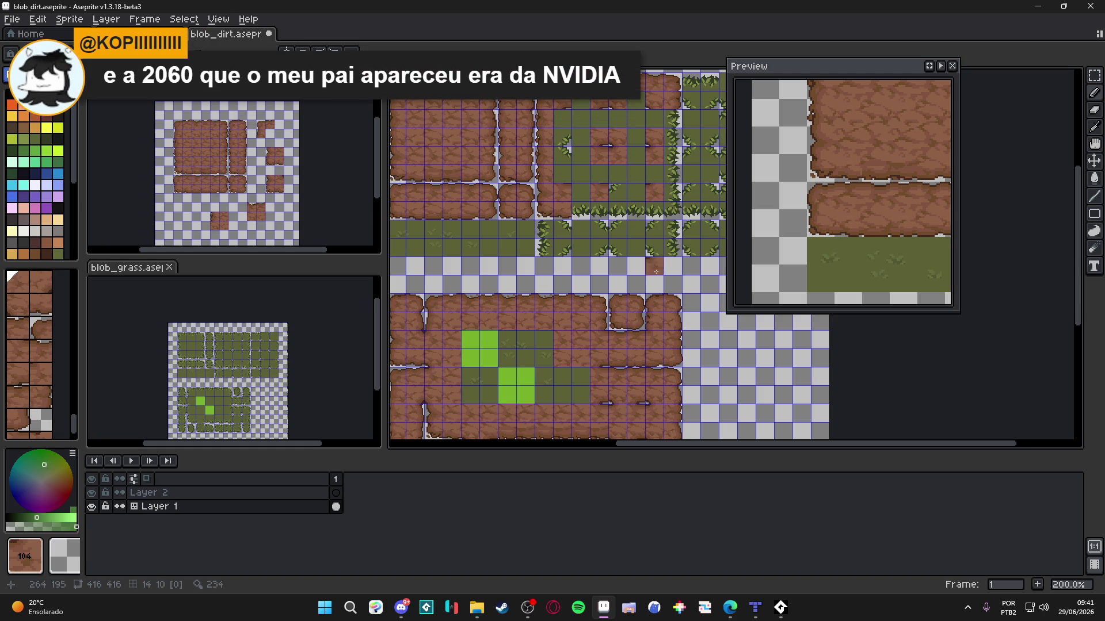
left_click(610, 385, "alt")
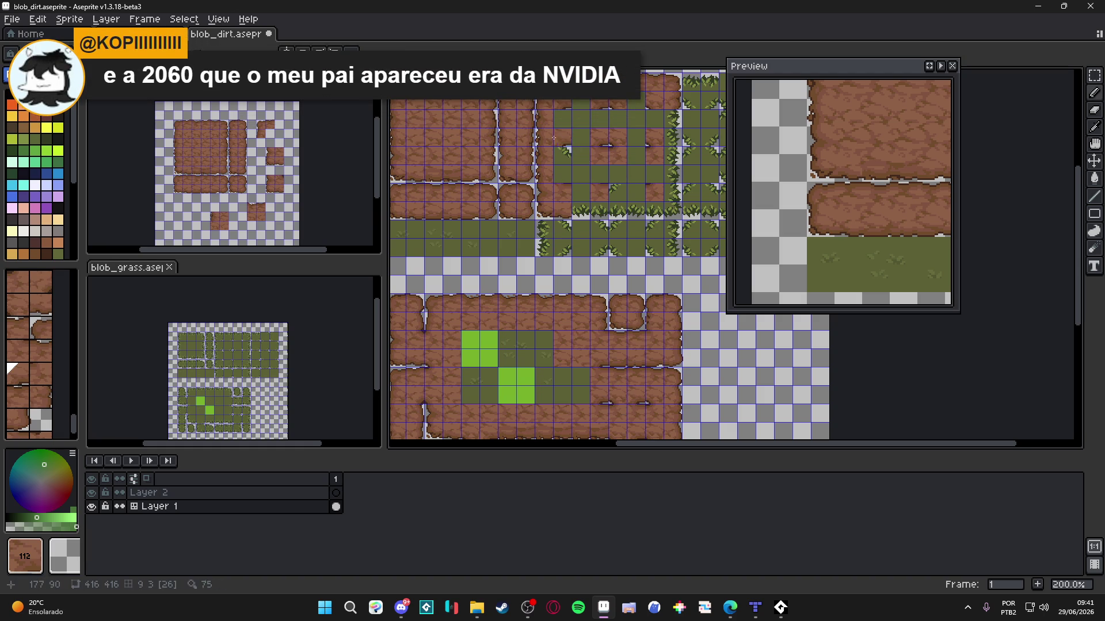
left_click(598, 402, "alt")
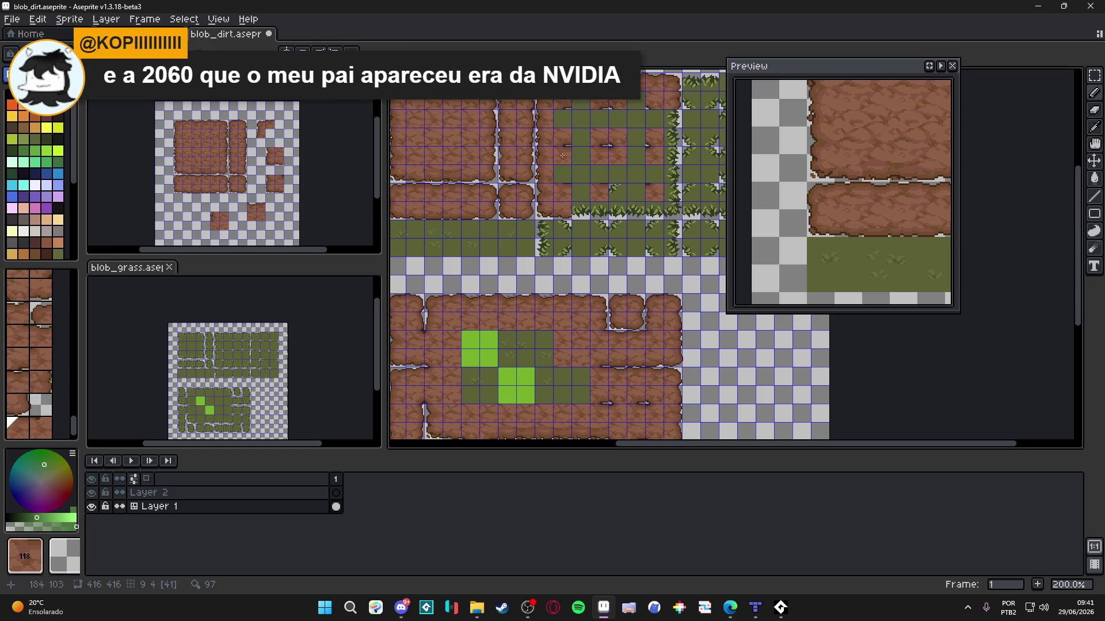
left_click(662, 402, "alt")
left_click_drag(596, 264, 593, 249)
left_click_drag(595, 326, 603, 337)
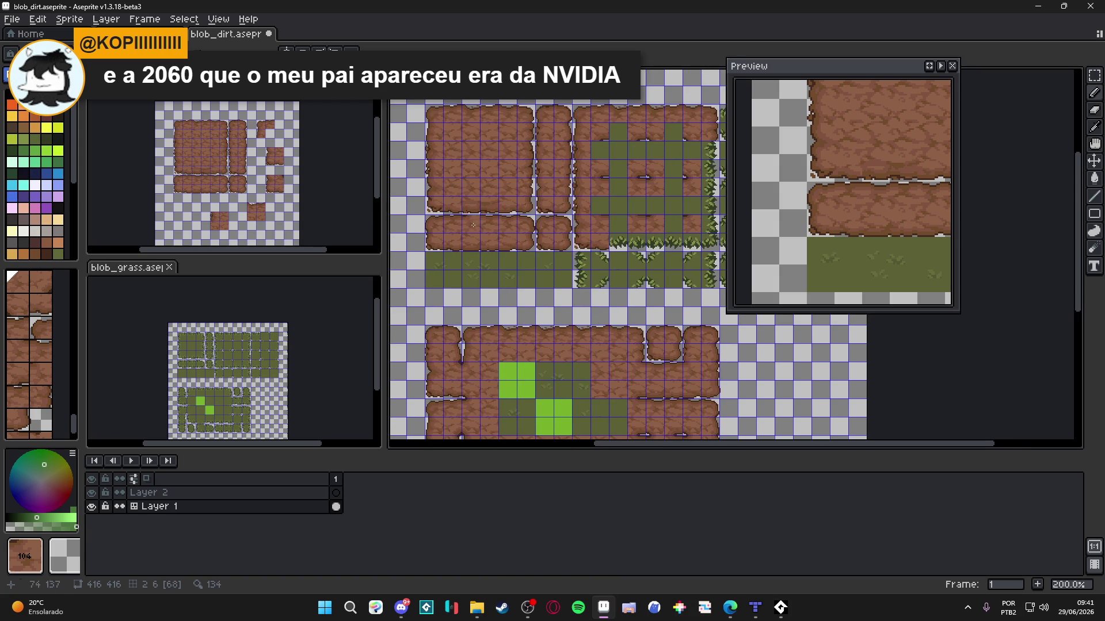
Step: Replace the grass-row tiles under the dirt blocks with tile 58 dirt-edge pieces
left_click(476, 205, "alt")
left_click(619, 241)
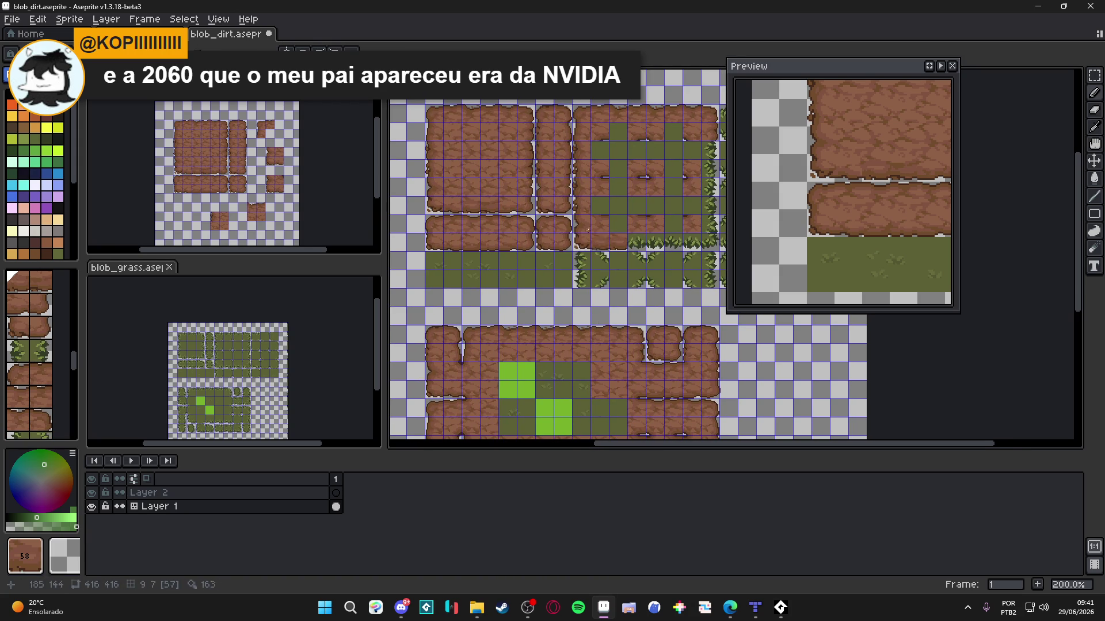
left_click(488, 197, "alt")
left_click(638, 249)
left_click(626, 239, "alt")
left_click(671, 246)
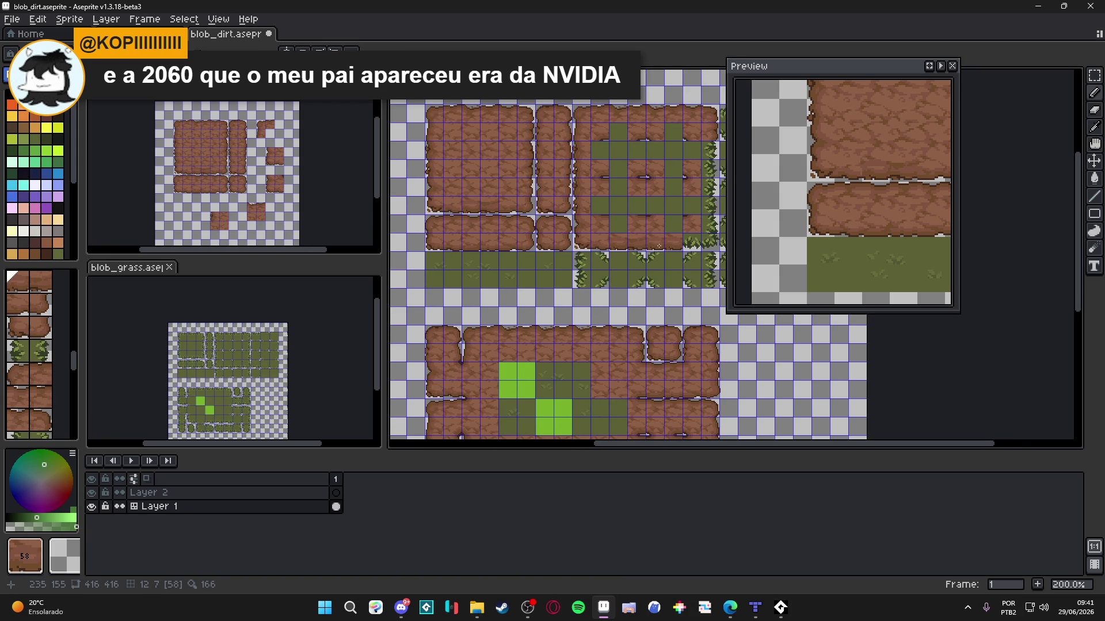
left_click_drag(662, 246, 645, 250)
Step: Place tile 61 at two grass-edge spots, then try tiles 51 and 43
left_click(511, 213, "alt")
left_click(694, 243)
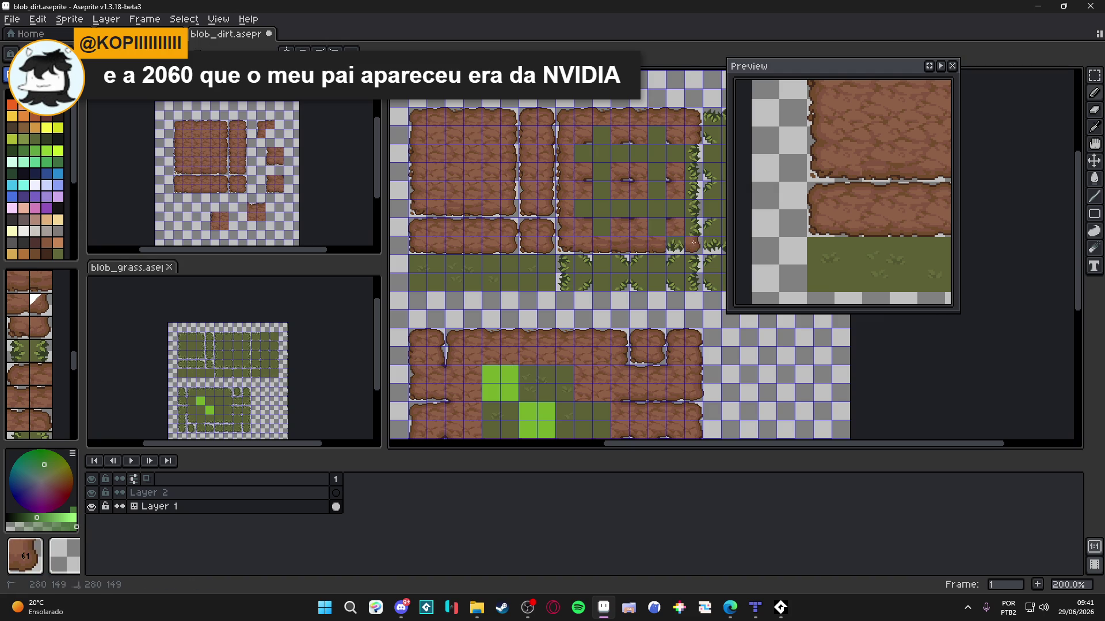
left_click(517, 189, "alt")
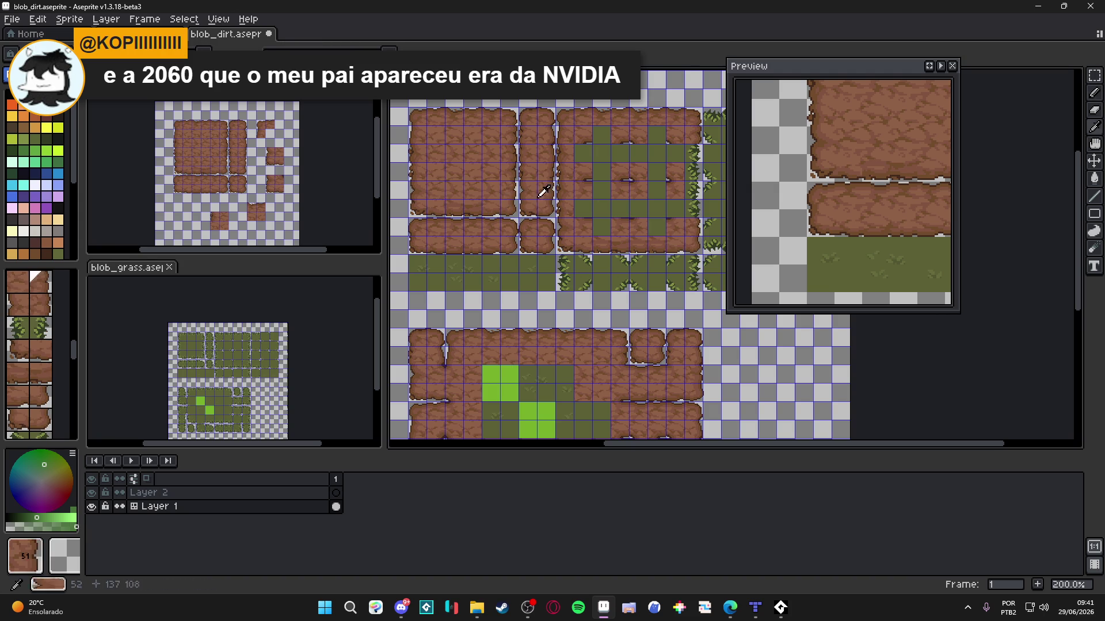
left_click(492, 191, "alt")
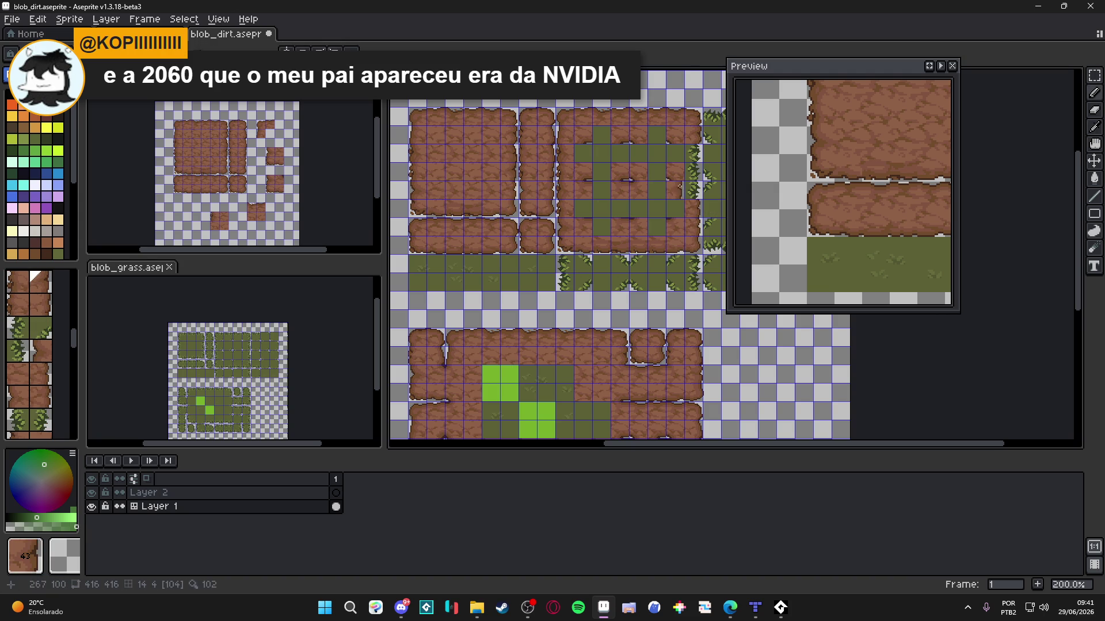
left_click(705, 205, "alt")
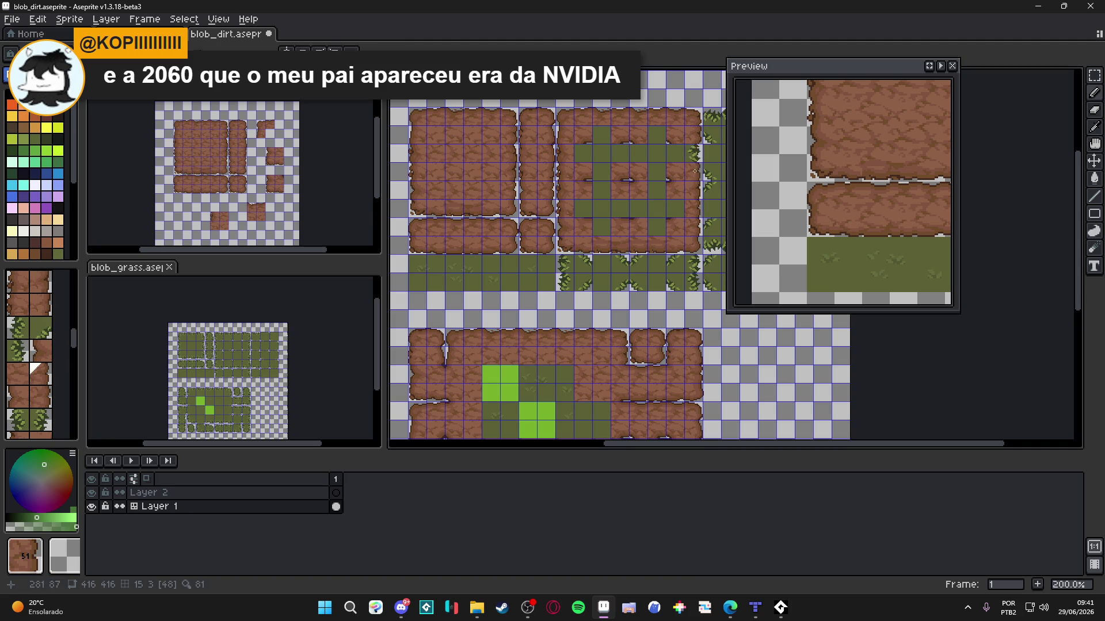
left_click(588, 372, "alt")
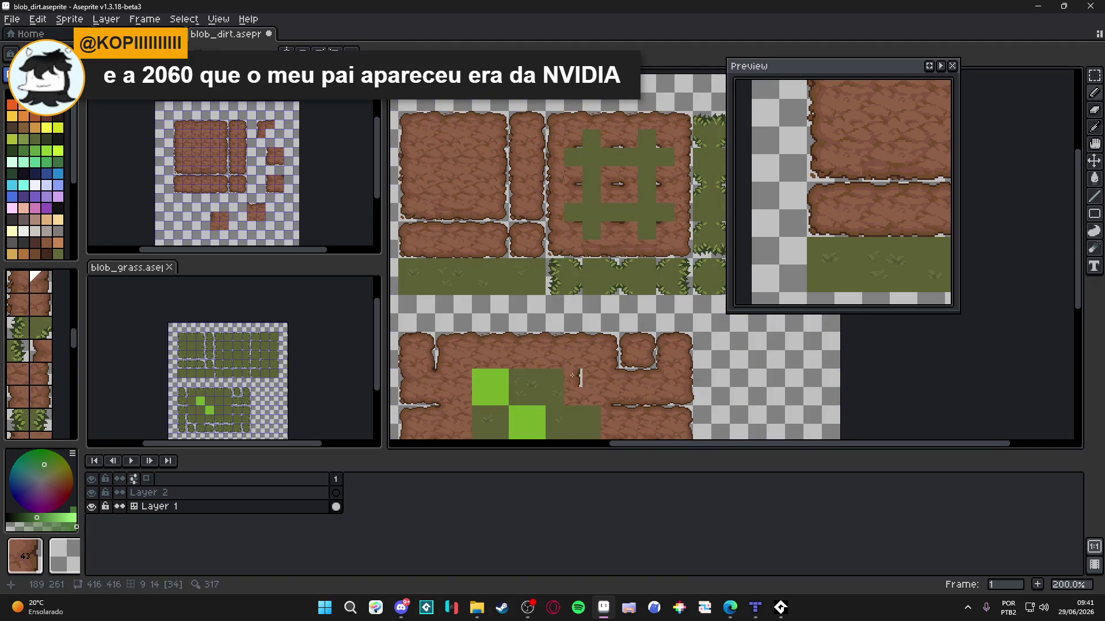
scroll(549, 285, "right", 1)
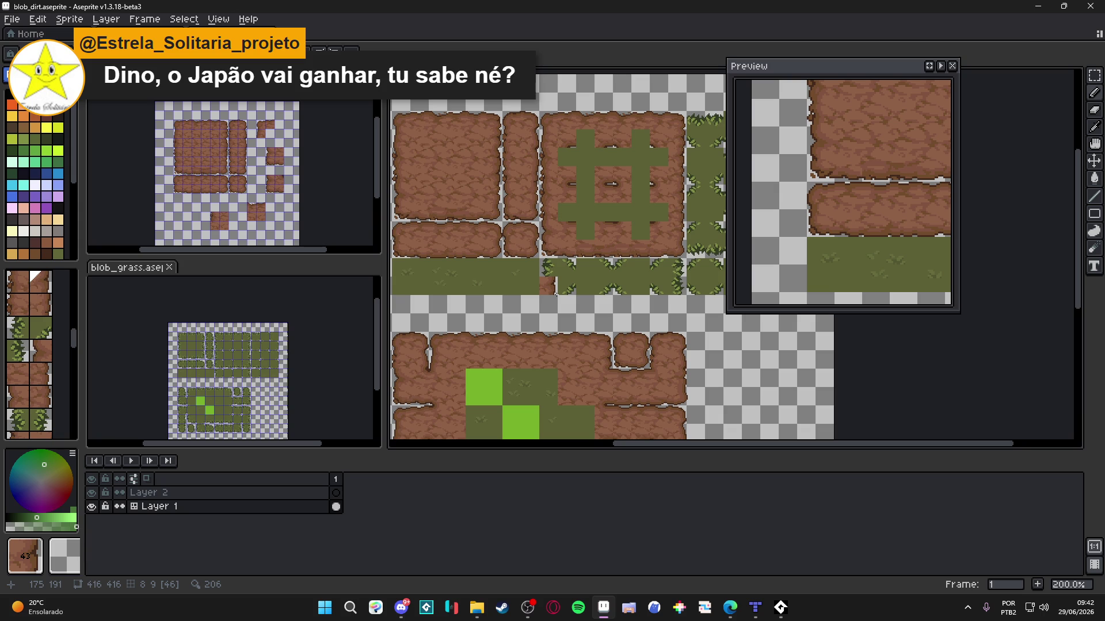
left_click_drag(585, 249, 549, 272)
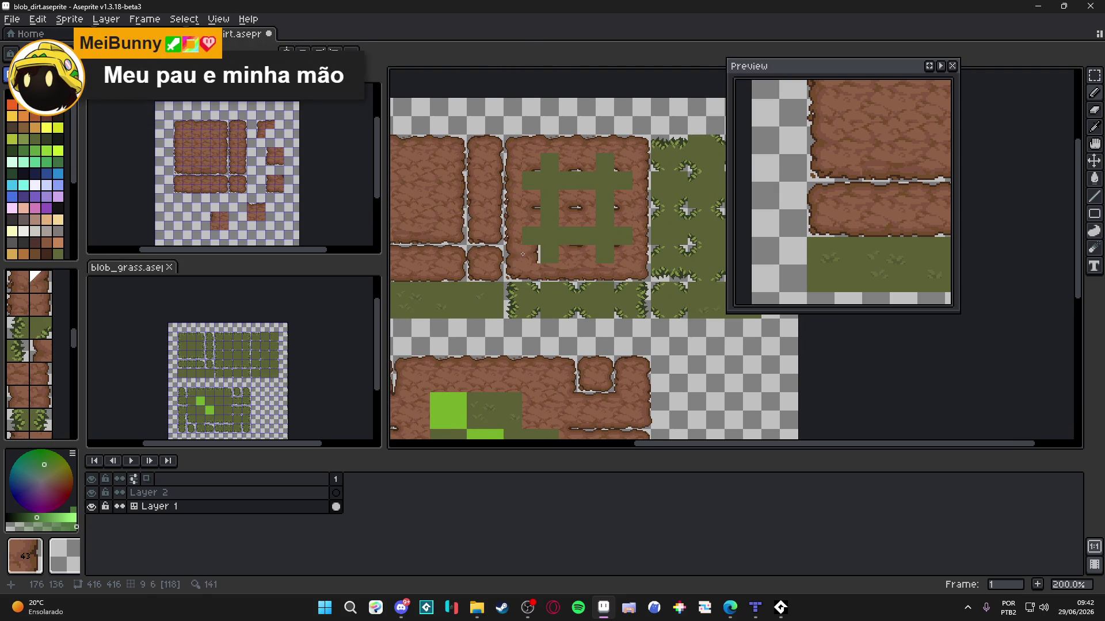
scroll(553, 247, "right", 1)
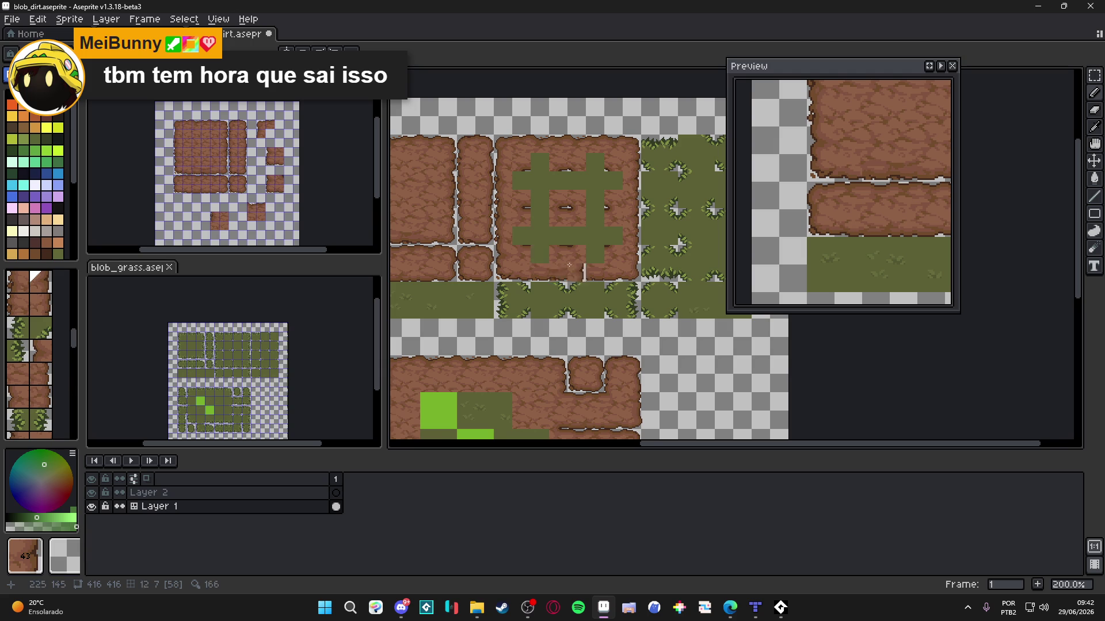
left_click_drag(553, 270, 516, 281)
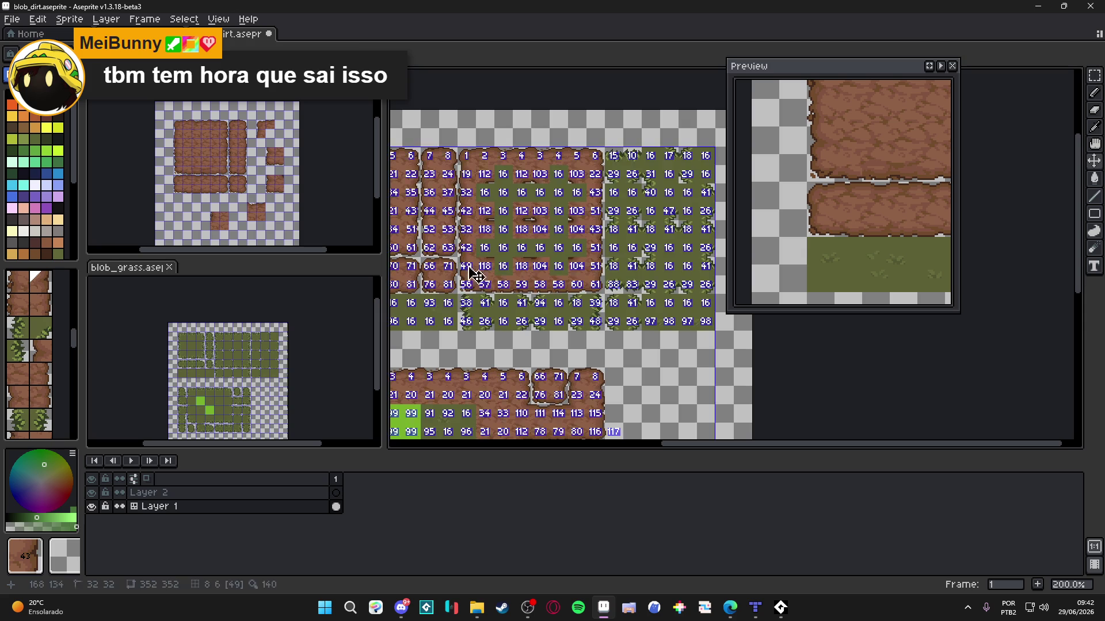
left_click_drag(504, 294, 624, 323)
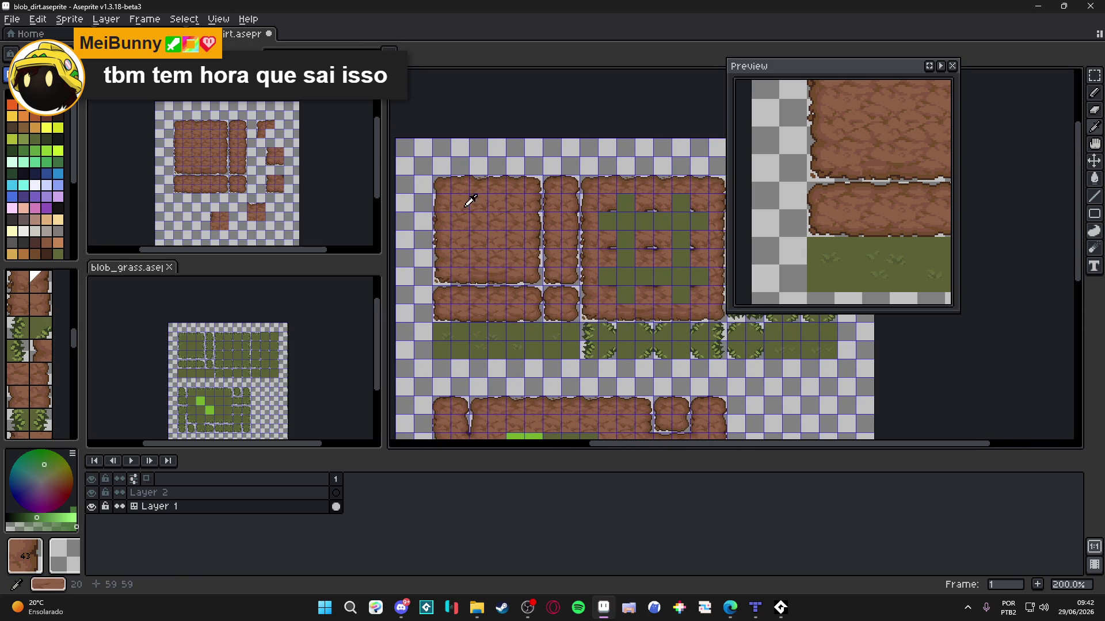
Step: Turn four grass tiles into dirt, two with tile 33 and two with tile 20
left_click(468, 197, "alt")
left_click(611, 224)
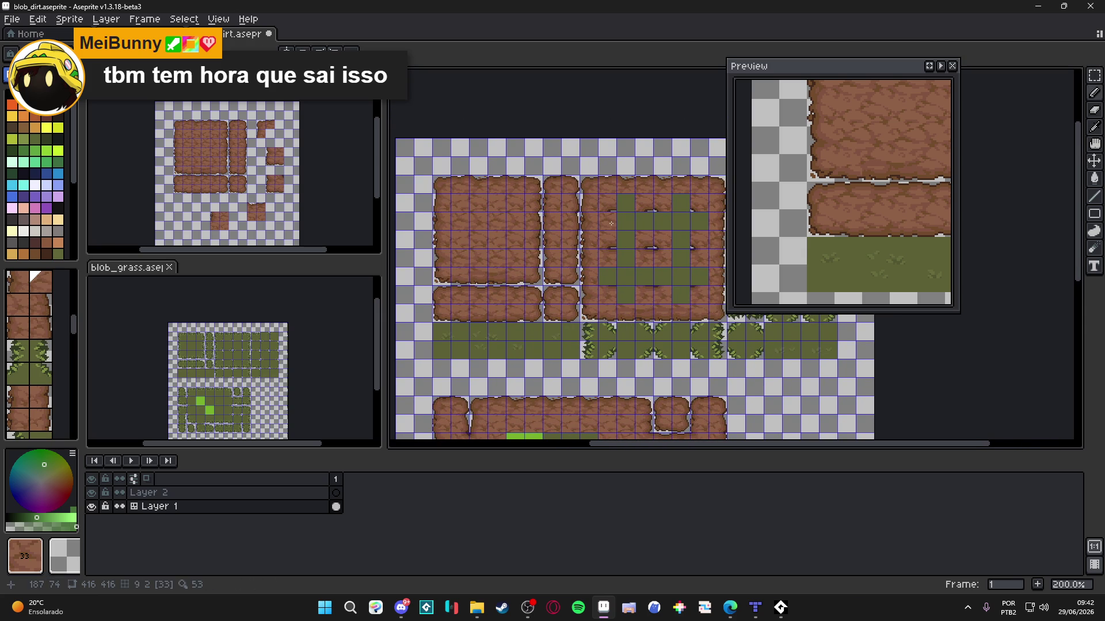
left_click(581, 276, "alt")
left_click(607, 276)
left_click_drag(646, 301, 612, 308)
Step: Check the tile index numbers over the test map, then save blob_dirt.aseprite
key("ctrl+apostrophe")
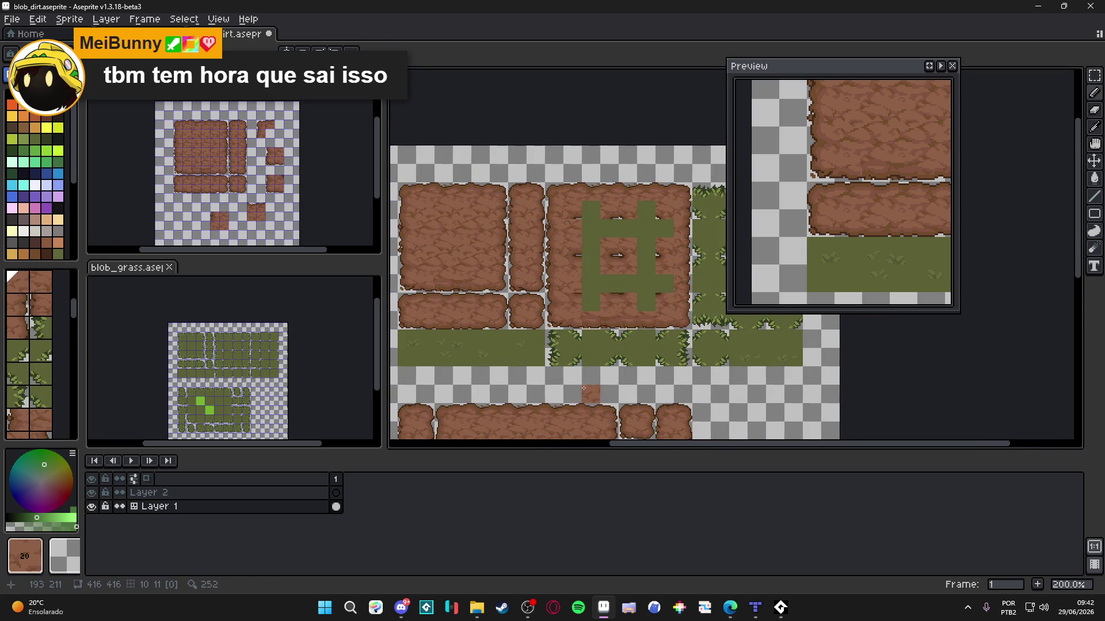
key("ctrl+apostrophe")
key("ctrl+apostrophe")
key("ctrl+apostrophe")
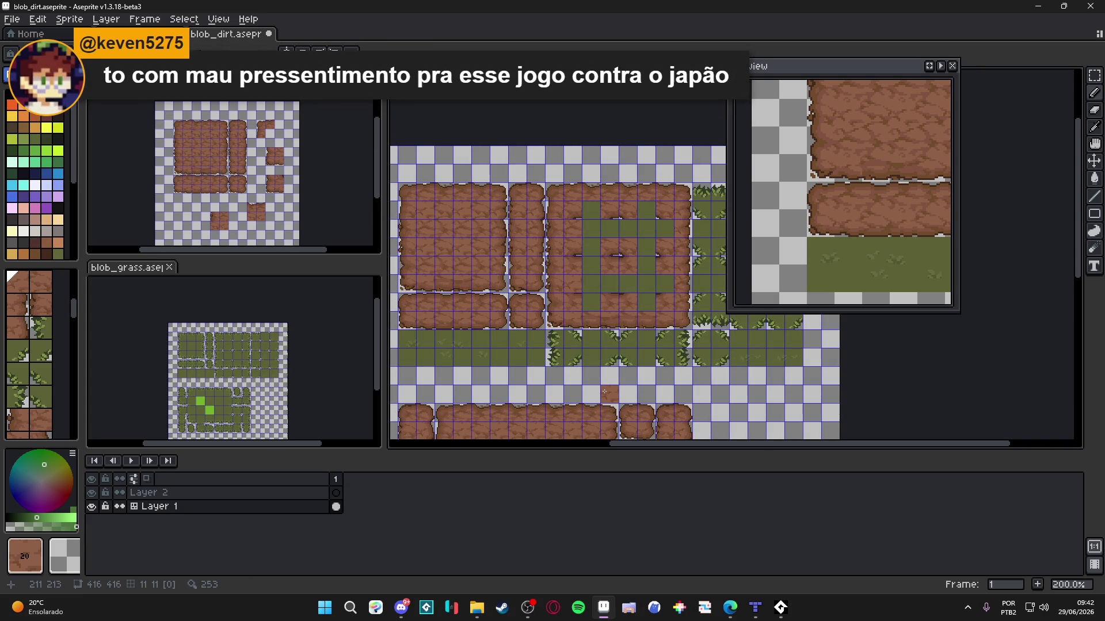
mouse_move(592, 366)
left_mouse_down()
mouse_move(568, 240)
mouse_move(588, 281)
mouse_move(603, 232)
mouse_move(595, 252)
mouse_move(585, 242)
mouse_move(586, 277)
left_mouse_up()
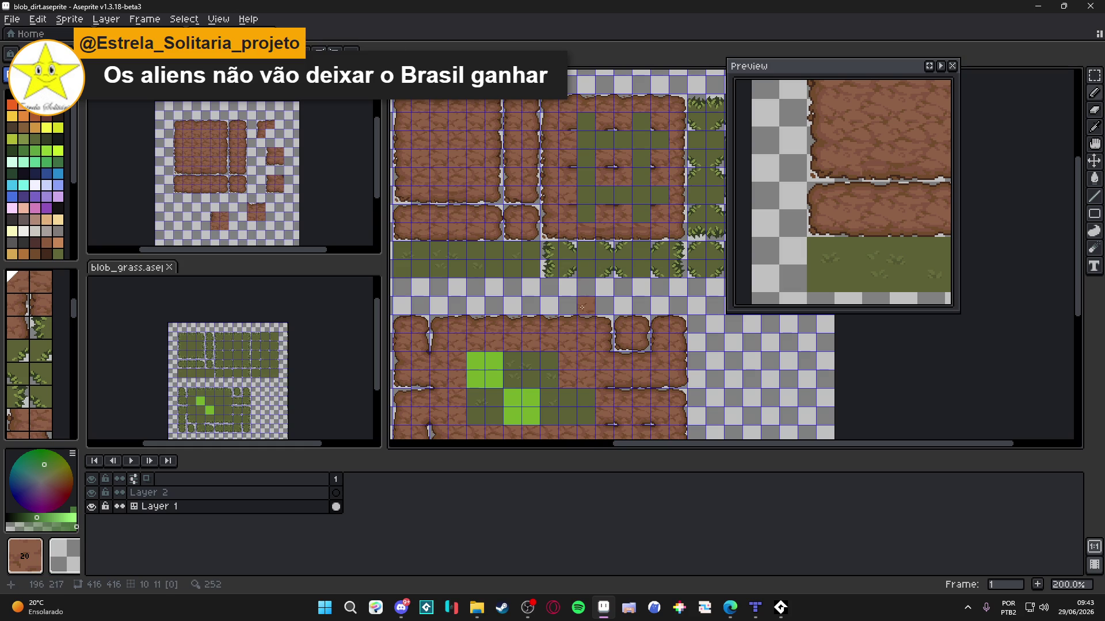
scroll(581, 306, "up", 2)
scroll(581, 306, "right", 1)
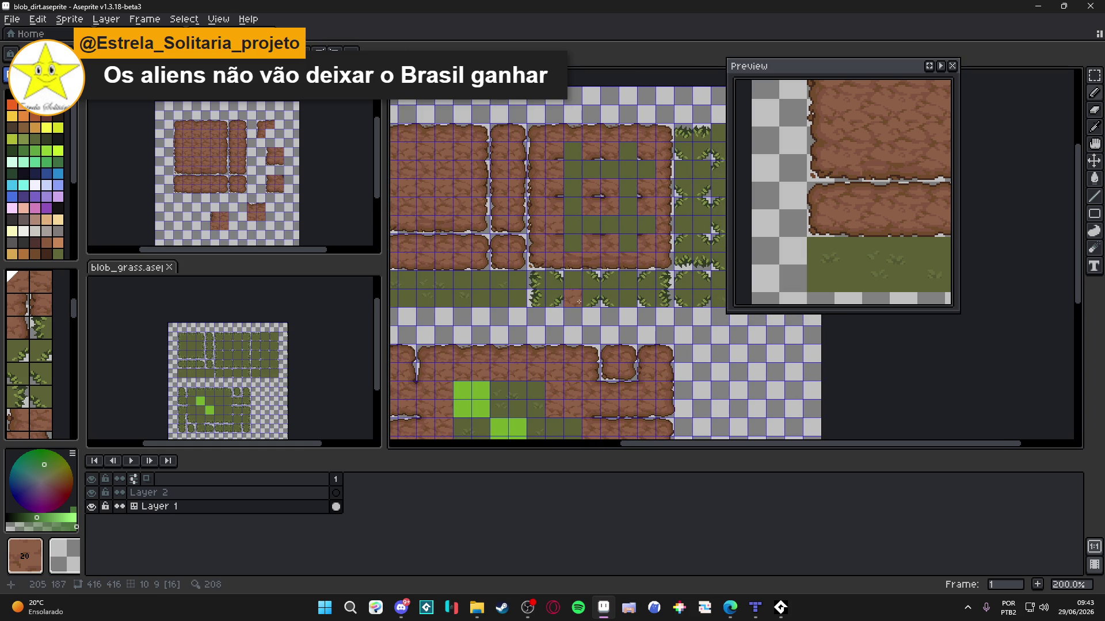
key("ctrl")
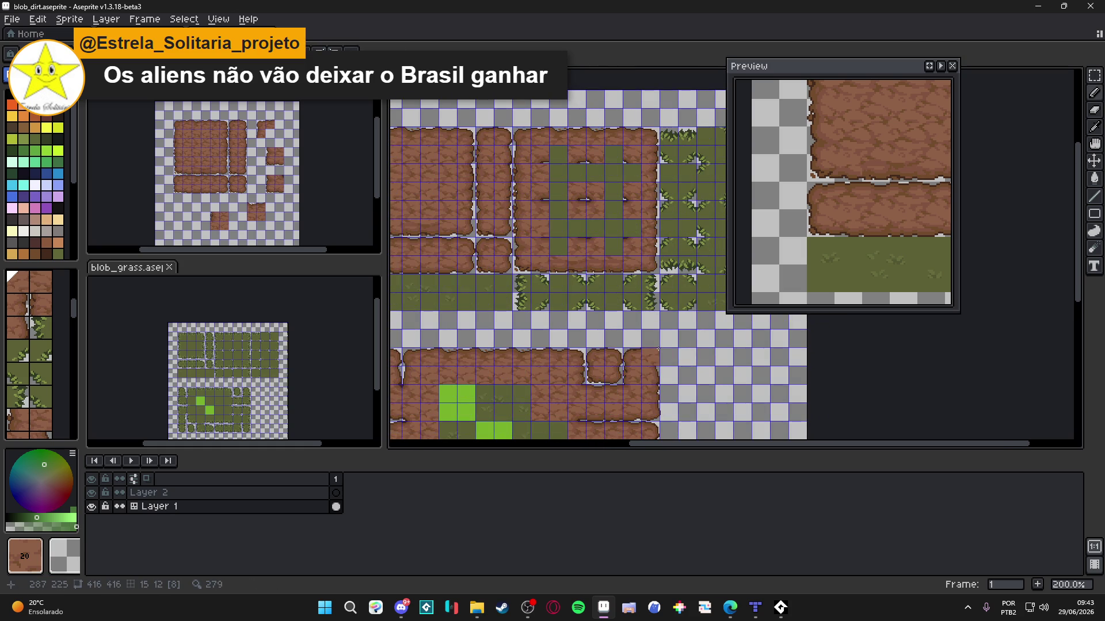
mouse_move(664, 344)
left_mouse_down()
mouse_move(648, 296)
mouse_move(679, 323)
mouse_move(654, 393)
left_mouse_up()
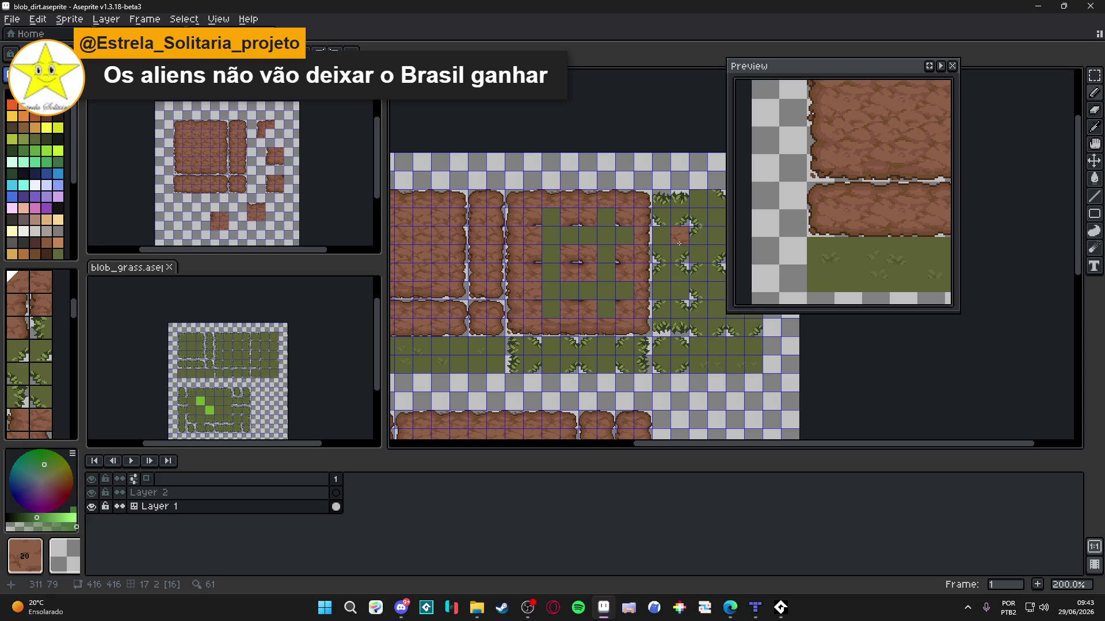
scroll(576, 252, "down", 1)
scroll(576, 252, "up", 1)
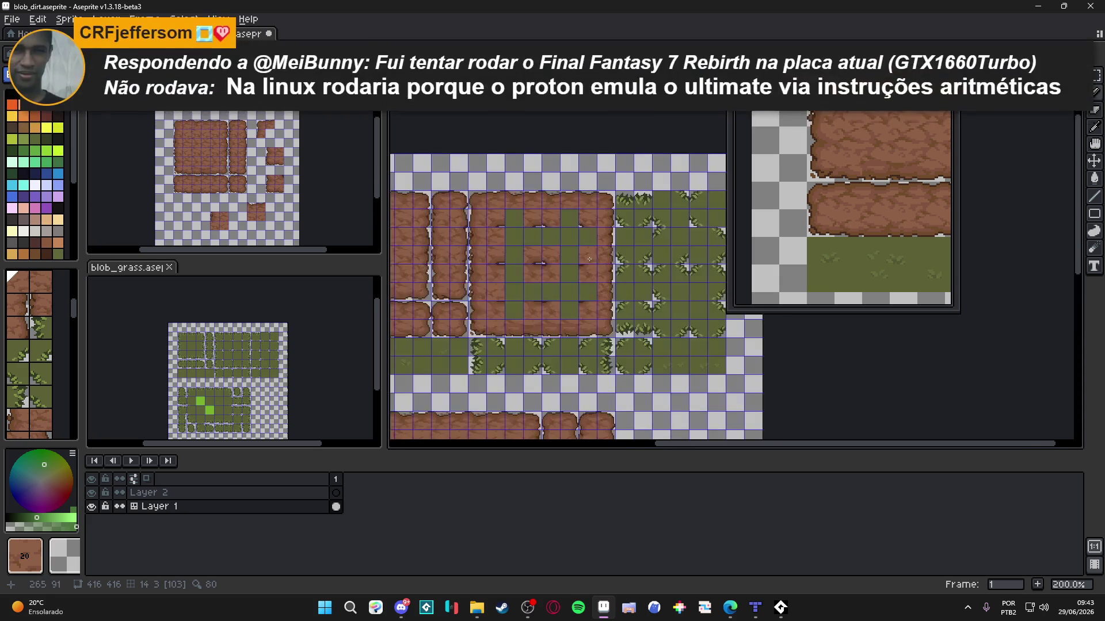
key("ctrl+s")
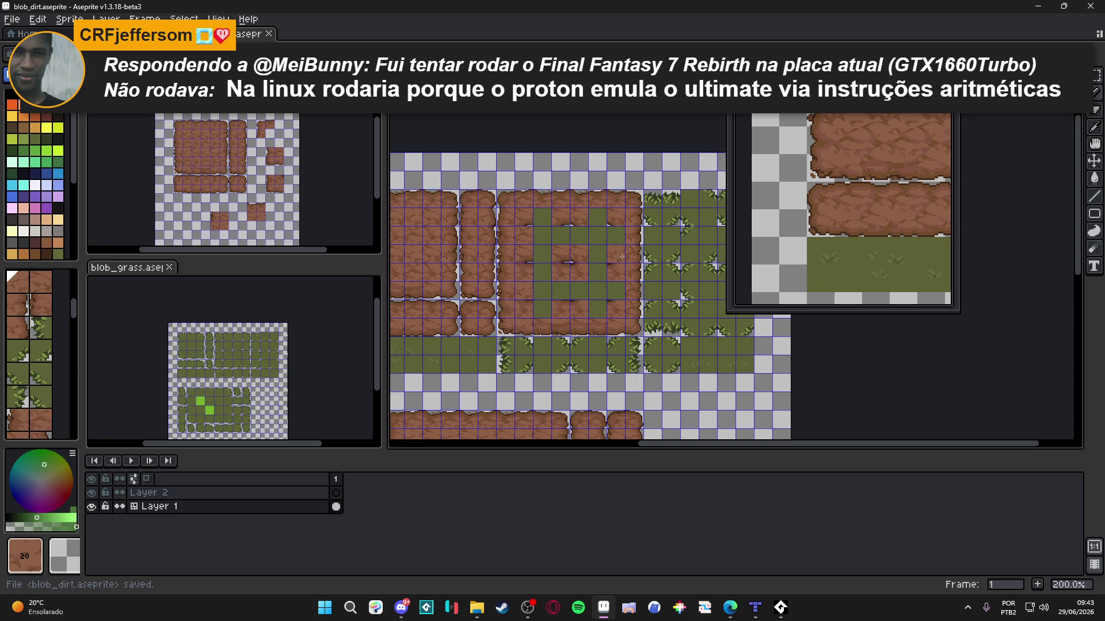
Step: Paint tile 21 onto grass tiles and a grass cross into the third dirt block, then save
scroll(639, 339, "down", 1)
scroll(629, 326, "up", 1)
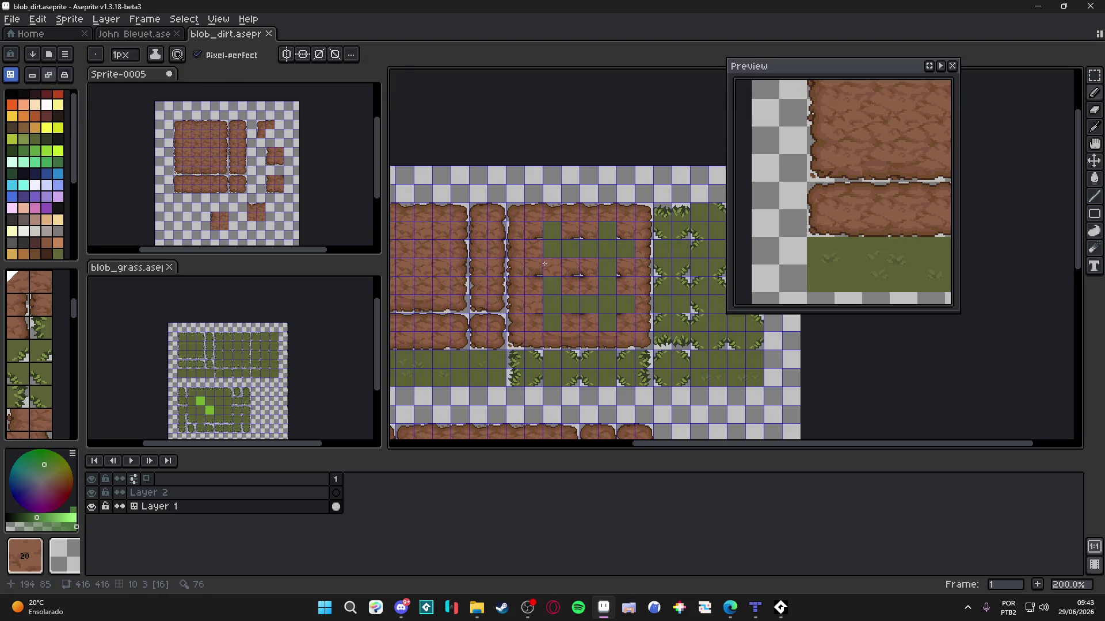
left_click_drag(562, 248, 609, 258)
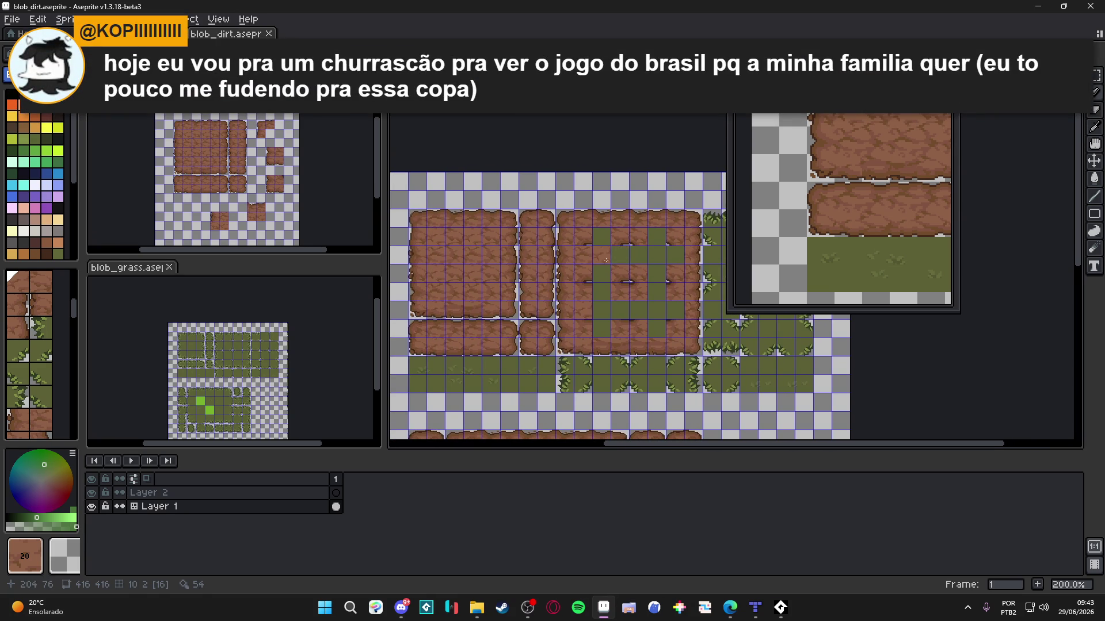
key("bracketright")
left_click(578, 229)
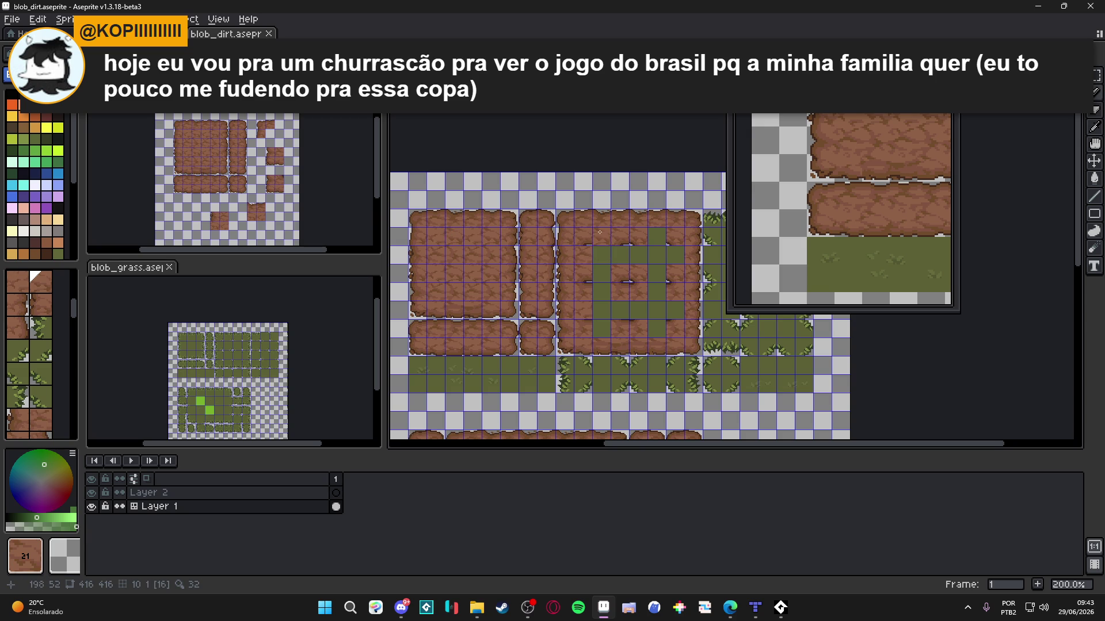
left_click(599, 332)
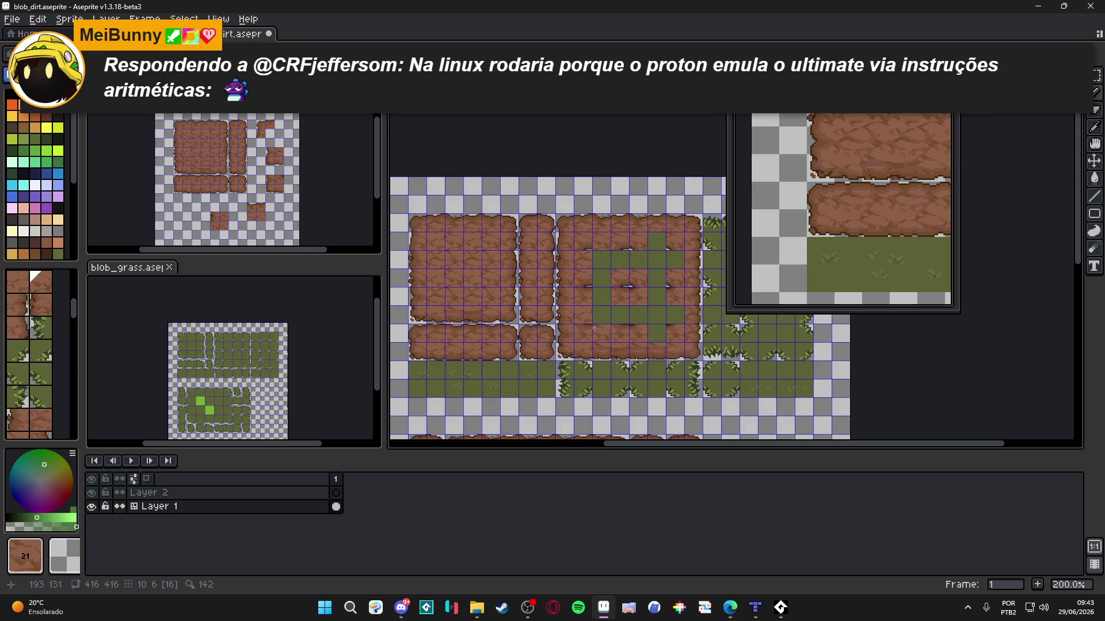
left_click(592, 326)
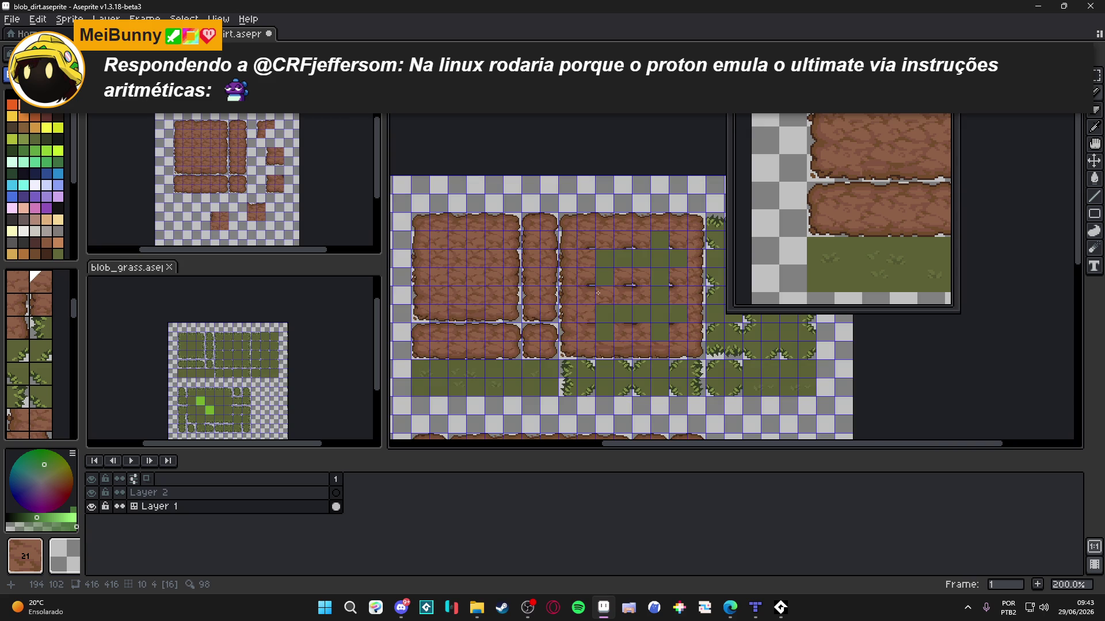
left_click_drag(597, 293, 596, 351)
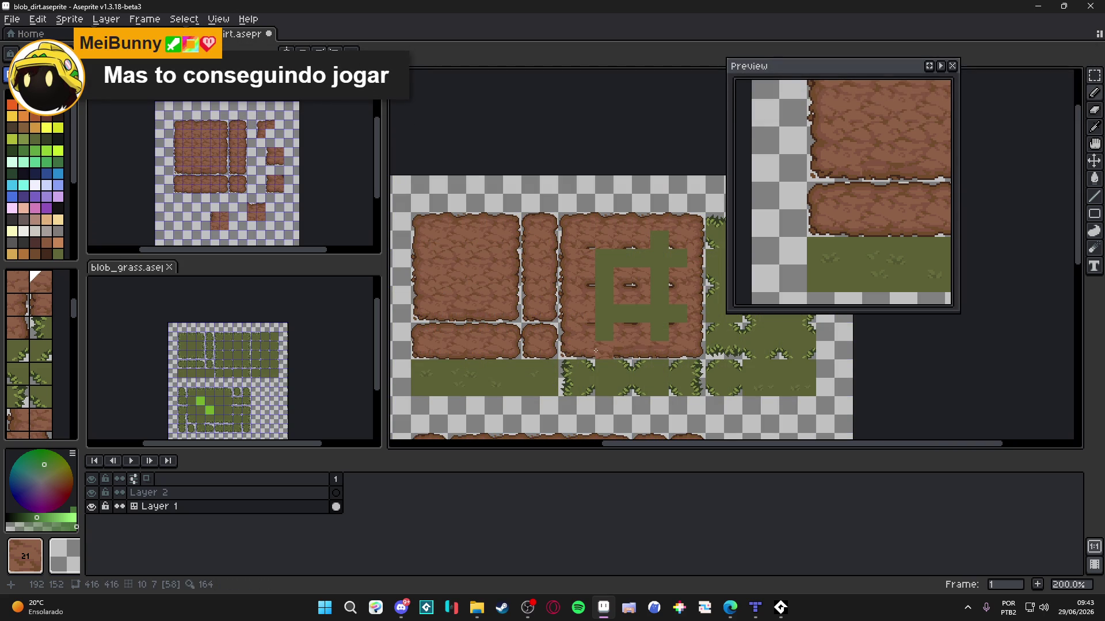
key("ctrl+s")
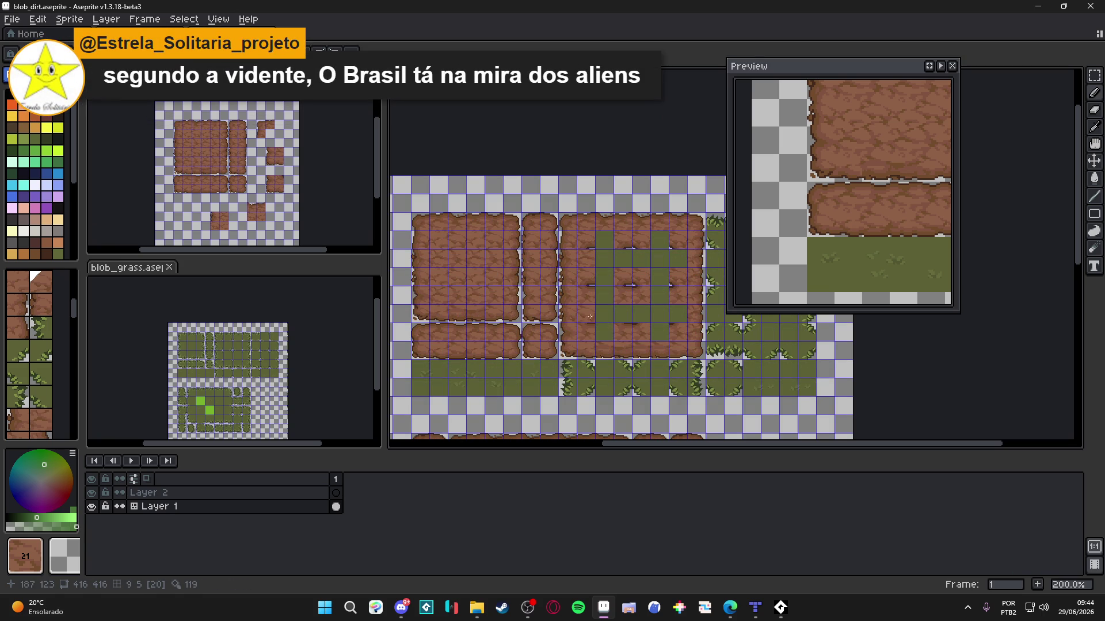
Step: Try tiles 21 and 4 from the tileset, settling on dirt tile 20
left_click(458, 229, "alt")
left_click(458, 229, "alt")
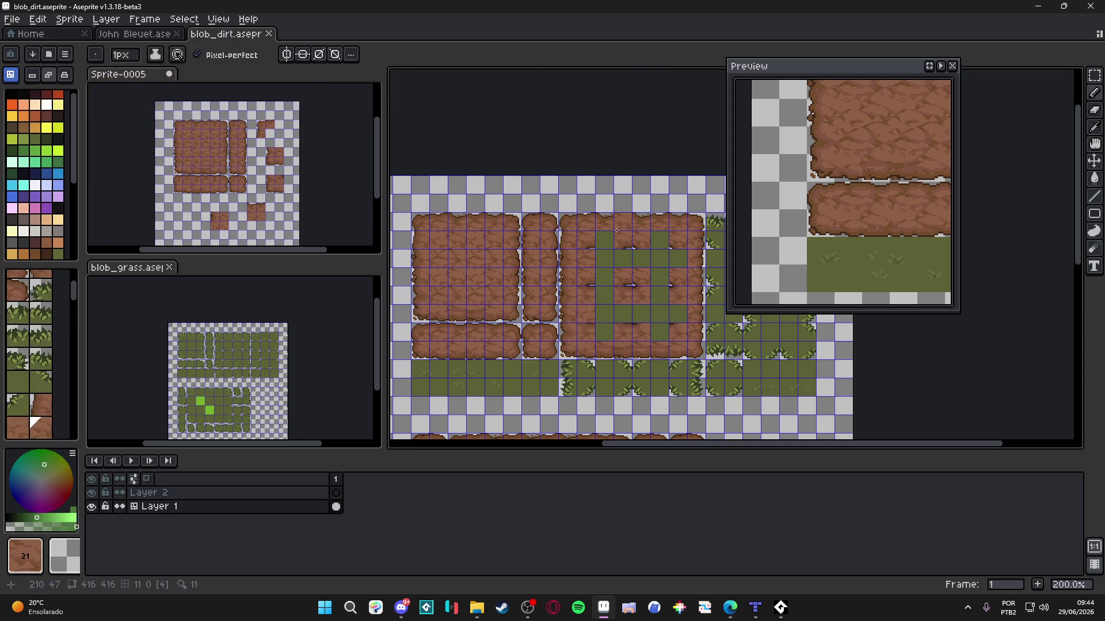
left_click(478, 212, "alt")
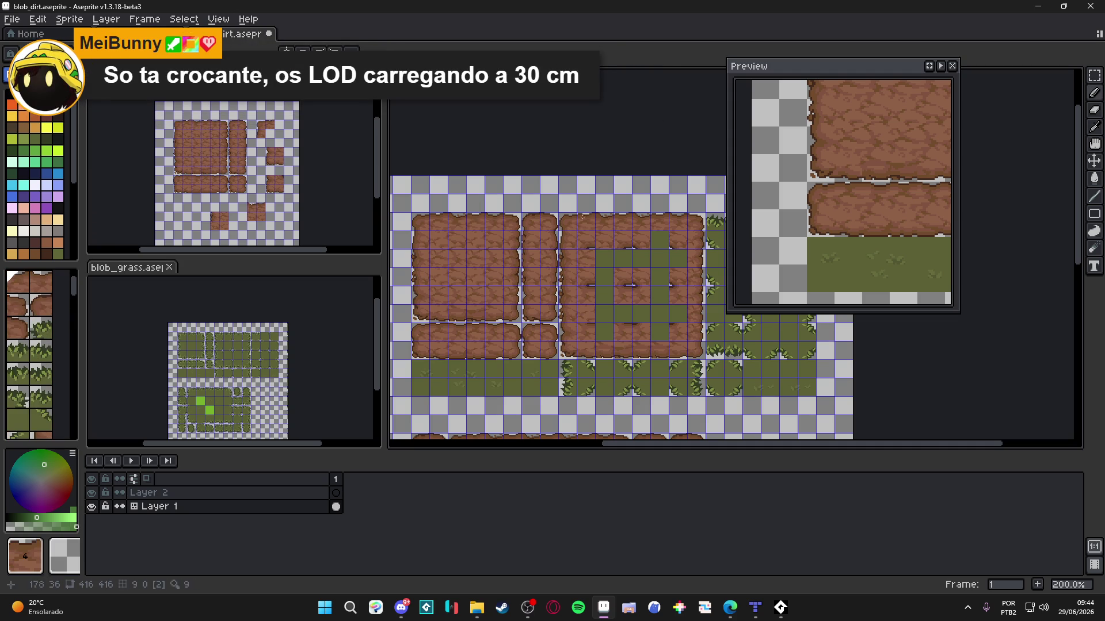
left_click(489, 228, "alt")
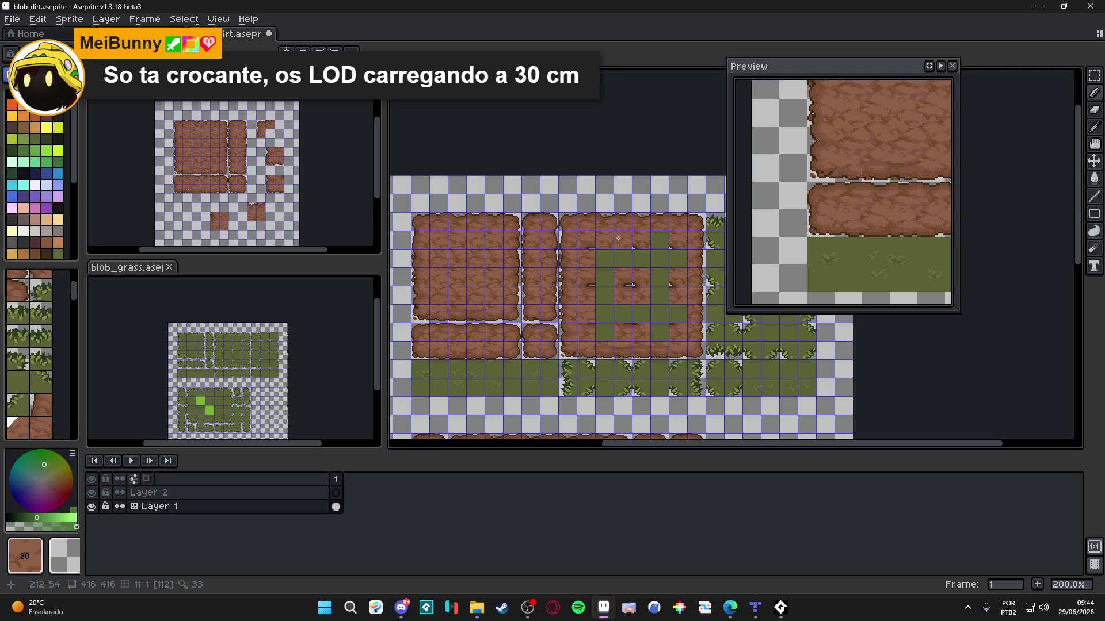
mouse_move(618, 238)
left_mouse_down()
mouse_move(601, 229)
mouse_move(582, 161)
left_mouse_up()
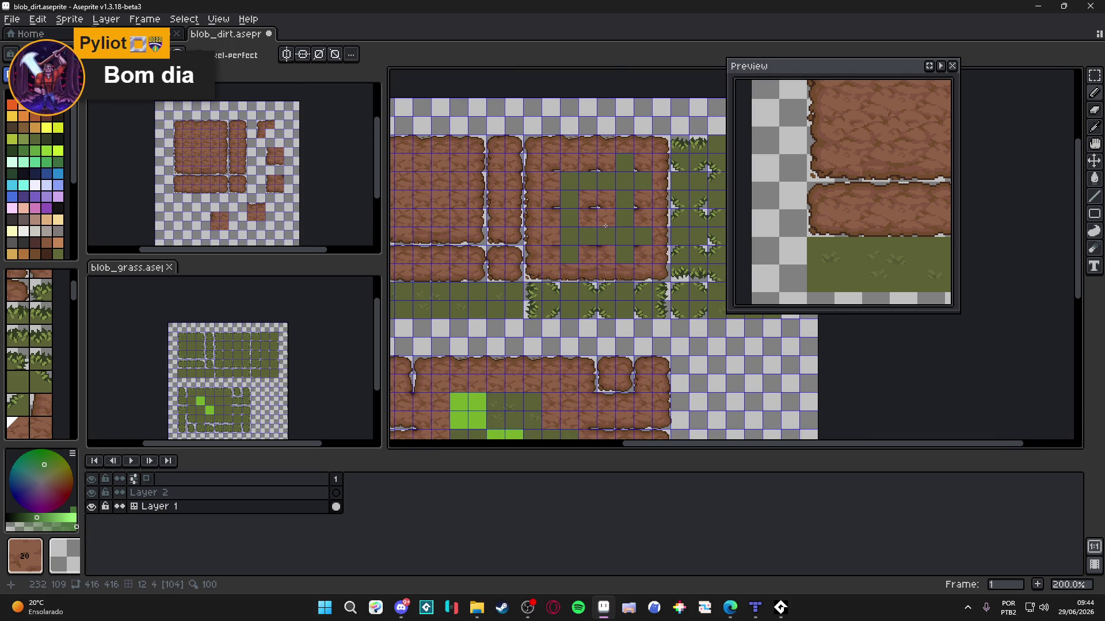
Step: Zoom and pan over the blob_dirt and blob_grass views, ending with Sprite-0005 active
key("ctrl")
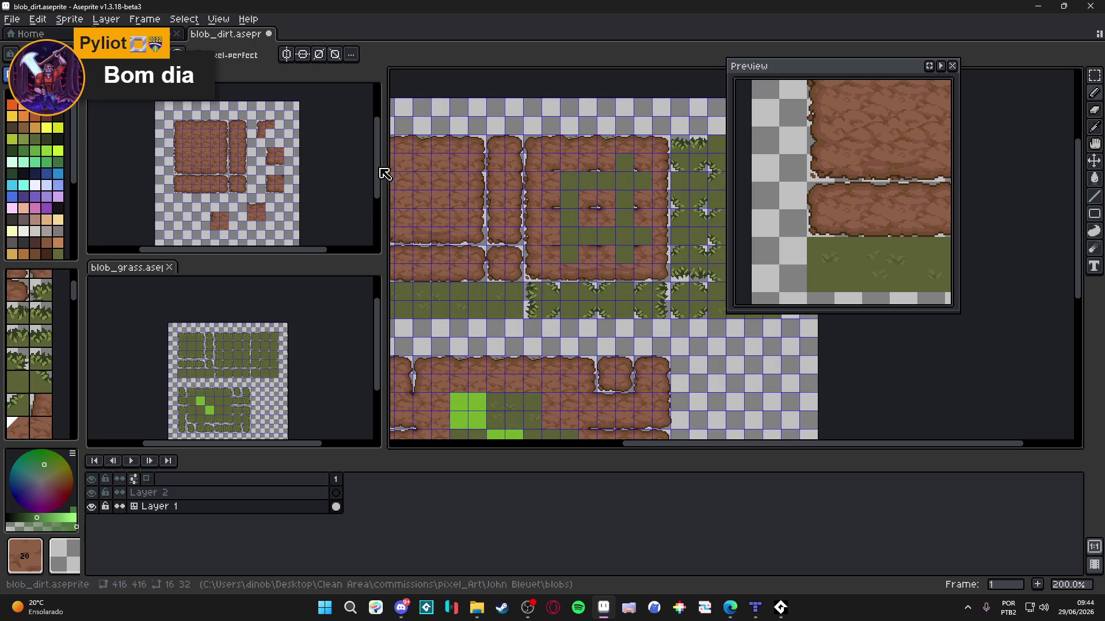
scroll(497, 156, "up", 1)
scroll(520, 155, "down", 1)
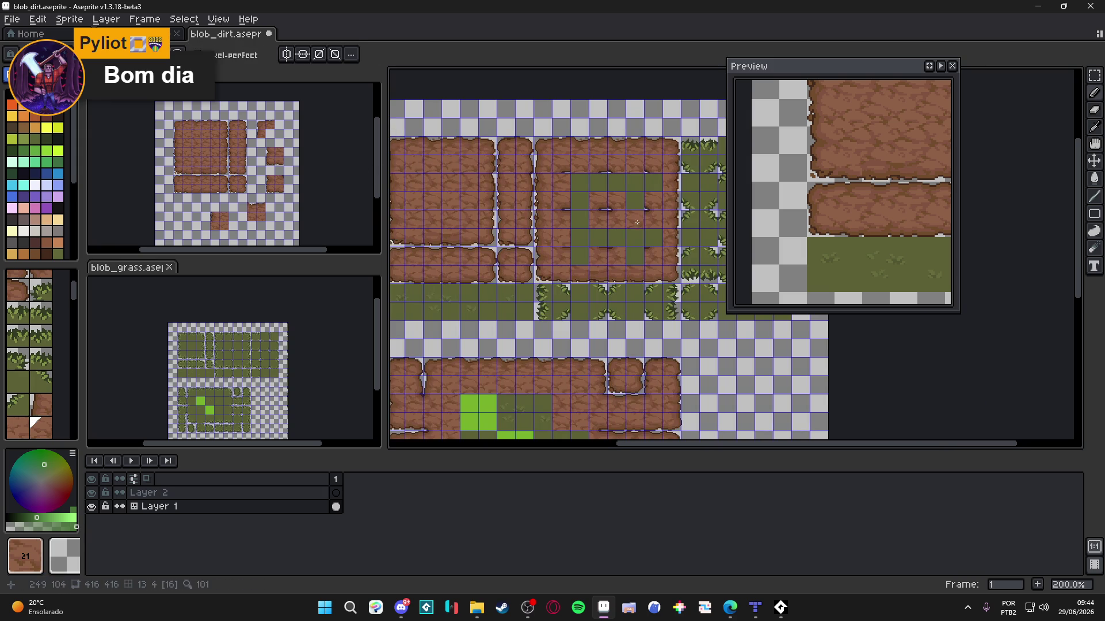
mouse_move(636, 247)
left_mouse_down()
mouse_move(676, 362)
mouse_move(666, 363)
left_mouse_up()
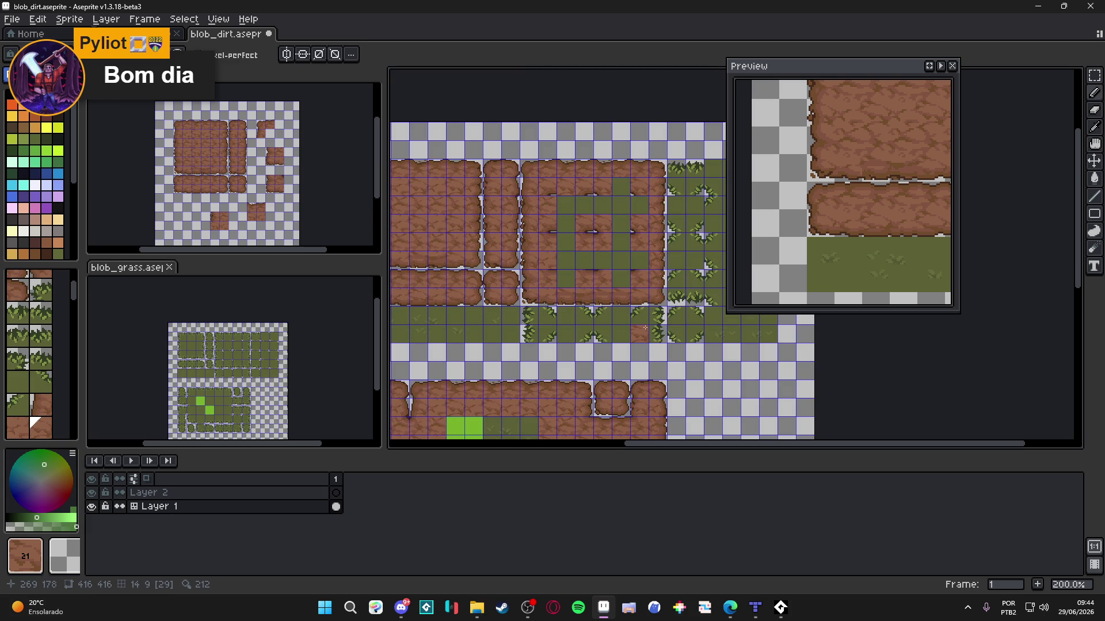
scroll(642, 323, "down", 1)
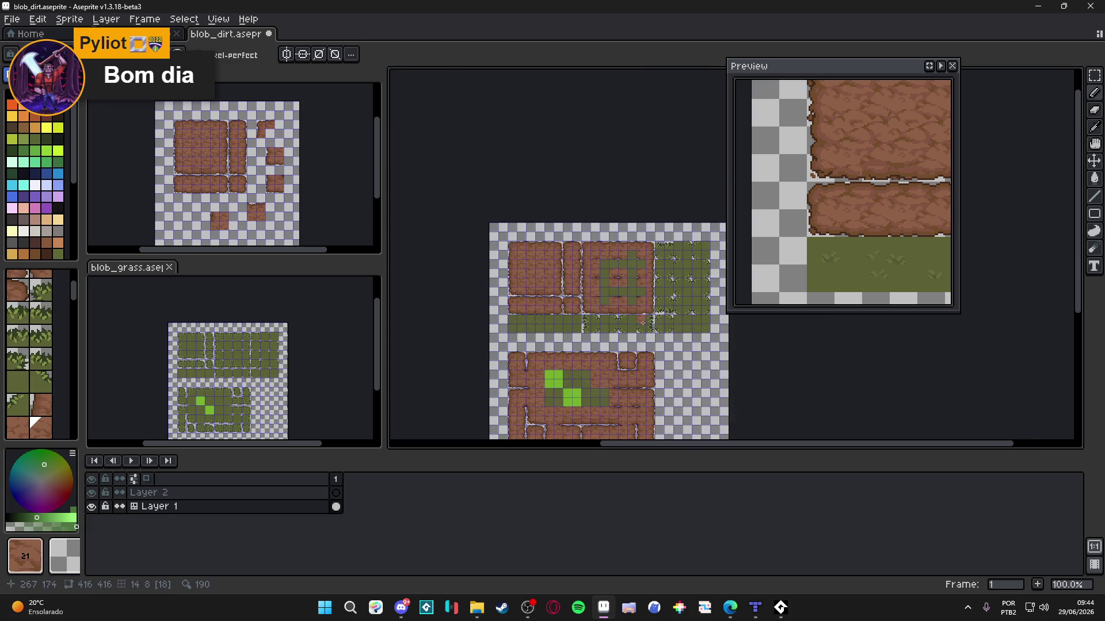
scroll(257, 407, "up", 3)
scroll(271, 360, "down", 1)
scroll(299, 336, "up", 1)
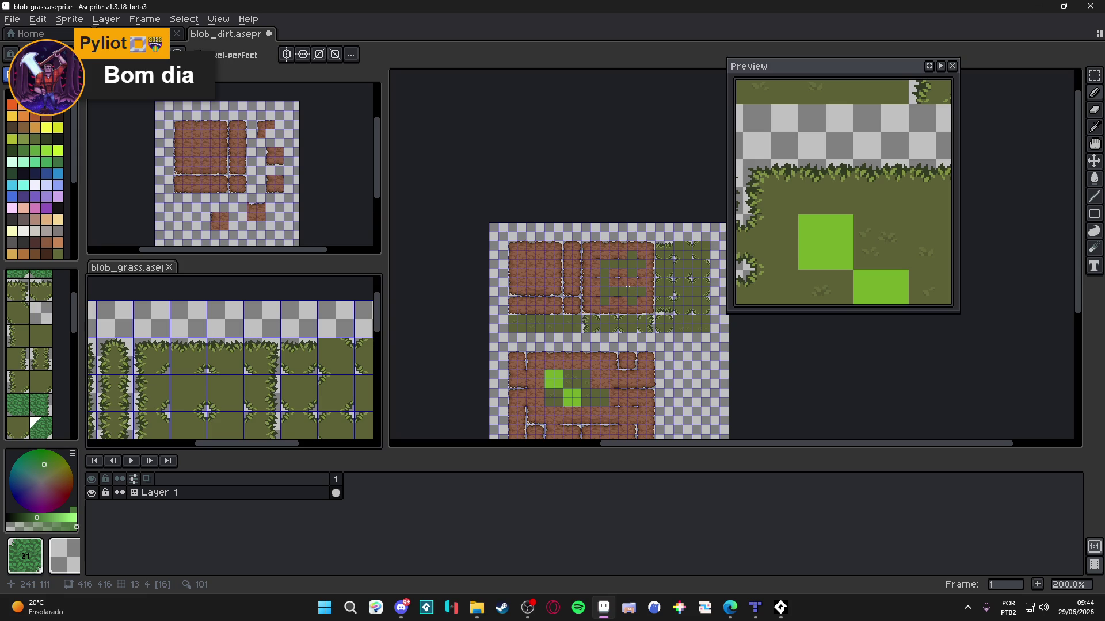
scroll(628, 286, "up", 2)
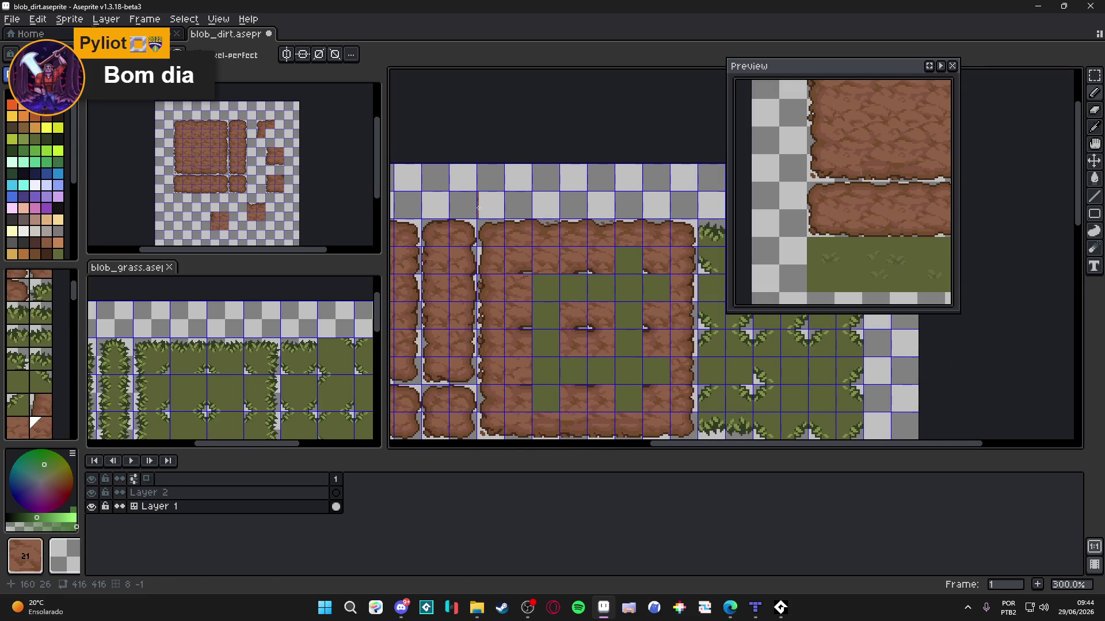
scroll(232, 150, "up", 1)
scroll(232, 150, "down", 2)
scroll(225, 164, "up", 1)
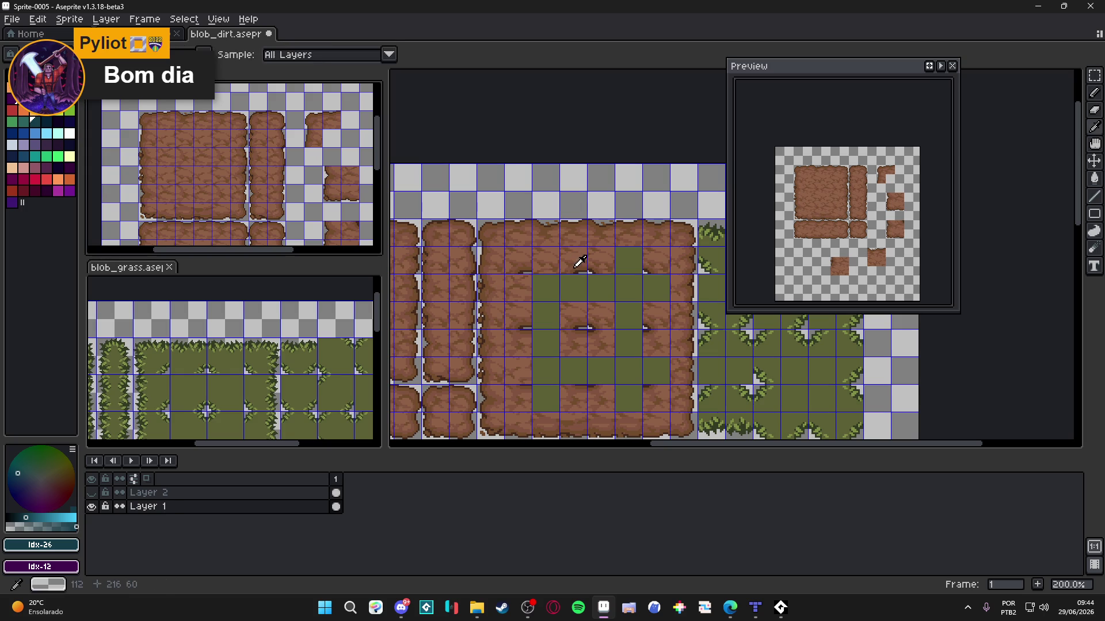
Step: Reactivate and pan the blob_dirt tilemap, show its tile grid, and pick tile 19 from the map
scroll(261, 152, "up", 1)
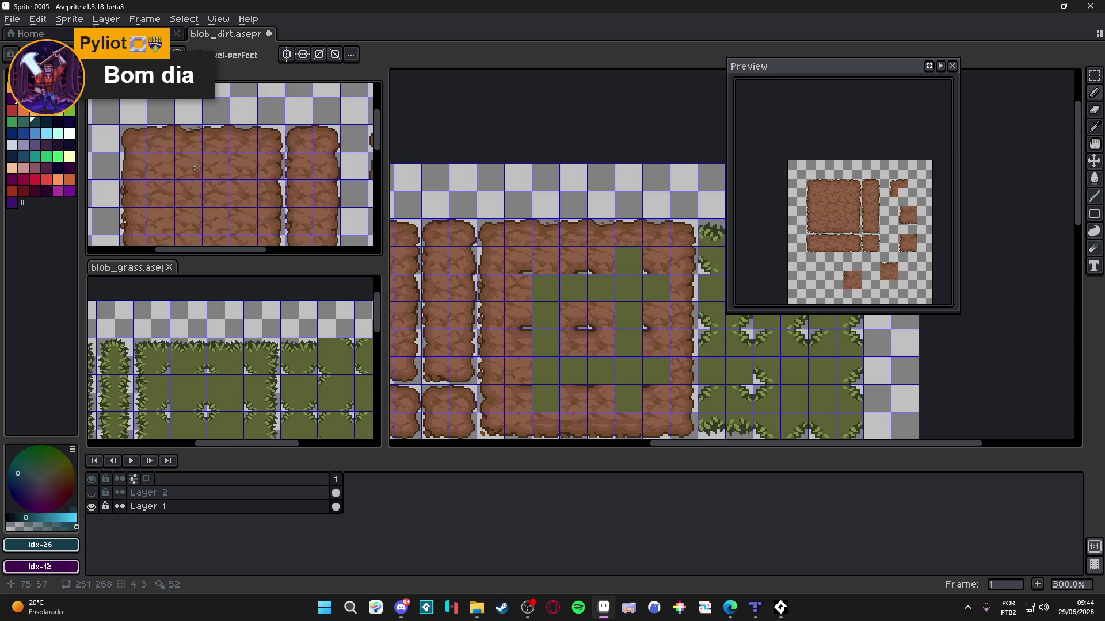
left_click_drag(536, 254, 655, 248)
scroll(547, 262, "down", 1)
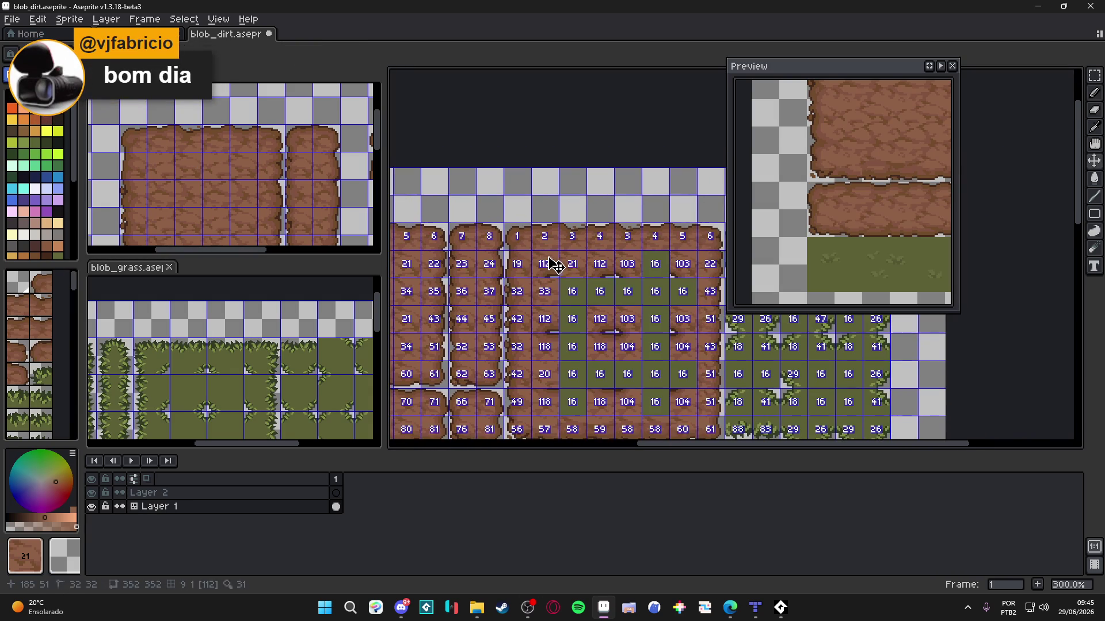
left_click_drag(514, 269, 540, 278)
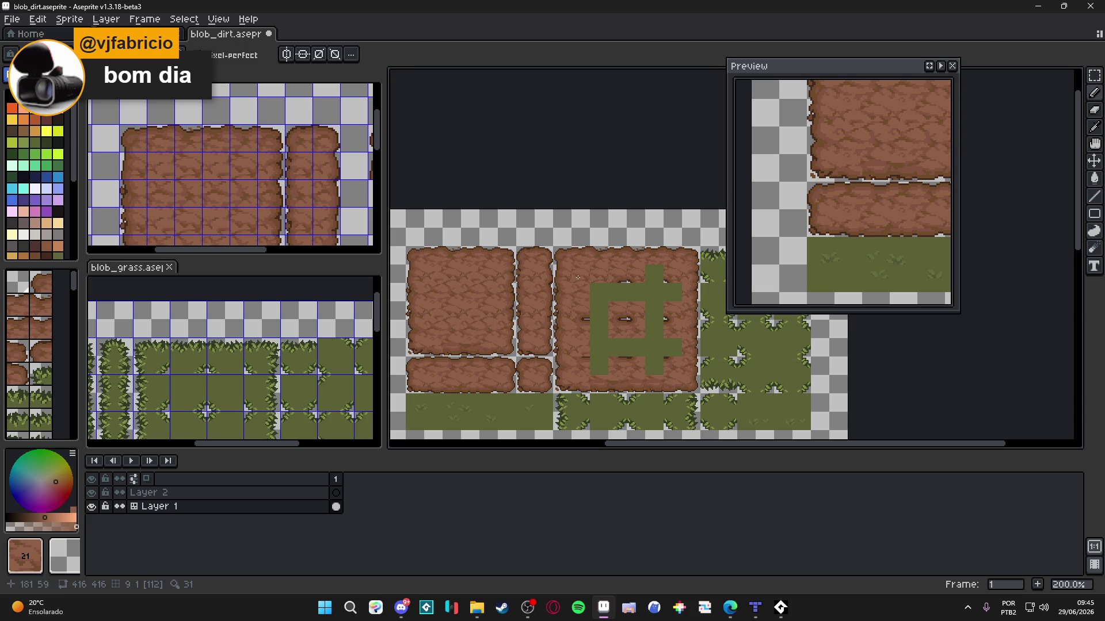
key("i")
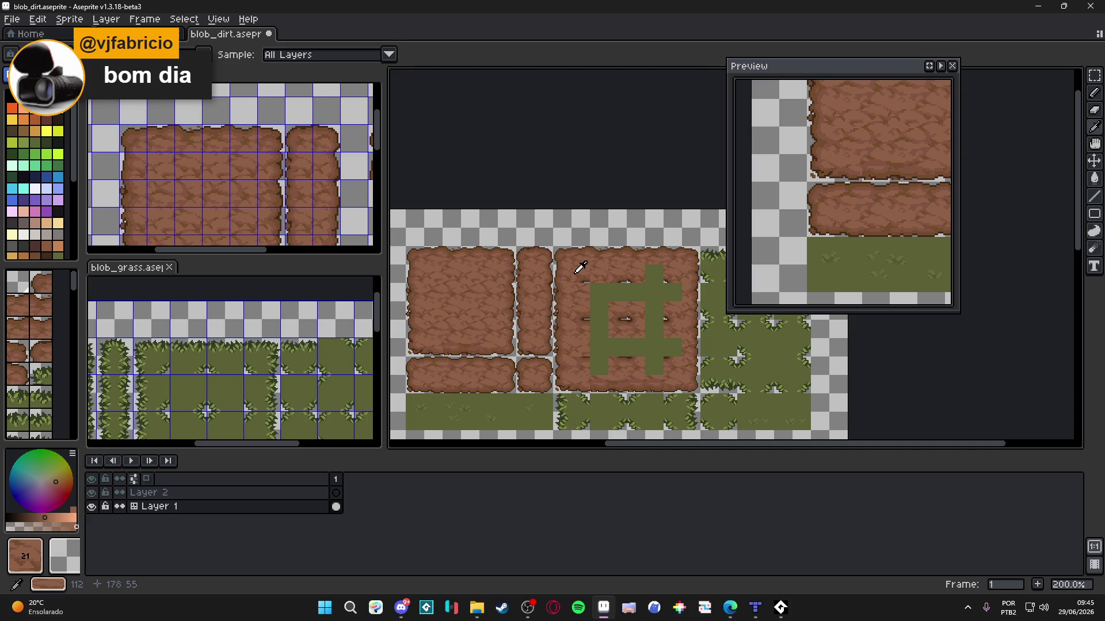
key("b")
key("ctrl+apostrophe")
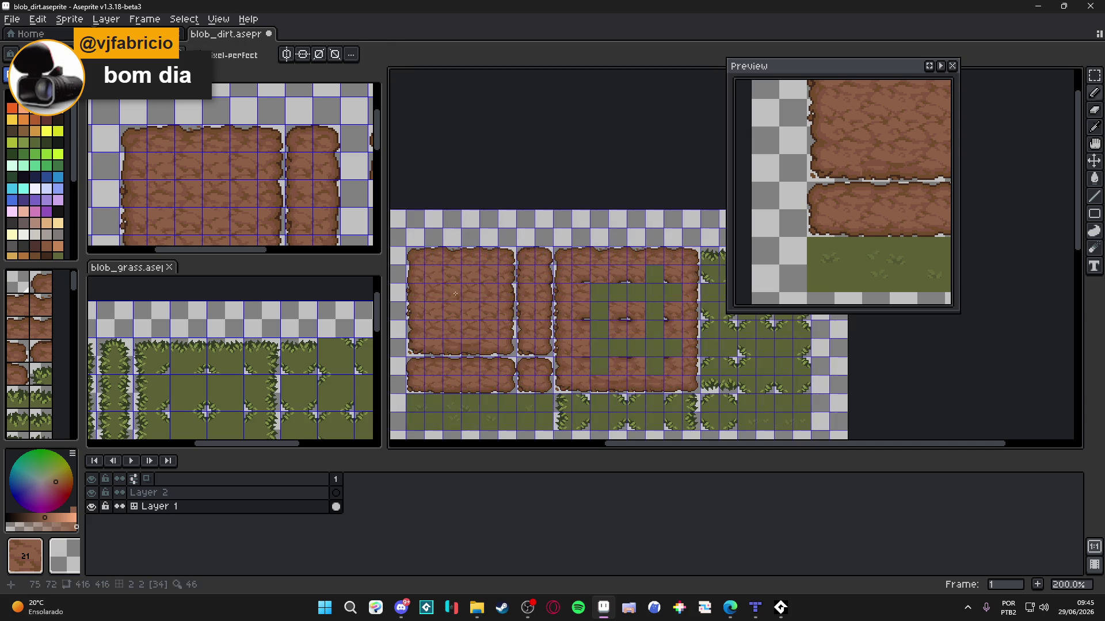
left_click(424, 316, "alt")
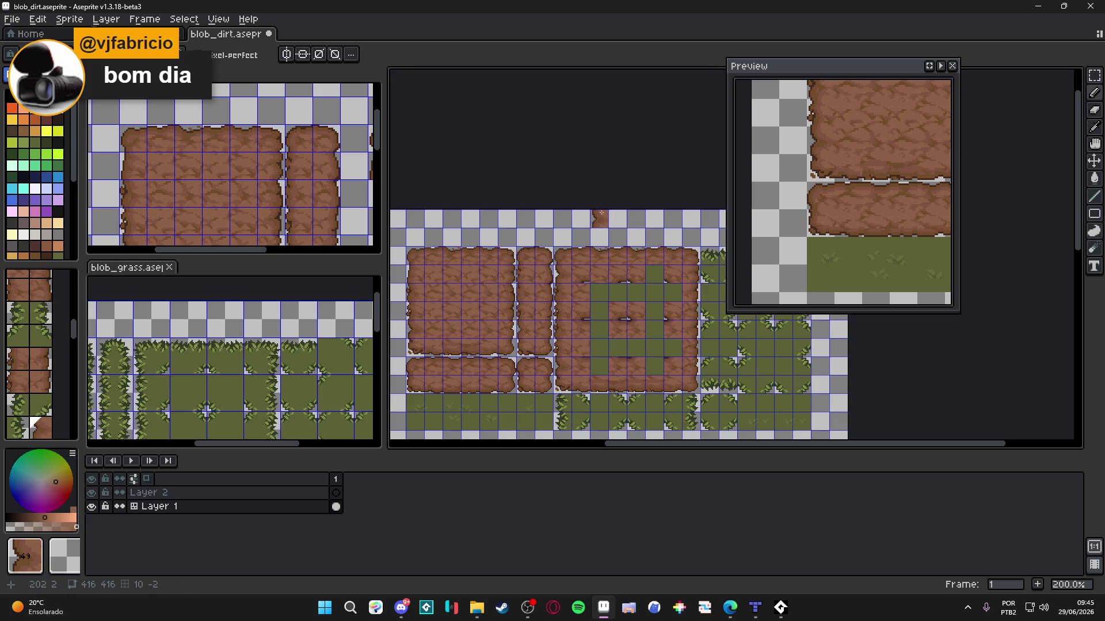
Step: Pick a dirt tile from the map and place it in the grass row
scroll(598, 222, "down", 5)
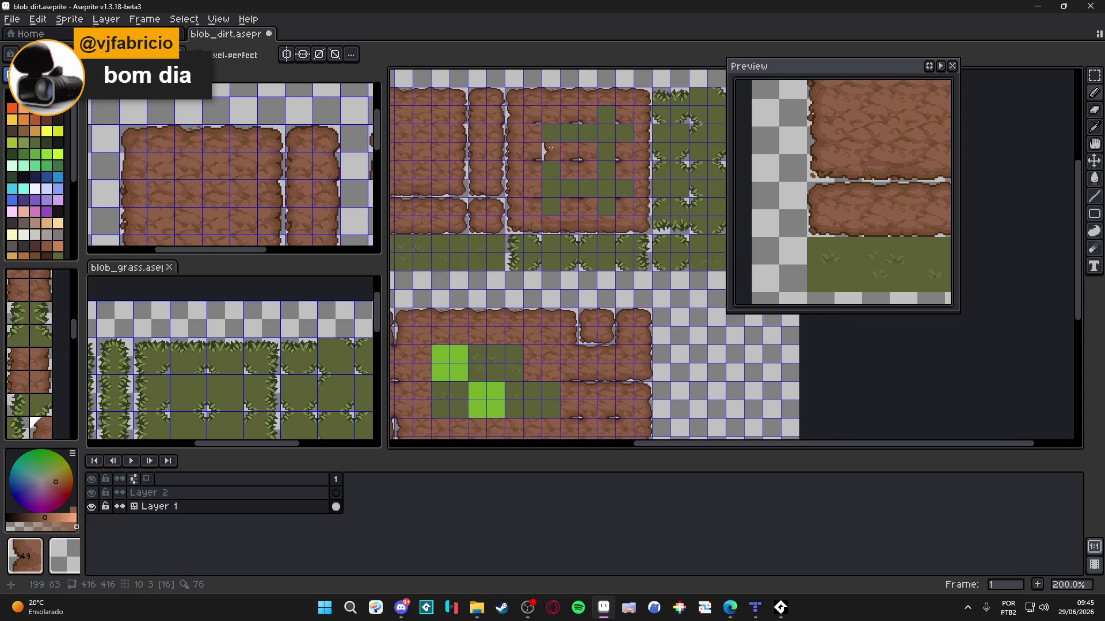
left_click_drag(568, 192, 573, 252)
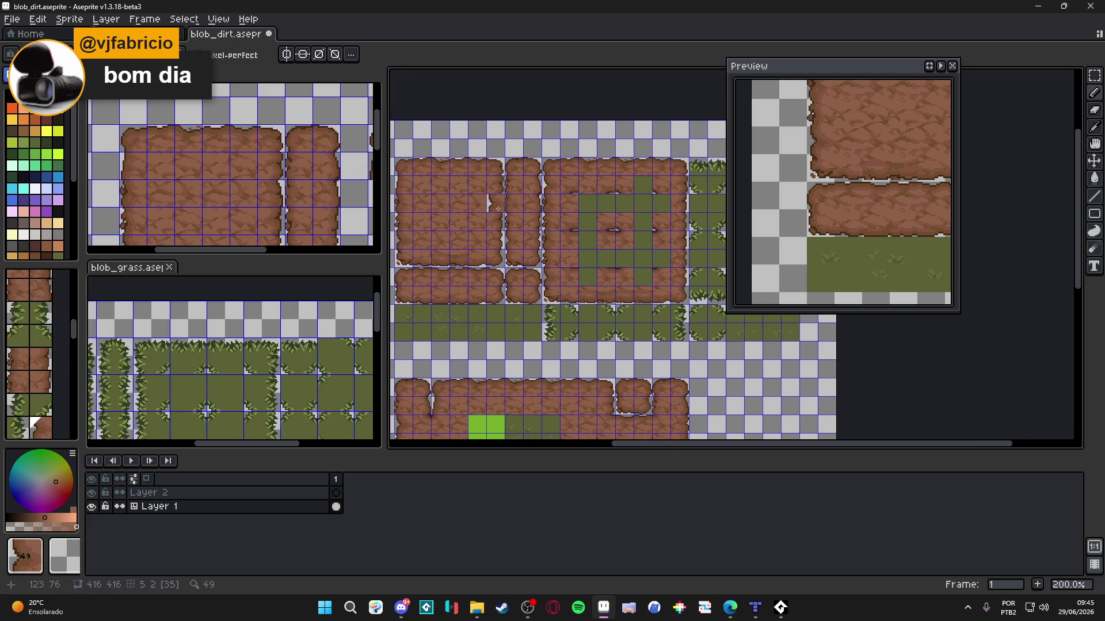
key("alt")
left_click(467, 178, "alt")
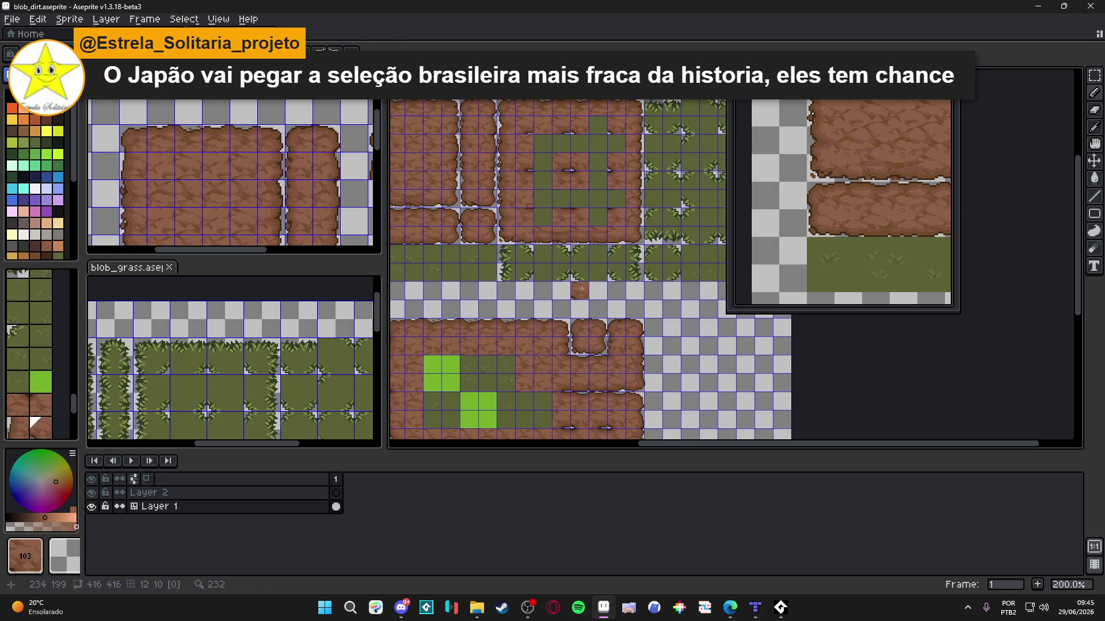
left_click_drag(571, 271, 582, 264)
left_click(583, 265)
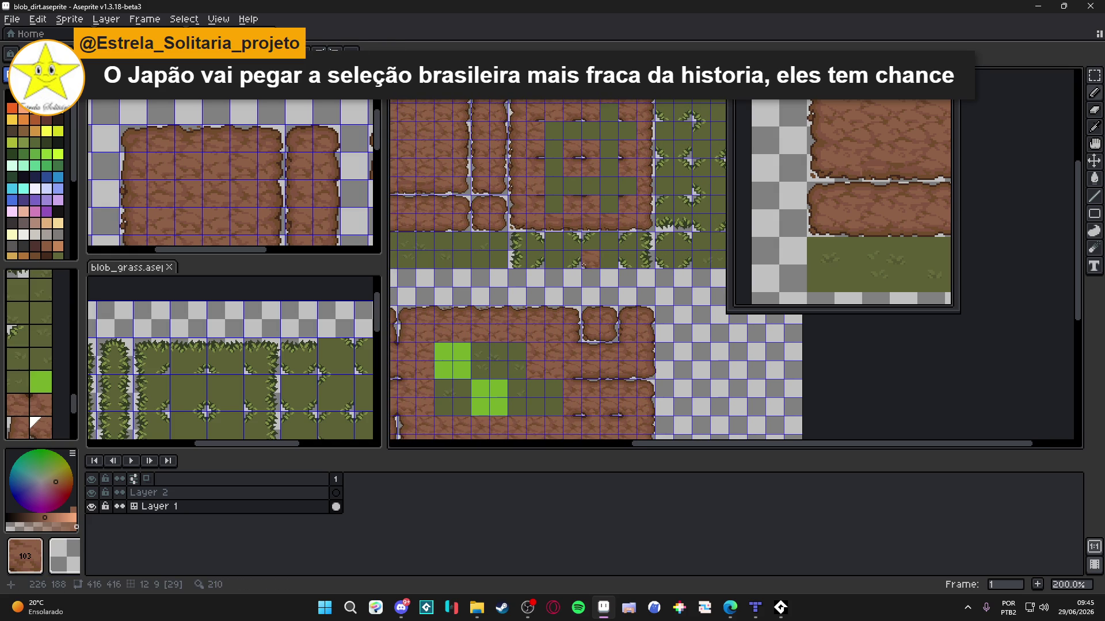
Step: Paint dirt tile 21 to reshape the central grass into a # pattern, then bring up blob_grass
left_click(548, 340, "alt")
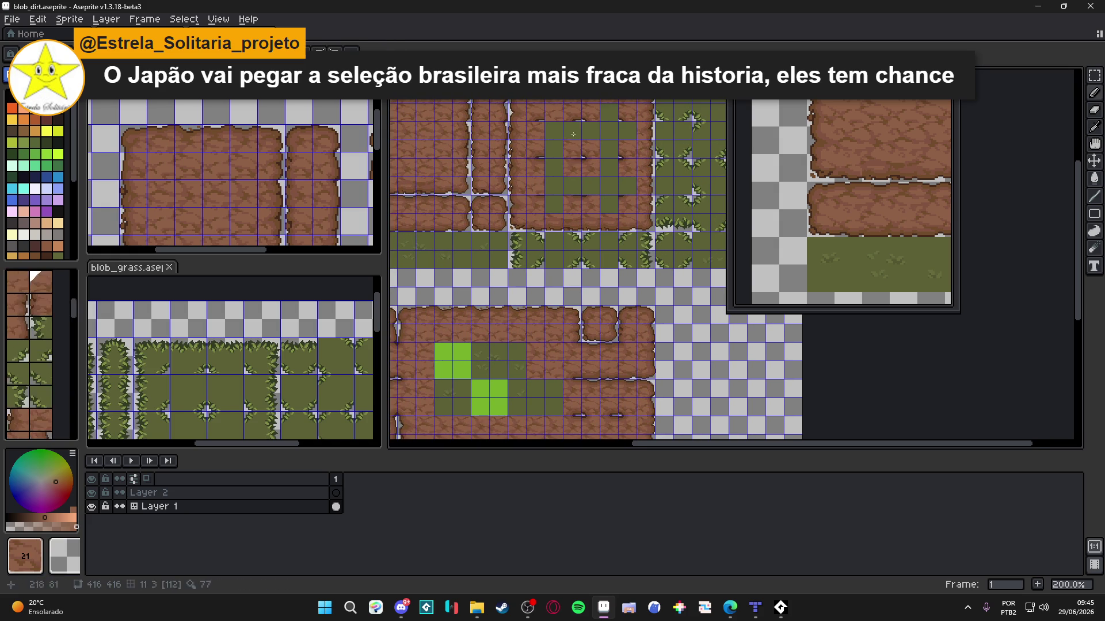
mouse_move(599, 118)
left_mouse_down()
mouse_move(634, 266)
mouse_move(626, 241)
left_mouse_up()
left_click(644, 271)
left_click(270, 368)
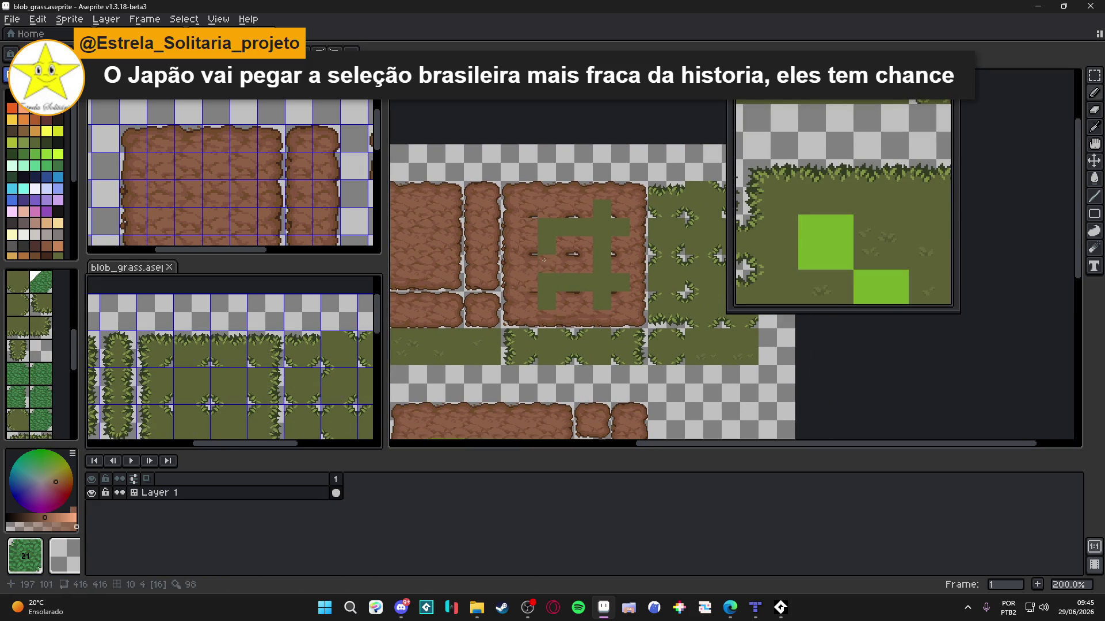
Step: Reactivate the blob_dirt editor and zoom out and back in on the tilemap
left_click(495, 308)
scroll(561, 250, "down", 2)
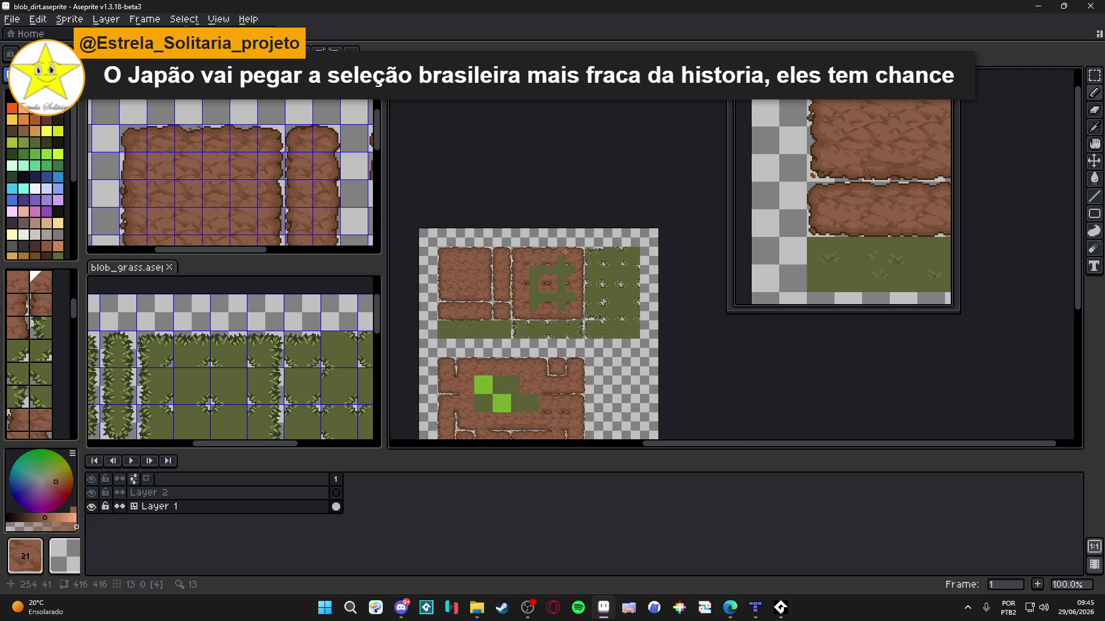
scroll(561, 286, "up", 2)
scroll(570, 256, "up", 1)
scroll(575, 288, "down", 1)
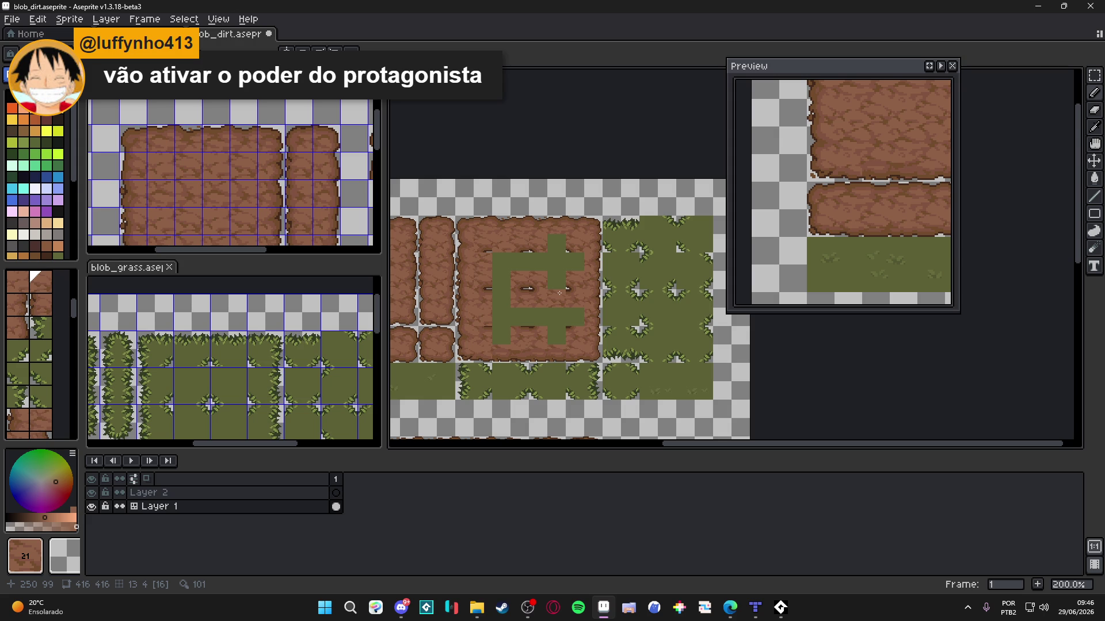
Step: Undo a tile, show the tile grid, and stamp dirt over a grass tile in the centre block
left_click_drag(567, 290, 591, 293)
key("ctrl+z")
key("ctrl+apostrophe")
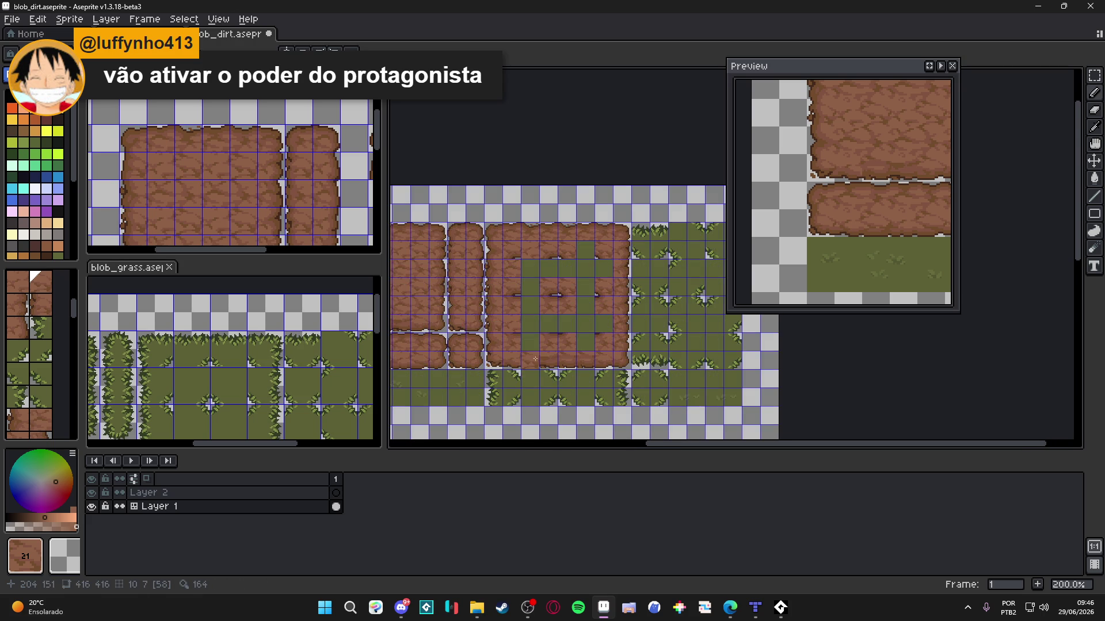
scroll(536, 353, "up", 1)
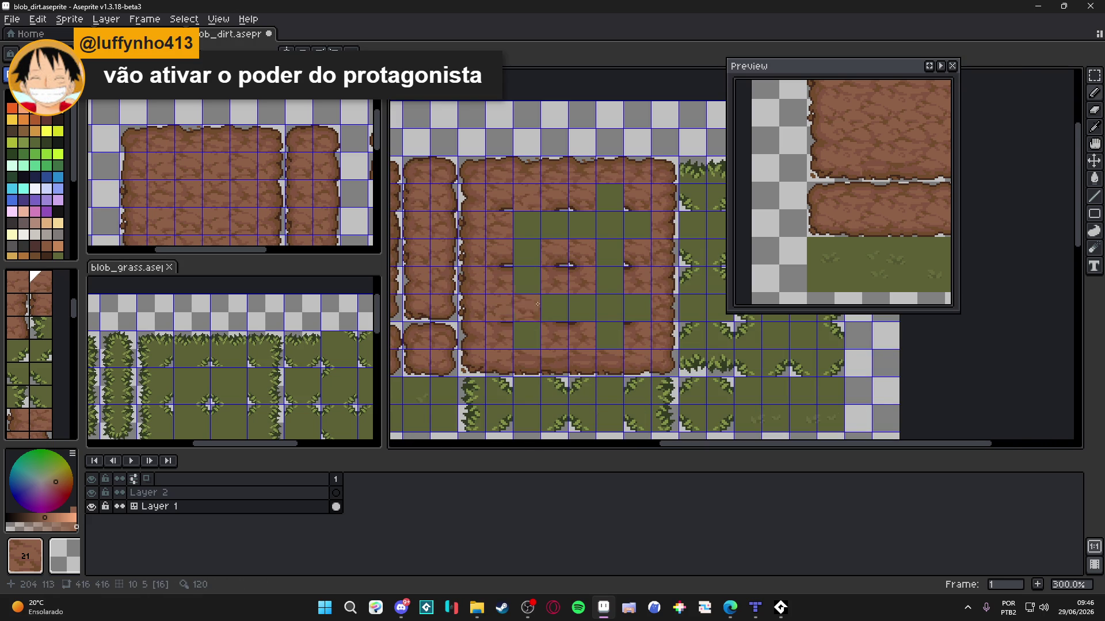
scroll(533, 247, "up", 1)
left_click(525, 187)
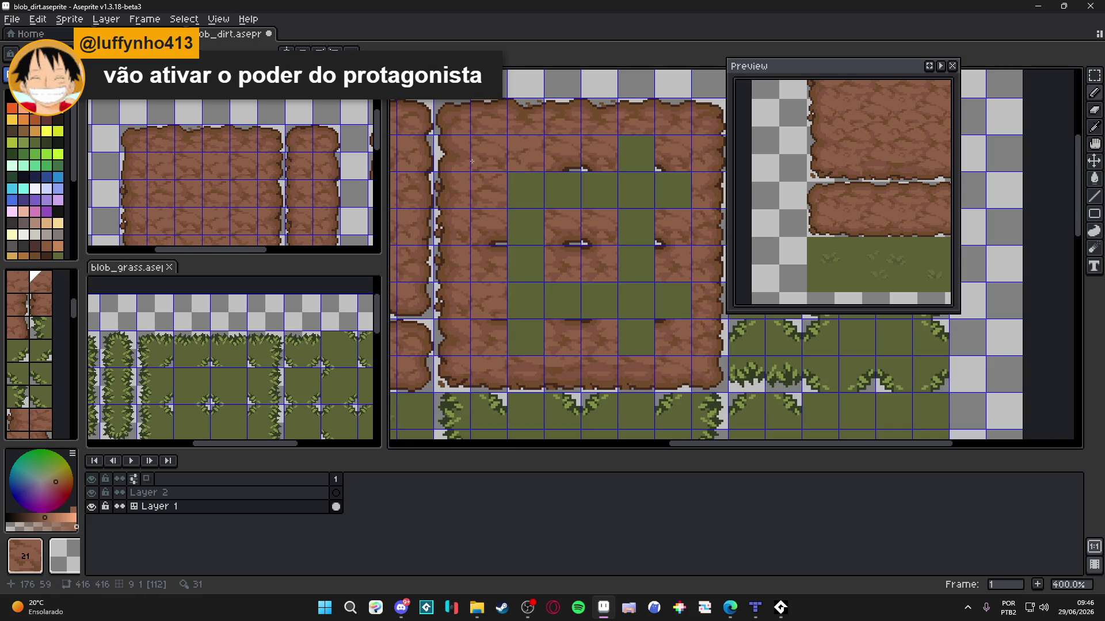
Step: Undo that dirt tile so the grass arm extends down, then activate the Sprite-0005 sheet
key("ctrl+Tab")
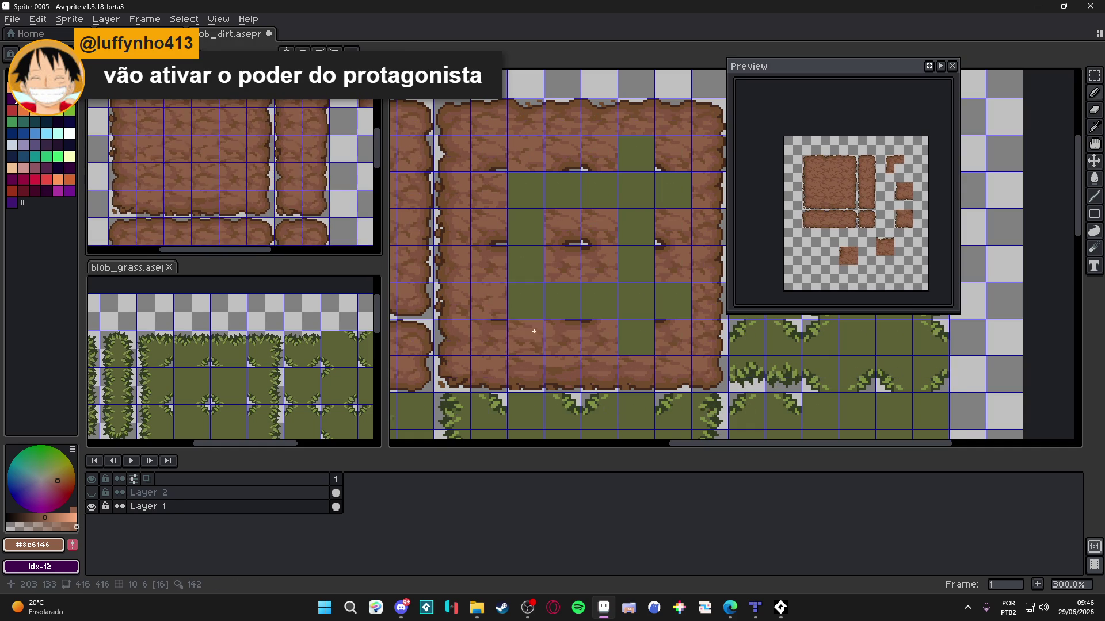
left_click(523, 332)
scroll(614, 365, "up", 1)
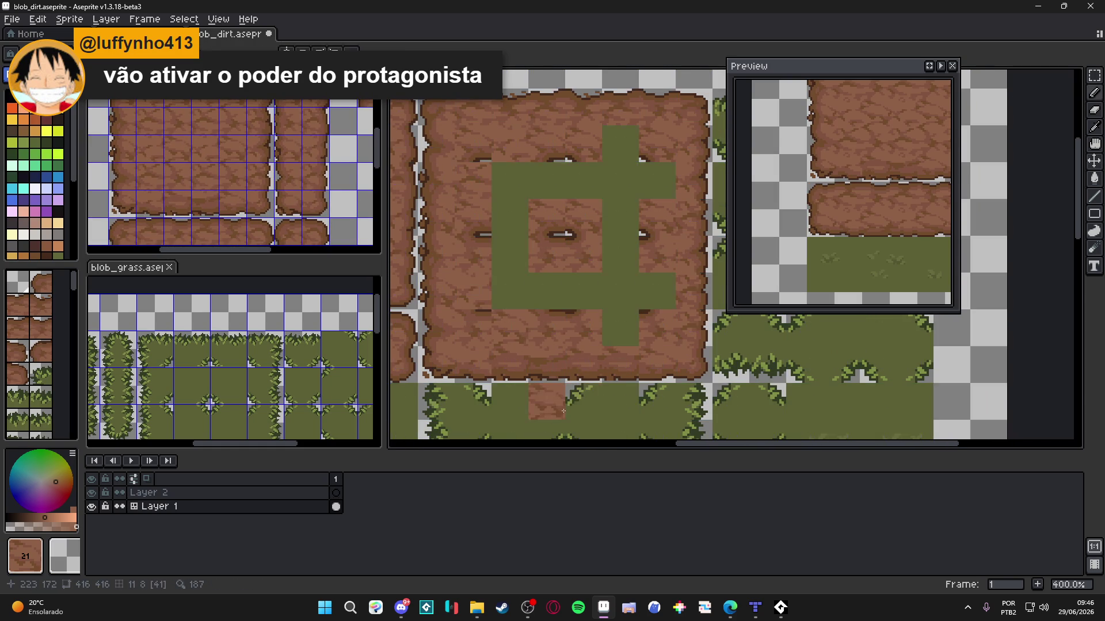
key("ctrl+z")
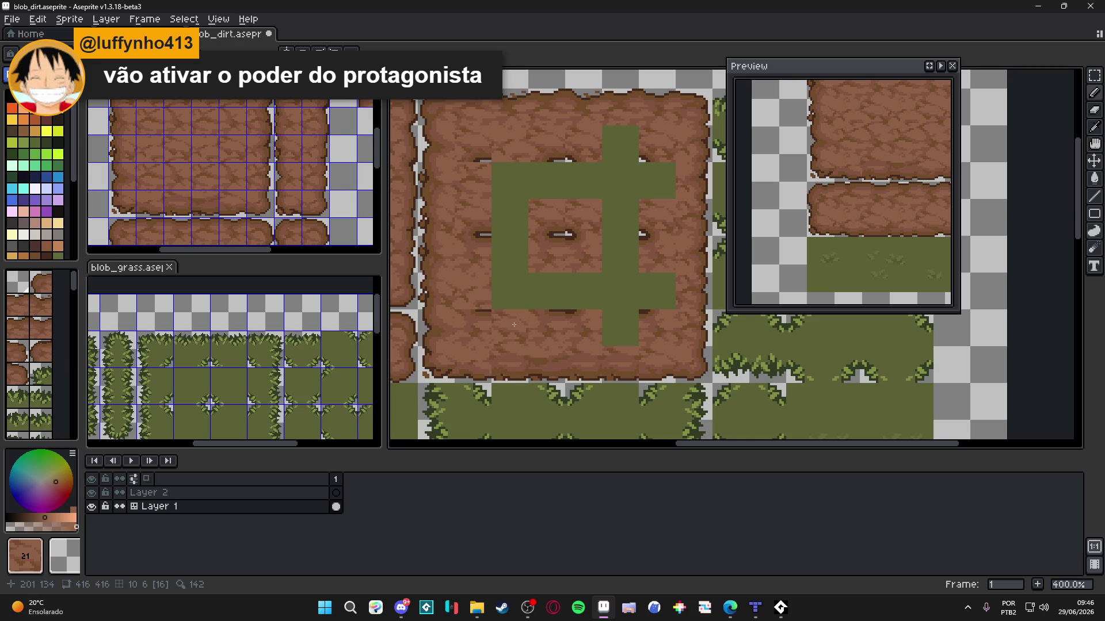
left_click(229, 167)
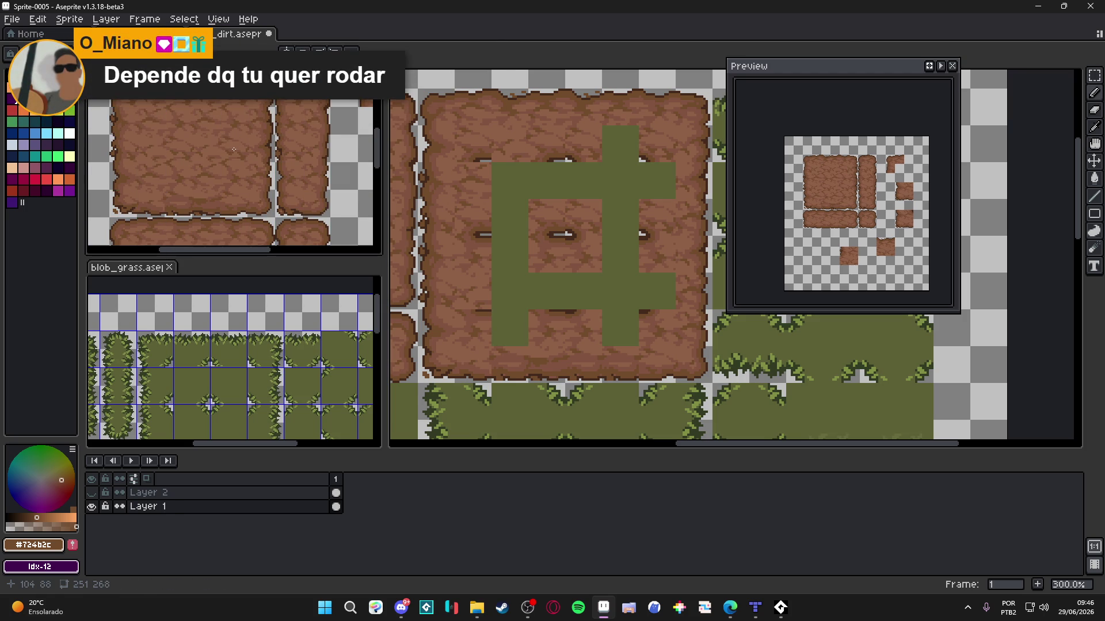
Step: Turn the grass tile at the cross's lower left into dirt and reframe the blob_dirt tilemap
left_click(513, 325)
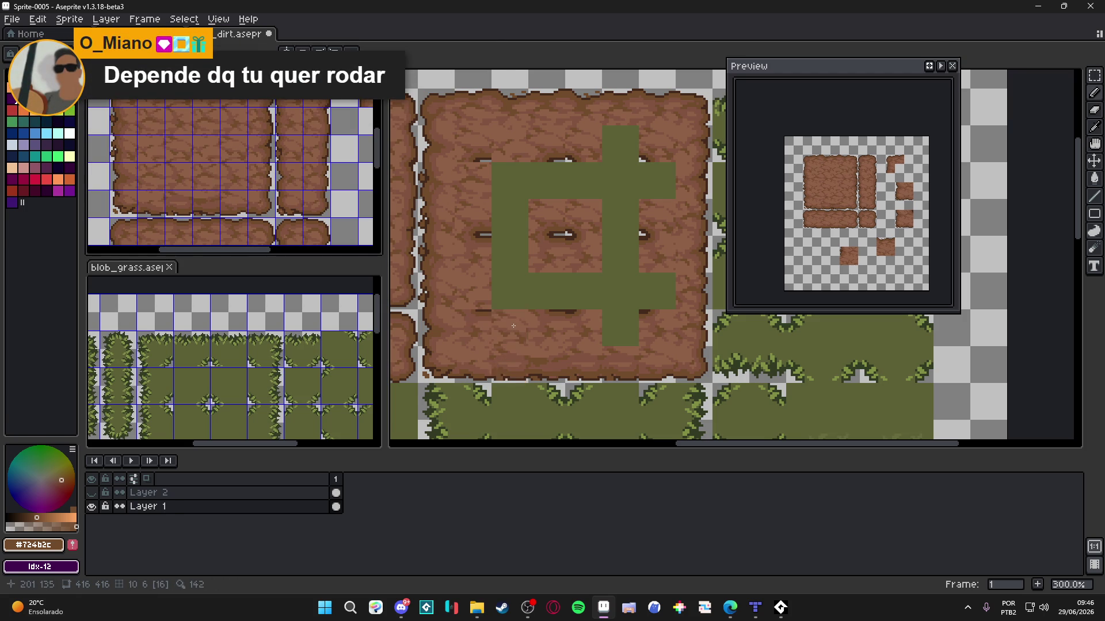
left_click(513, 326)
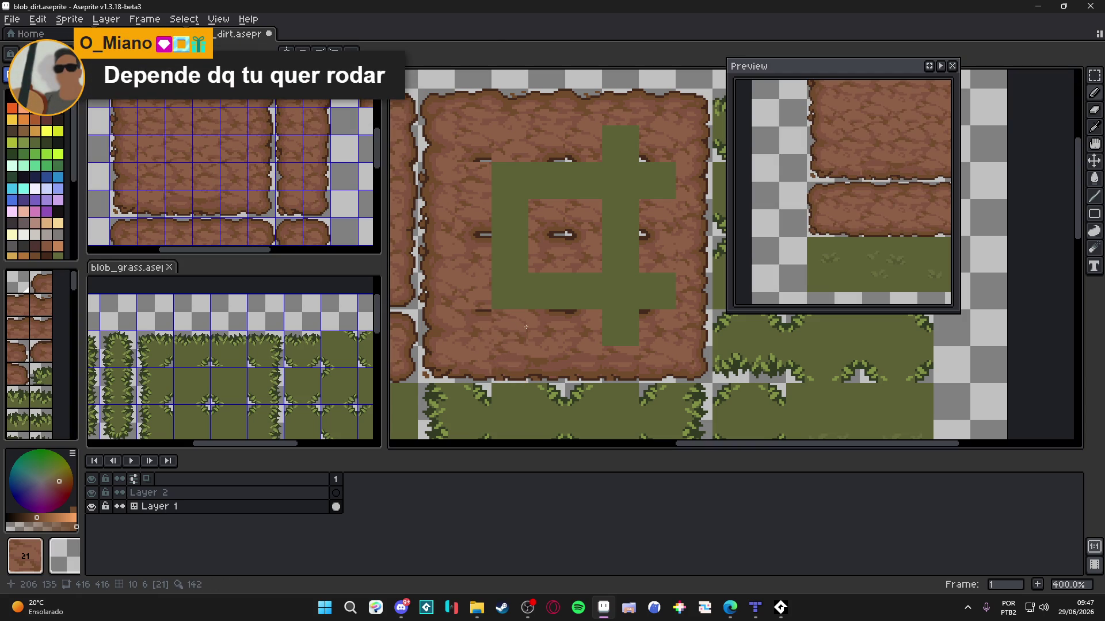
left_click_drag(620, 266, 606, 261)
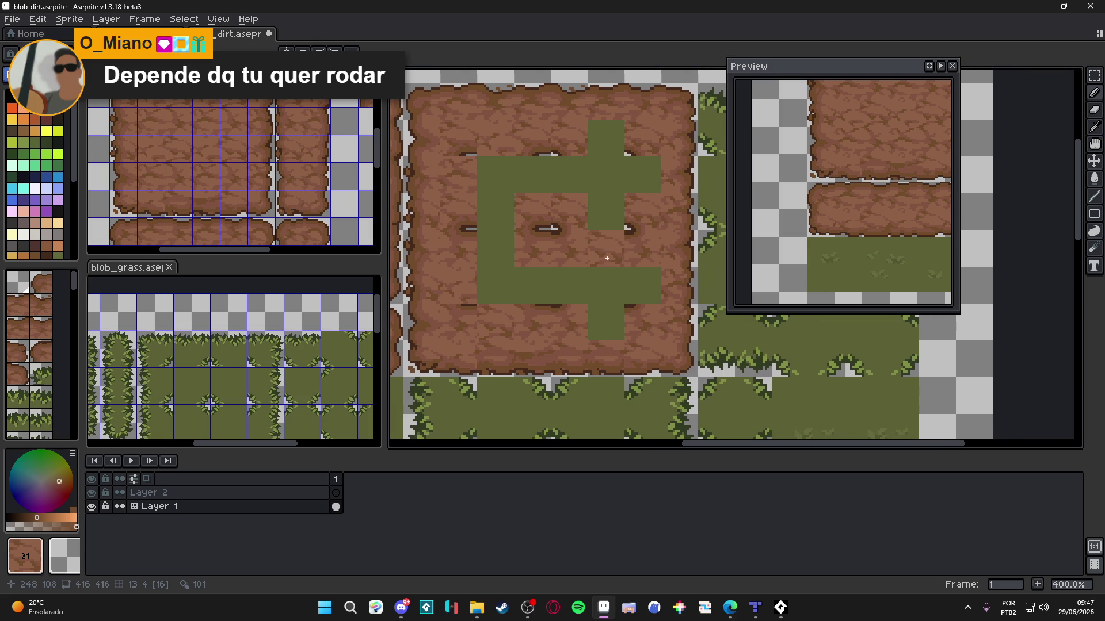
left_click(209, 166)
left_click(624, 302)
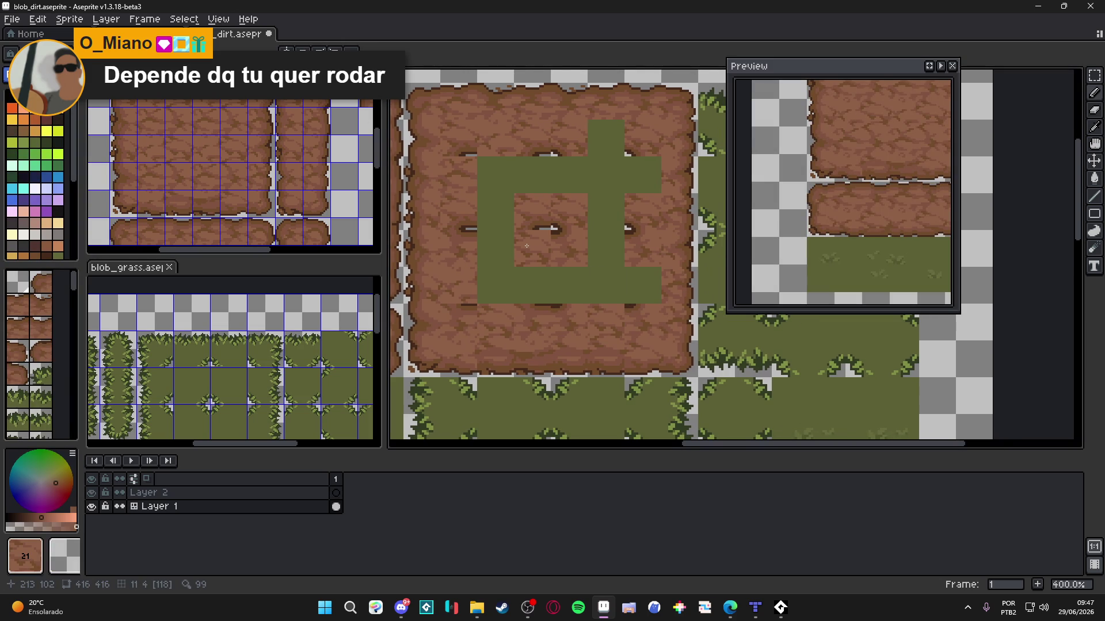
scroll(526, 246, "down", 1)
left_click_drag(530, 246, 551, 256)
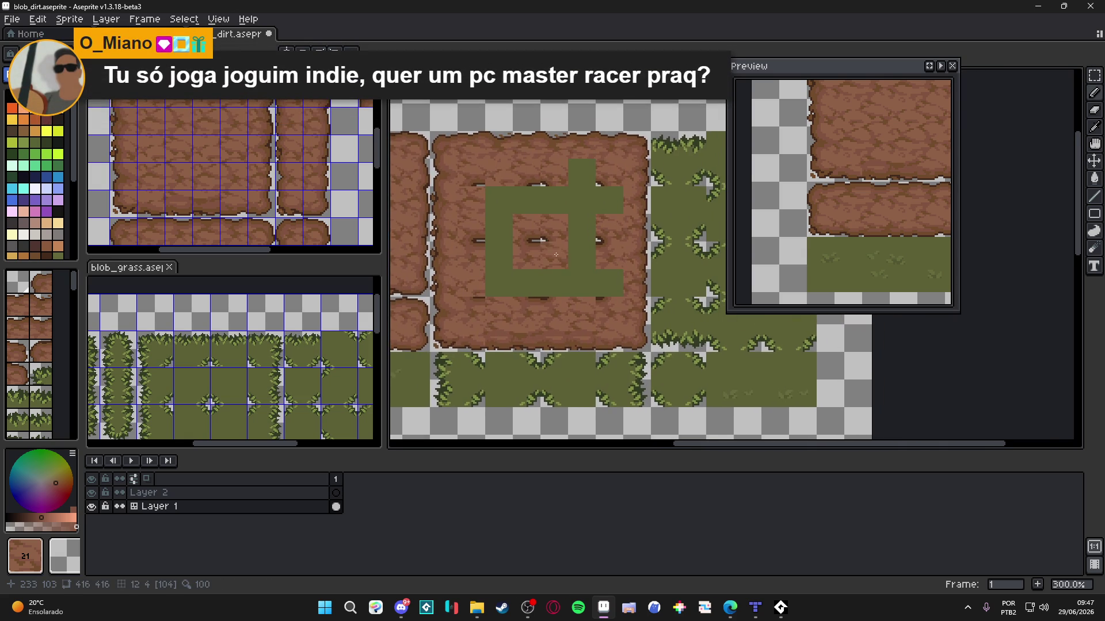
scroll(552, 253, "down", 1)
scroll(570, 300, "down", 1)
scroll(575, 294, "up", 1)
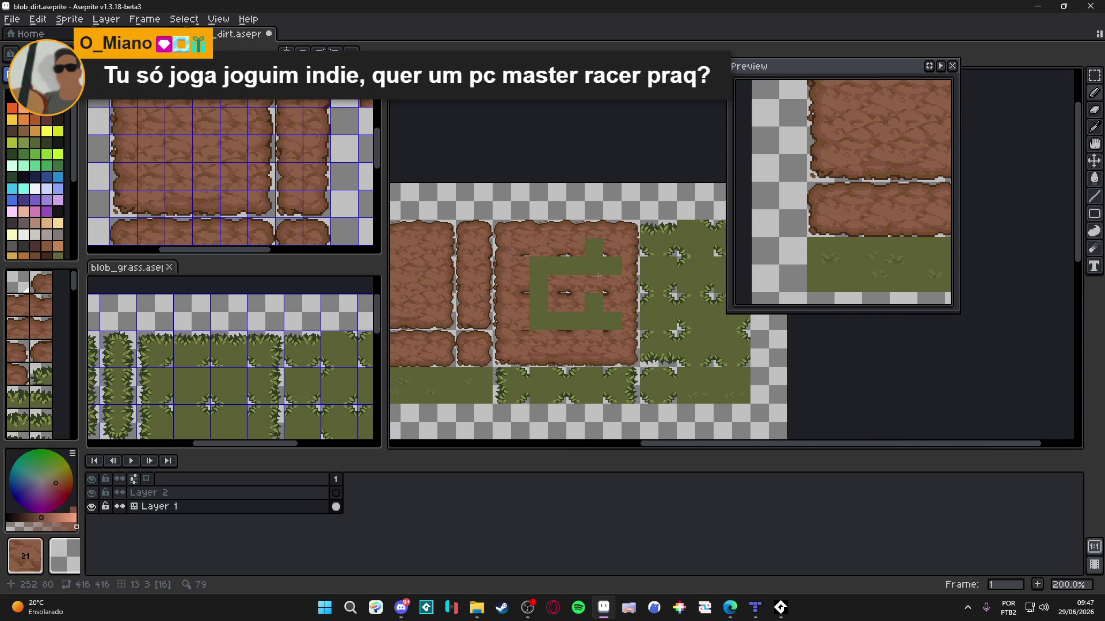
Step: Stamp dirt over another grass tile, checking the Sprite-0005 sheet alongside
left_click(597, 264)
left_click(276, 173)
left_click_drag(276, 173, 308, 111)
left_click(557, 229)
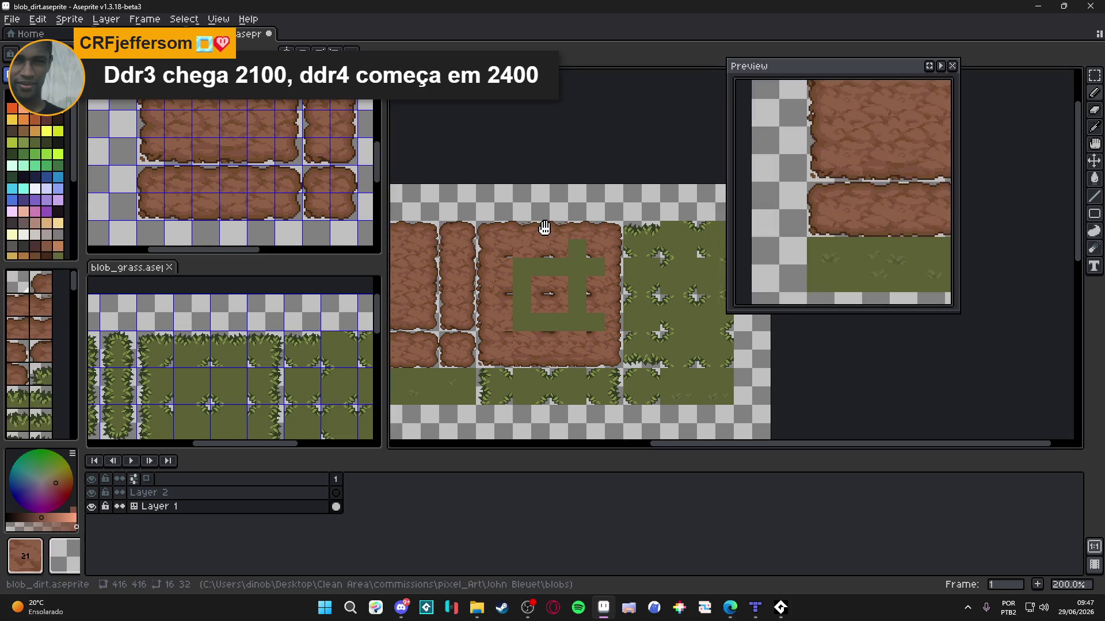
left_click_drag(557, 210, 595, 244)
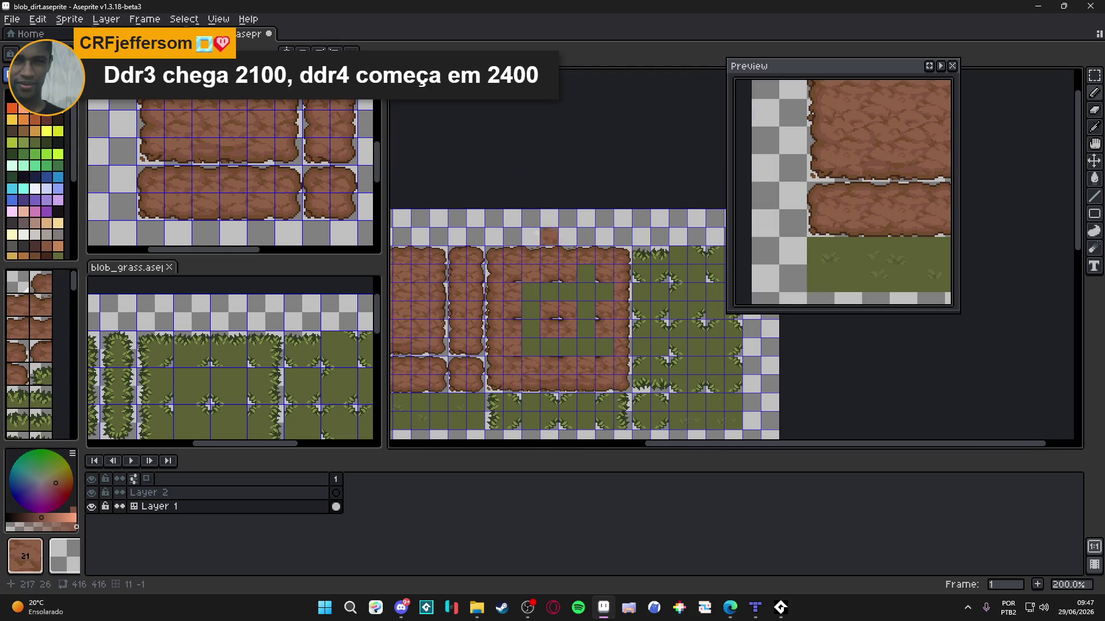
left_click(290, 164)
scroll(290, 164, "down", 2)
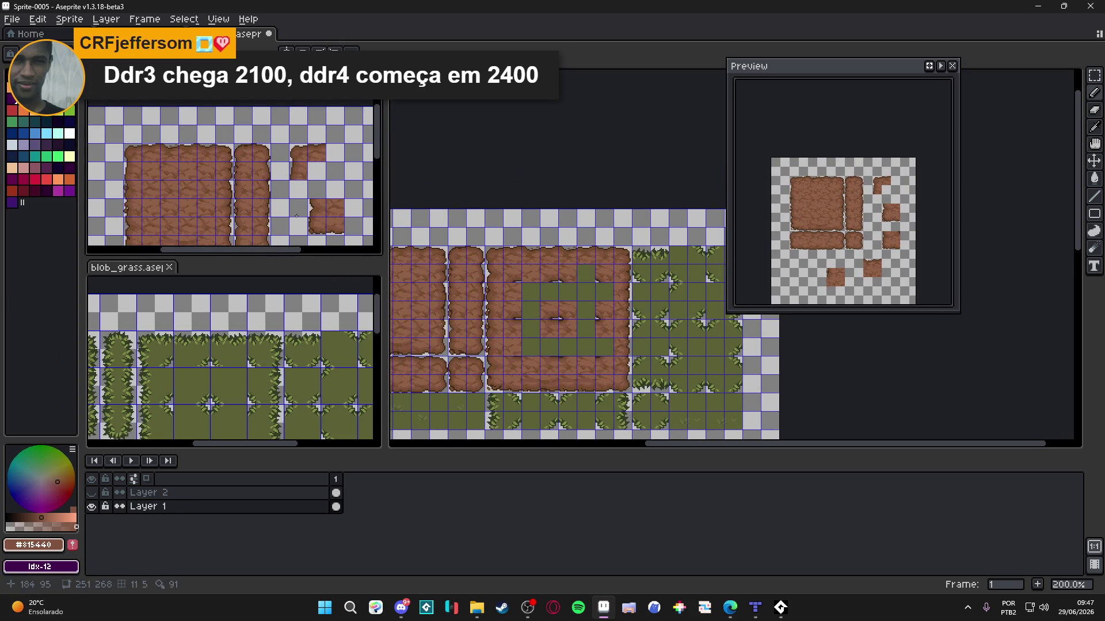
scroll(178, 160, "up", 2)
Step: Turn one dirt tile back into grass and compare it against the Sprite-0005 tile sheet
left_click(520, 274)
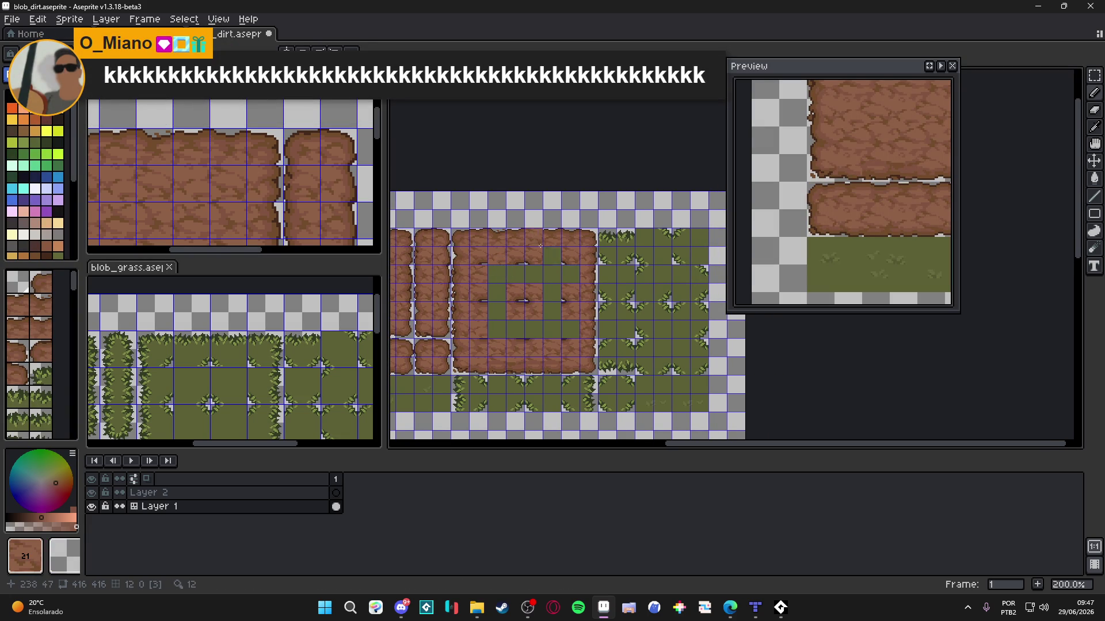
left_click(556, 259)
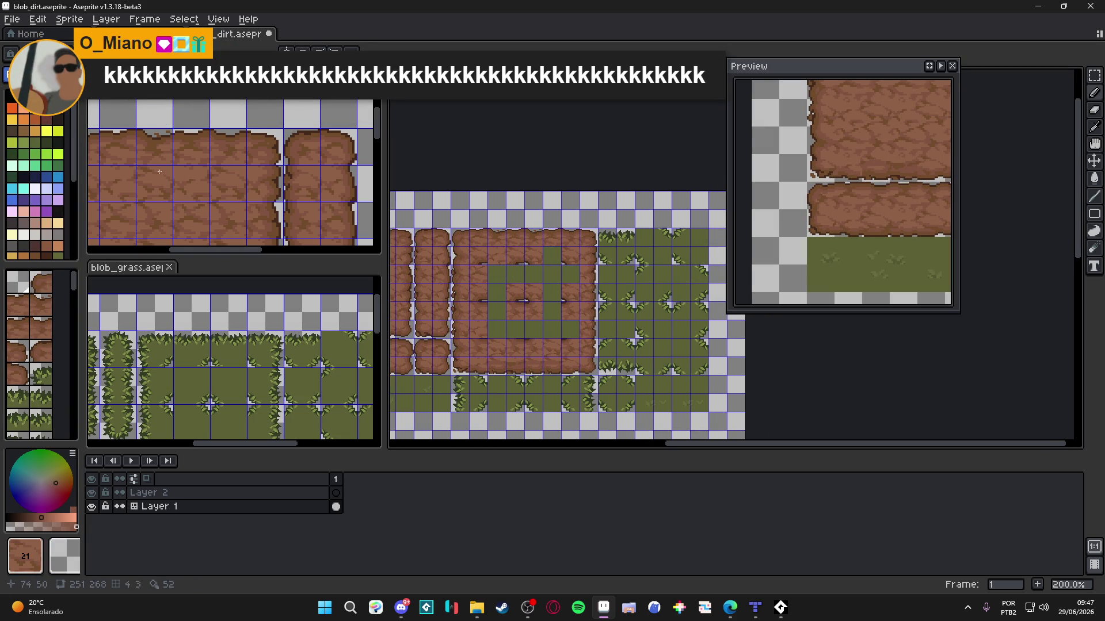
scroll(180, 154, "up", 1)
scroll(204, 180, "down", 2)
key("ctrl+Tab")
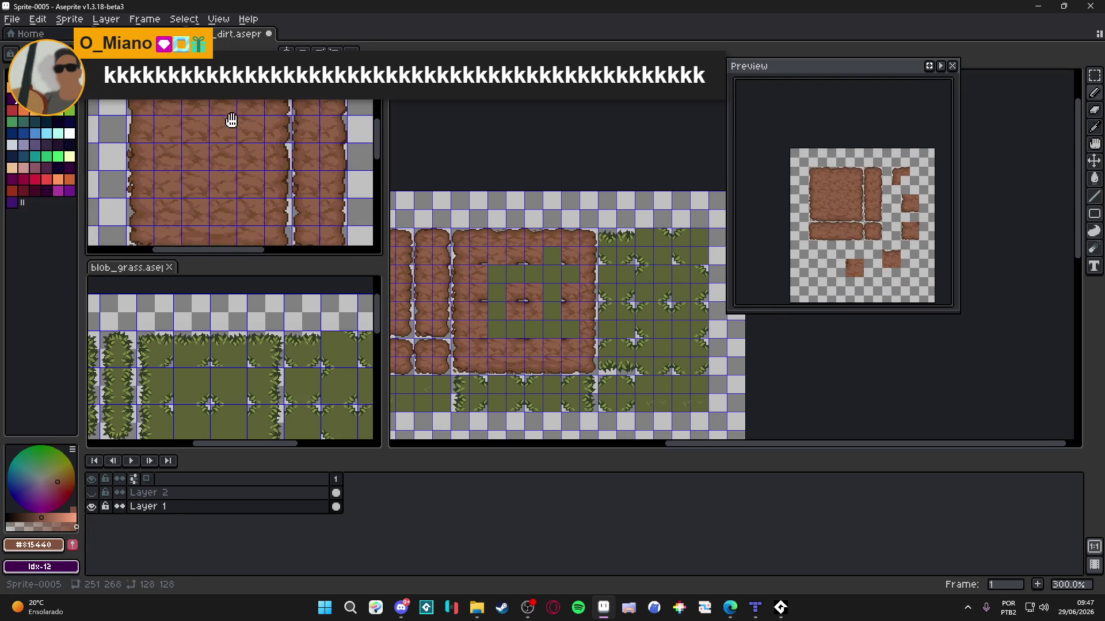
scroll(564, 253, "up", 2)
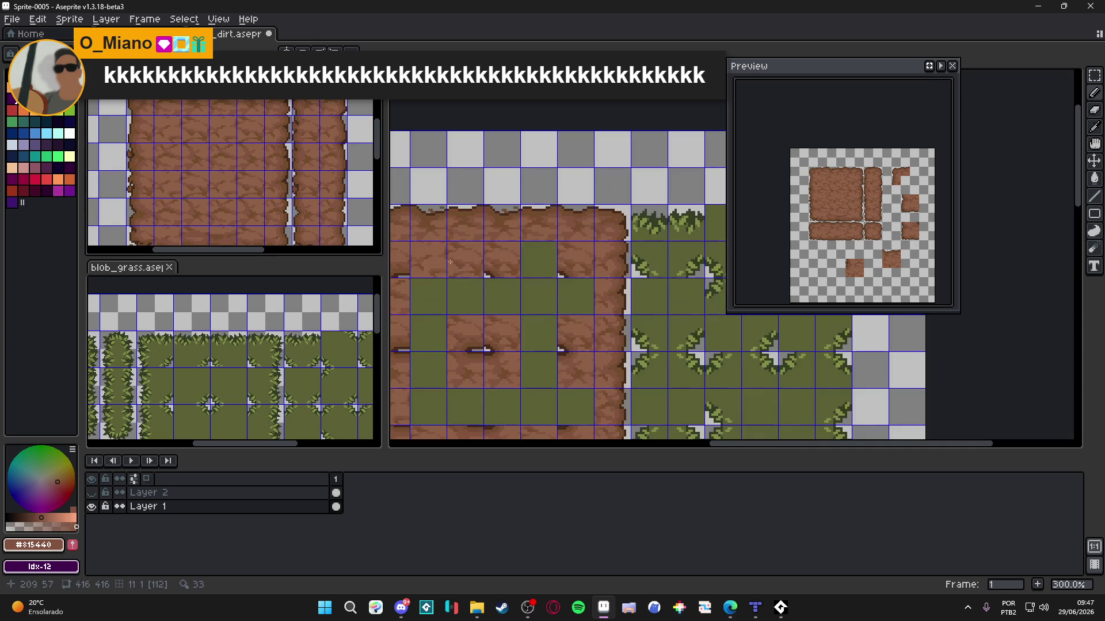
scroll(227, 167, "up", 2)
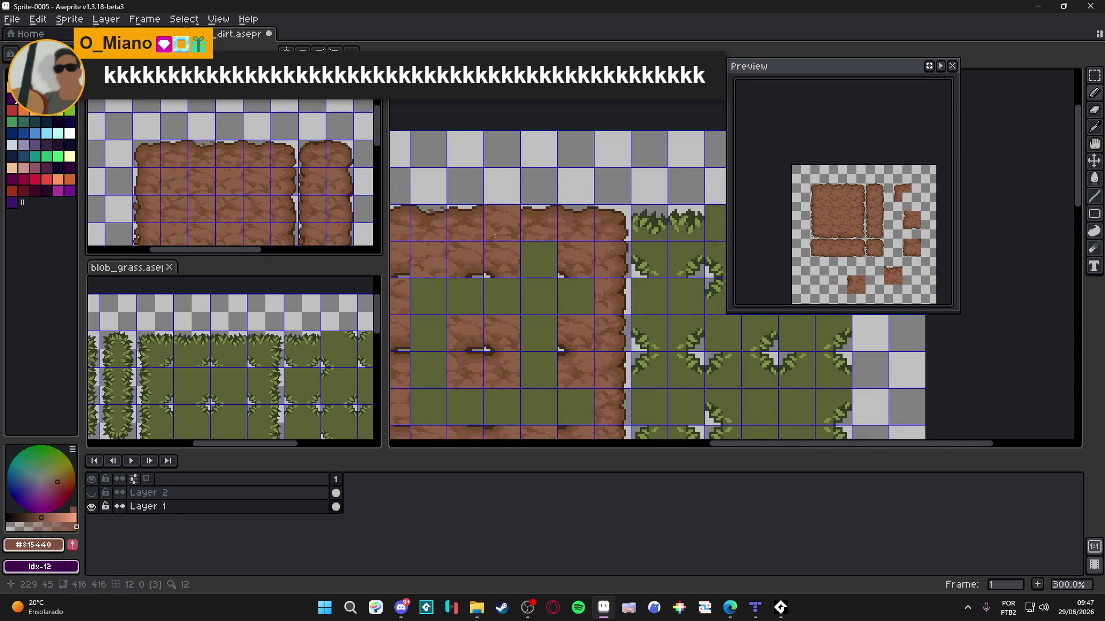
scroll(496, 239, "down", 1)
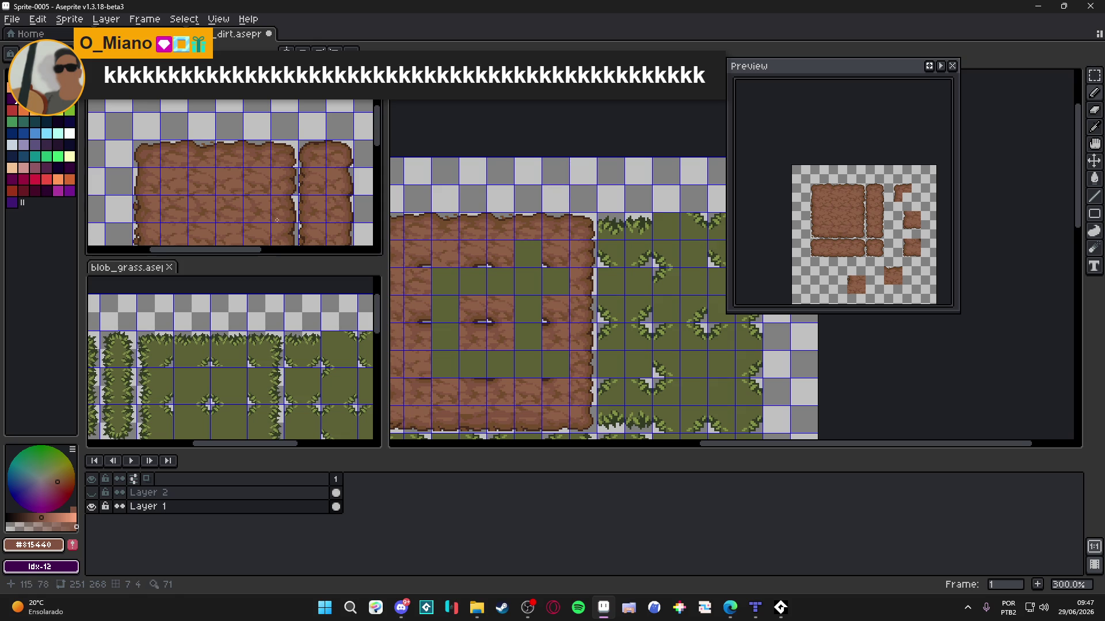
left_click(236, 172)
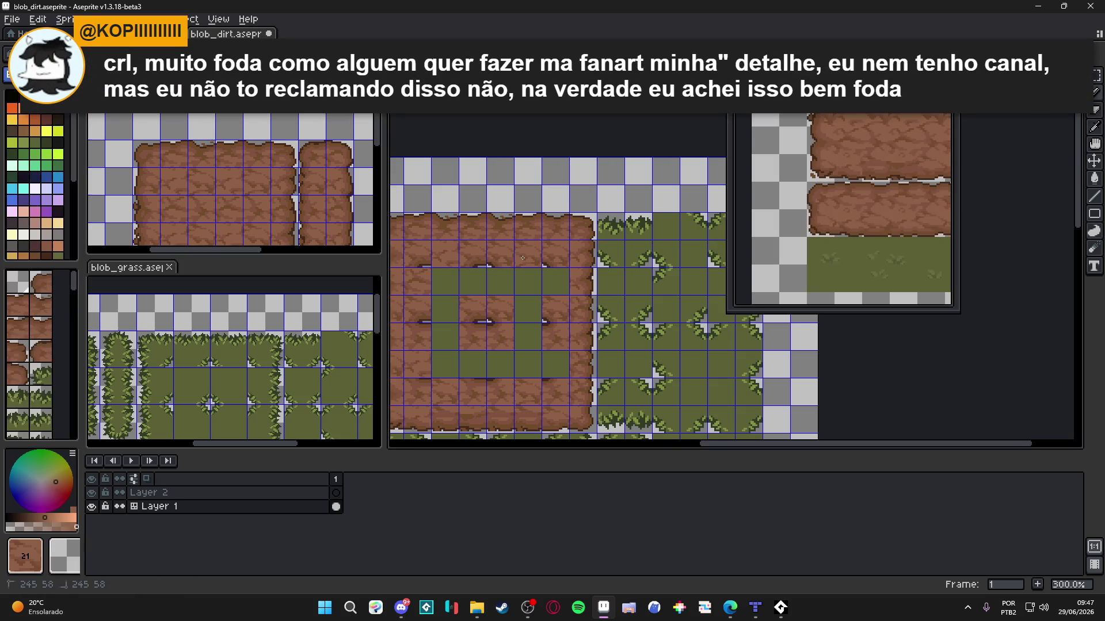
Step: Centre the grass ring in the view and save blob_dirt.aseprite
mouse_move(411, 303)
left_mouse_down()
mouse_move(468, 217)
mouse_move(526, 239)
mouse_move(507, 249)
left_mouse_up()
left_click(293, 163)
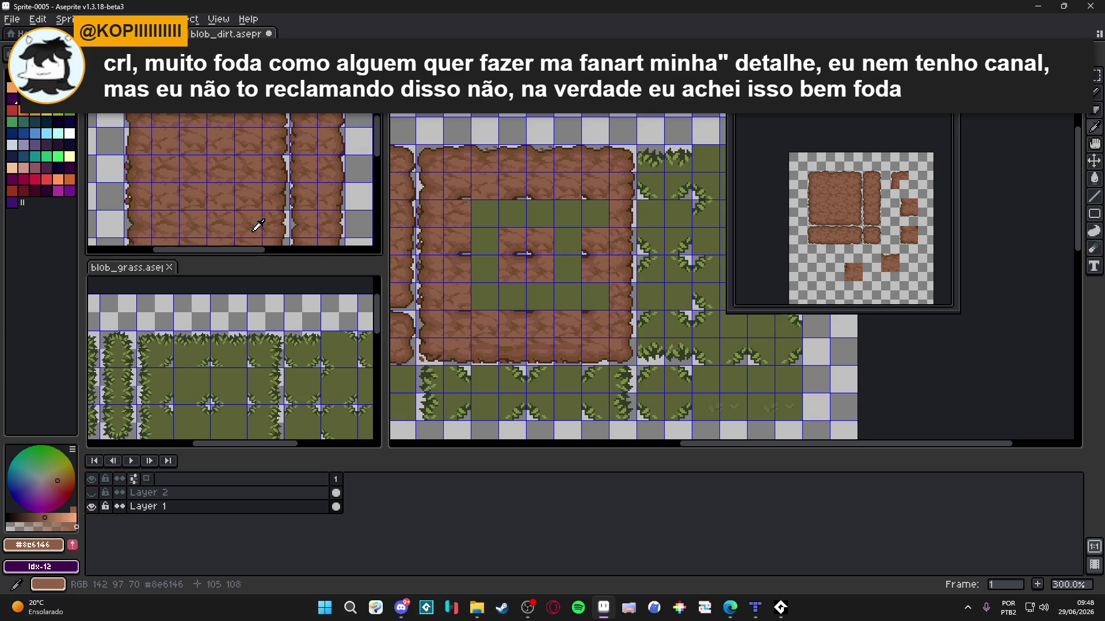
left_click(604, 294)
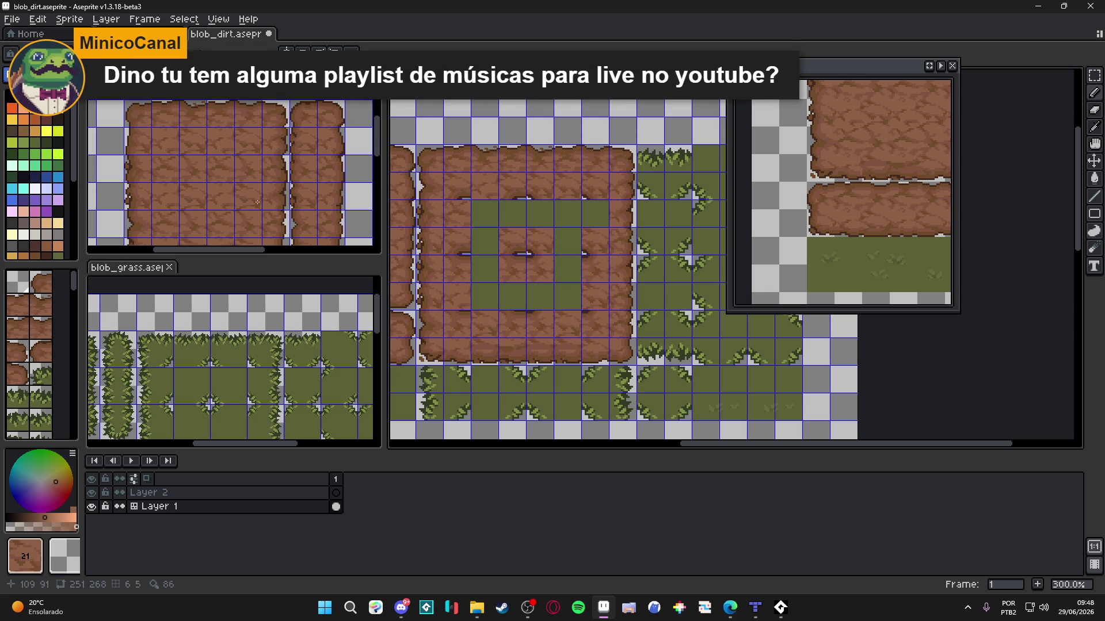
left_click(263, 165)
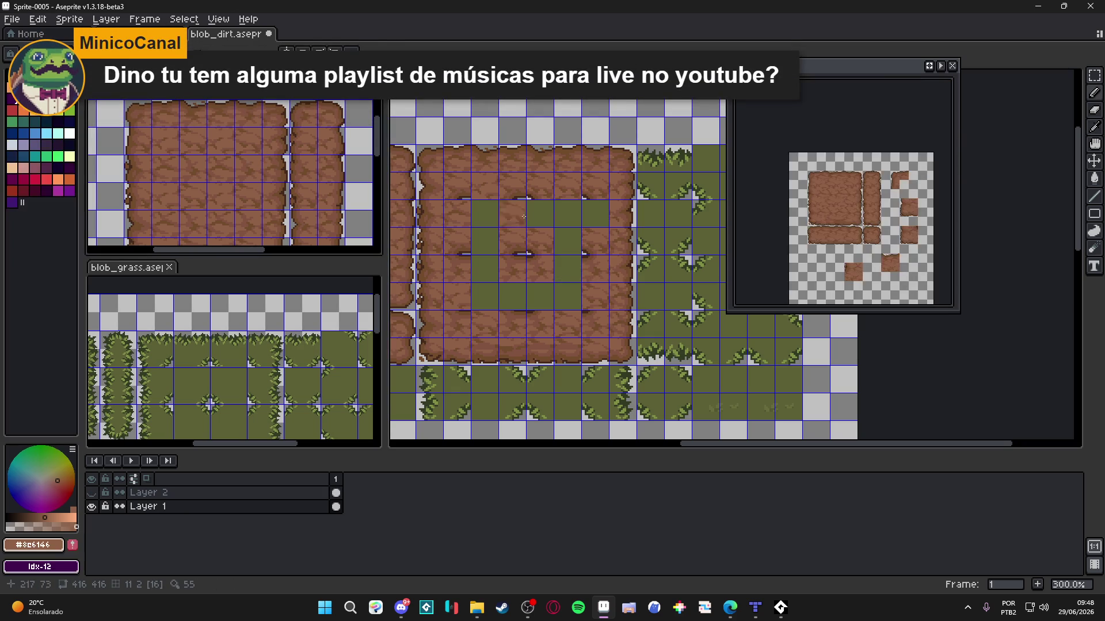
left_click(591, 215)
scroll(525, 240, "left", 1)
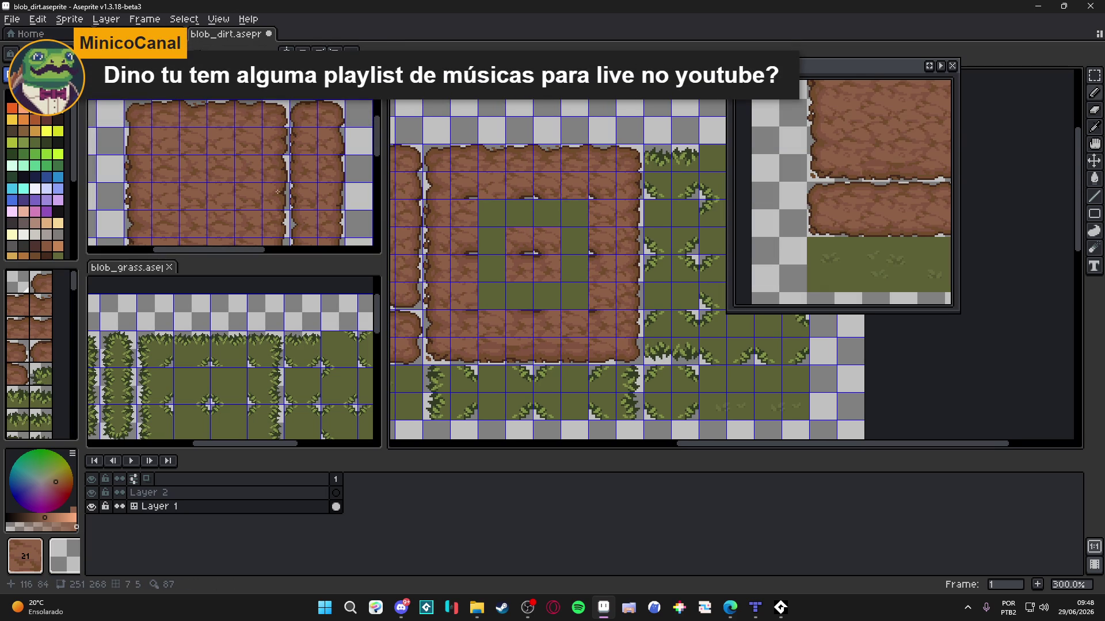
key("ctrl+s")
Step: Stamp dirt over the top of the grass ring and hide the tile grid
scroll(565, 217, "down", 1)
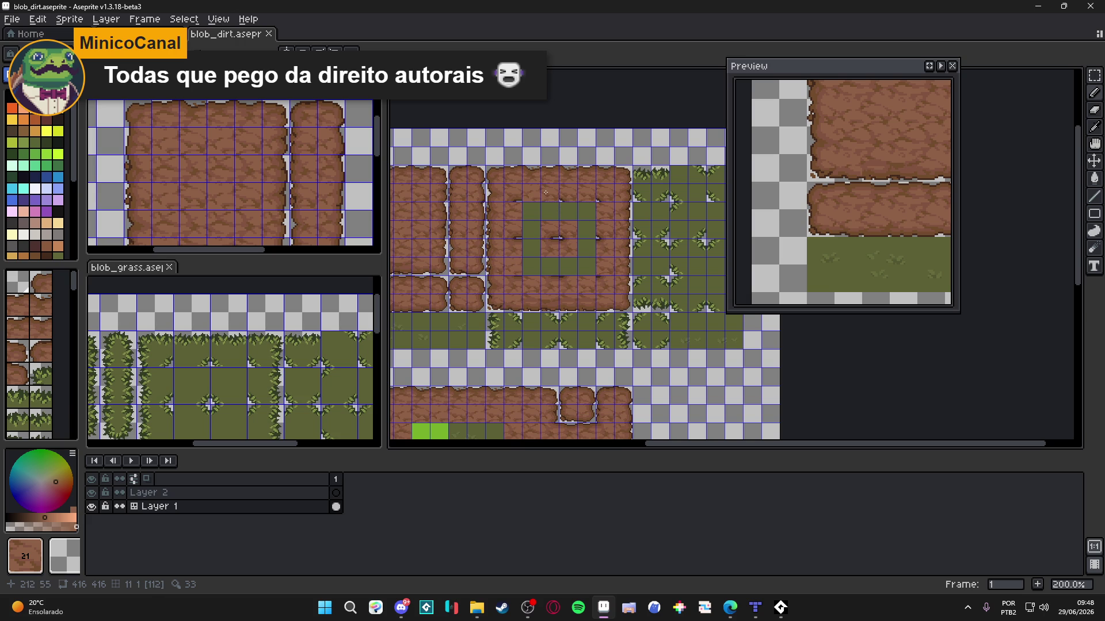
scroll(535, 216, "up", 2)
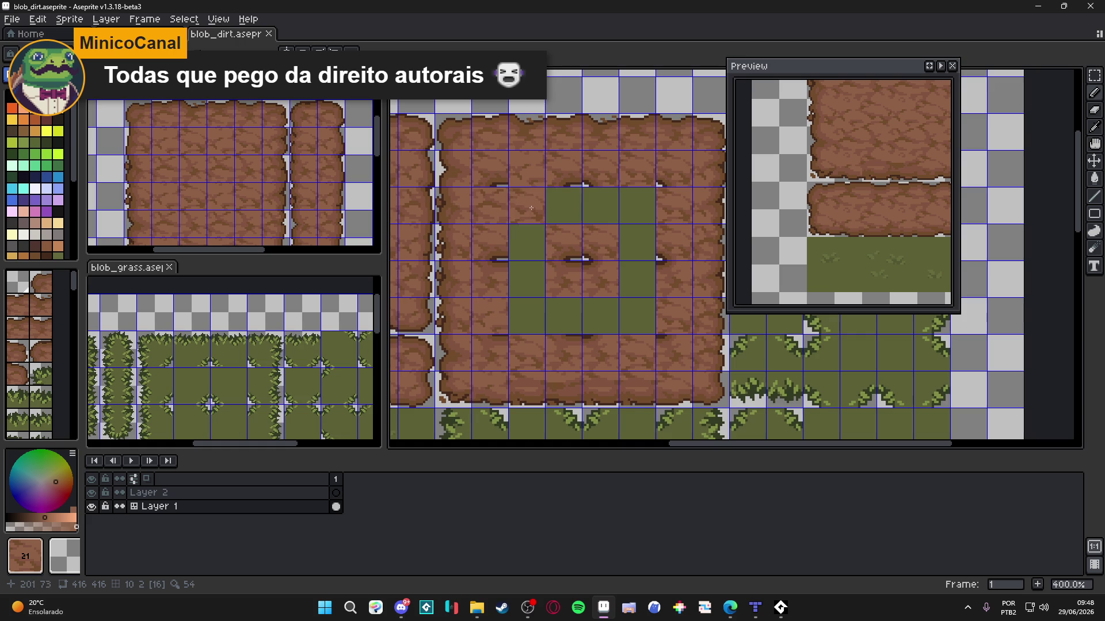
left_click(568, 211)
key("Tab")
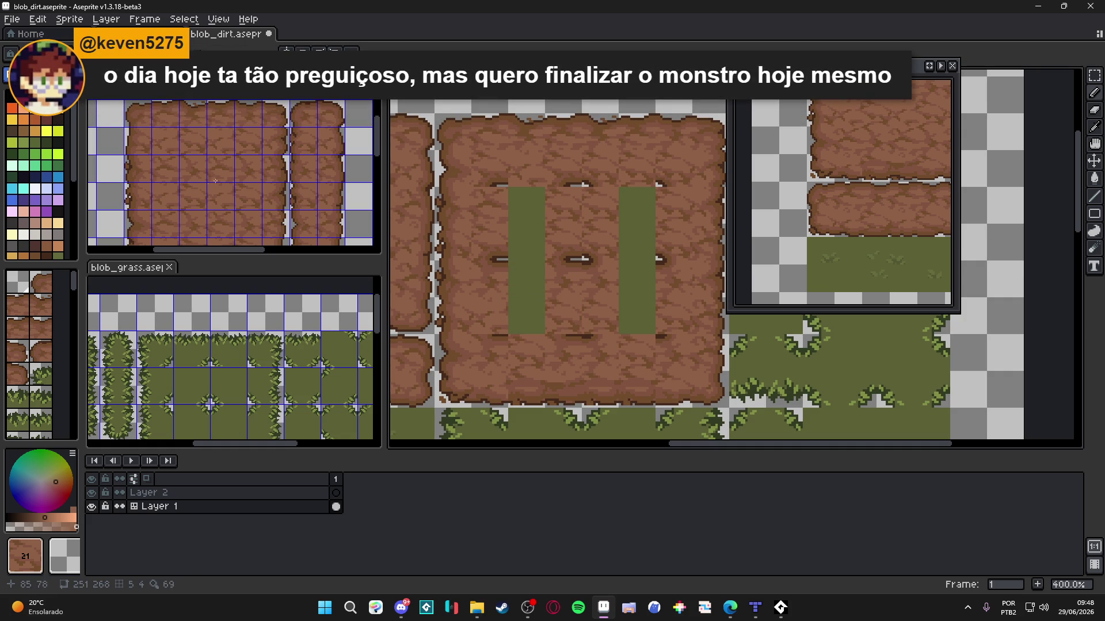
Step: Try a dirt tile over the bottom of the left grass strip, then undo it
left_click(535, 312)
left_click(535, 312)
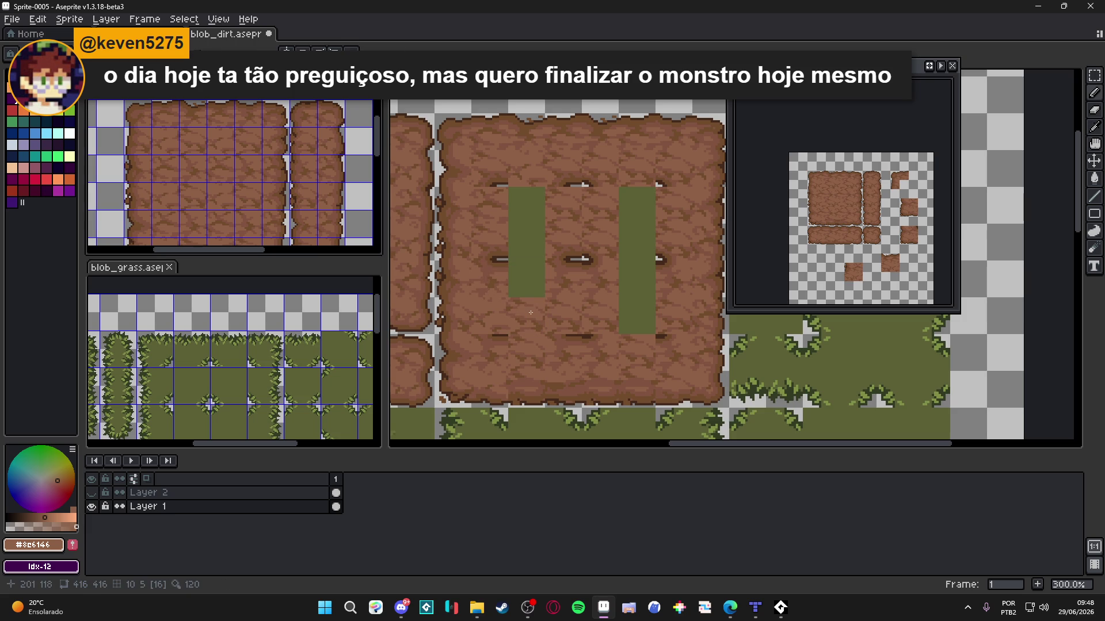
key("ctrl+z")
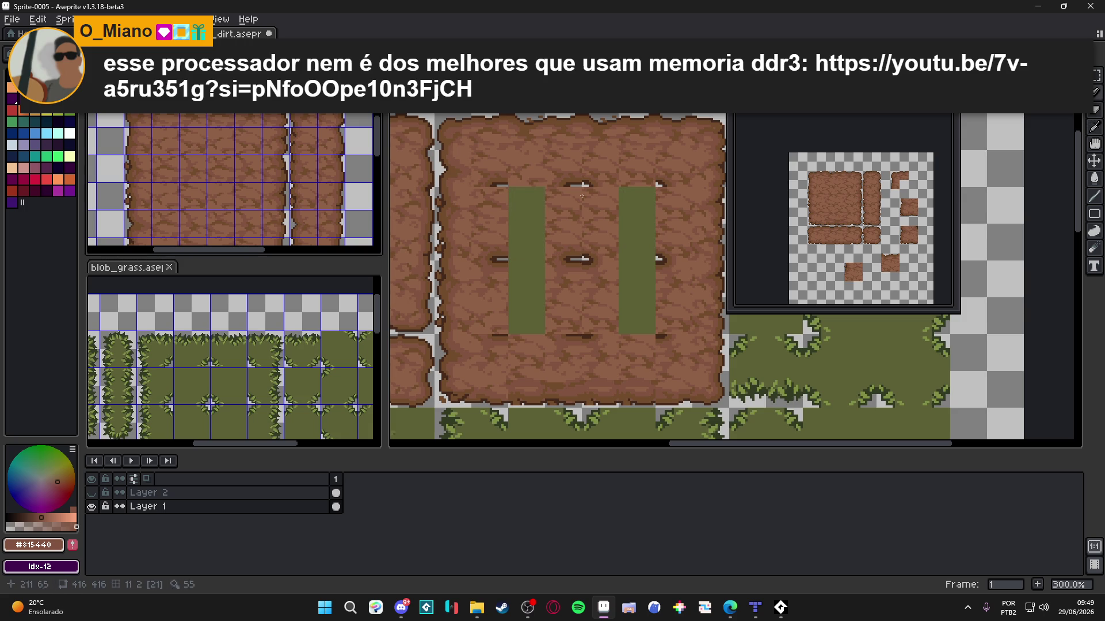
key("ctrl+Tab")
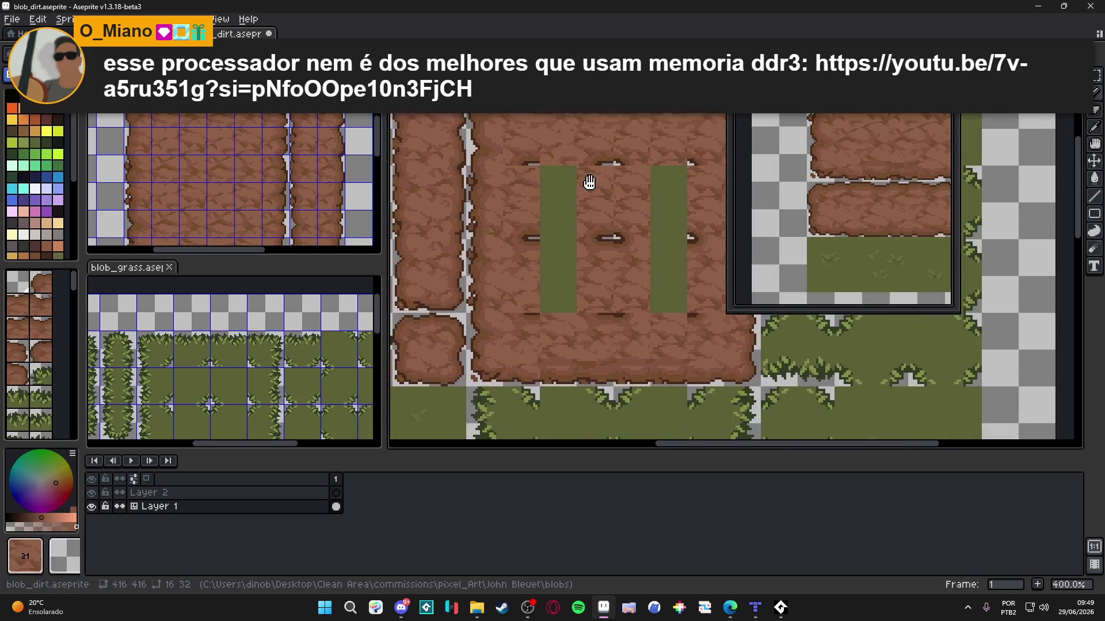
Step: Widen the tilemap canvas, show the tile grid and pick dirt tile 33 from the map
left_click_drag(381, 256, 267, 256)
scroll(505, 226, "left", 1)
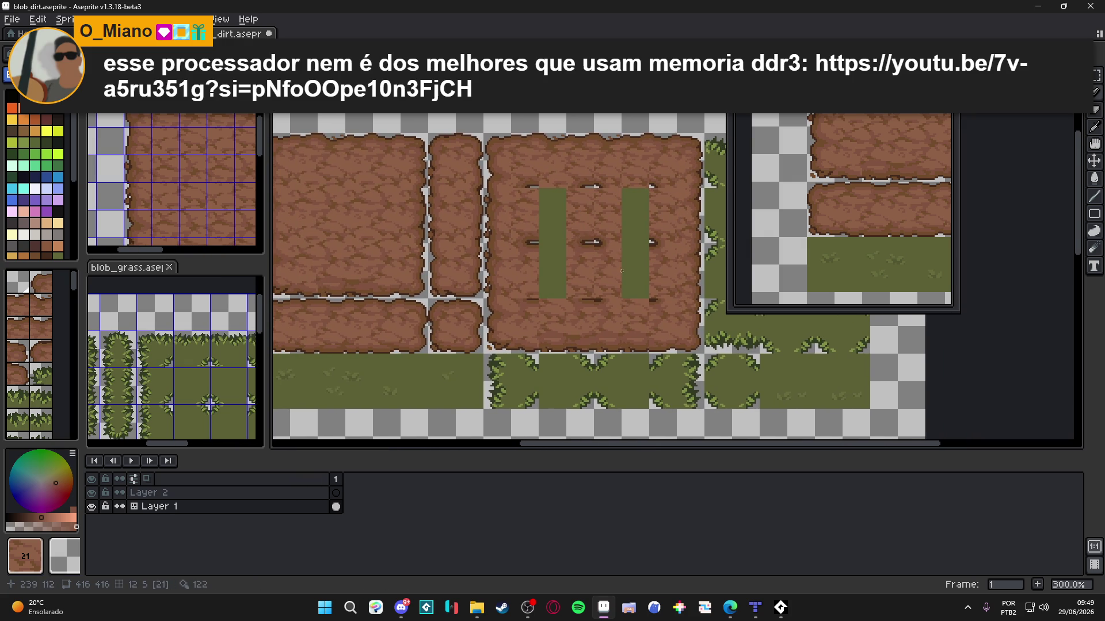
scroll(411, 219, "left", 1)
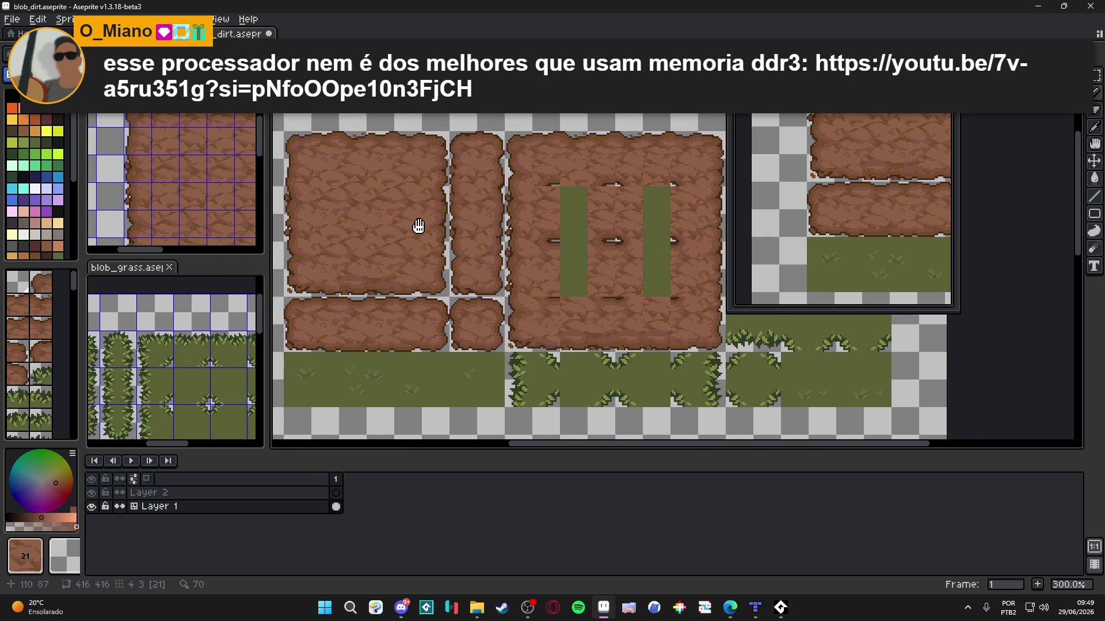
key("ctrl+apostrophe")
scroll(391, 230, "right", 1)
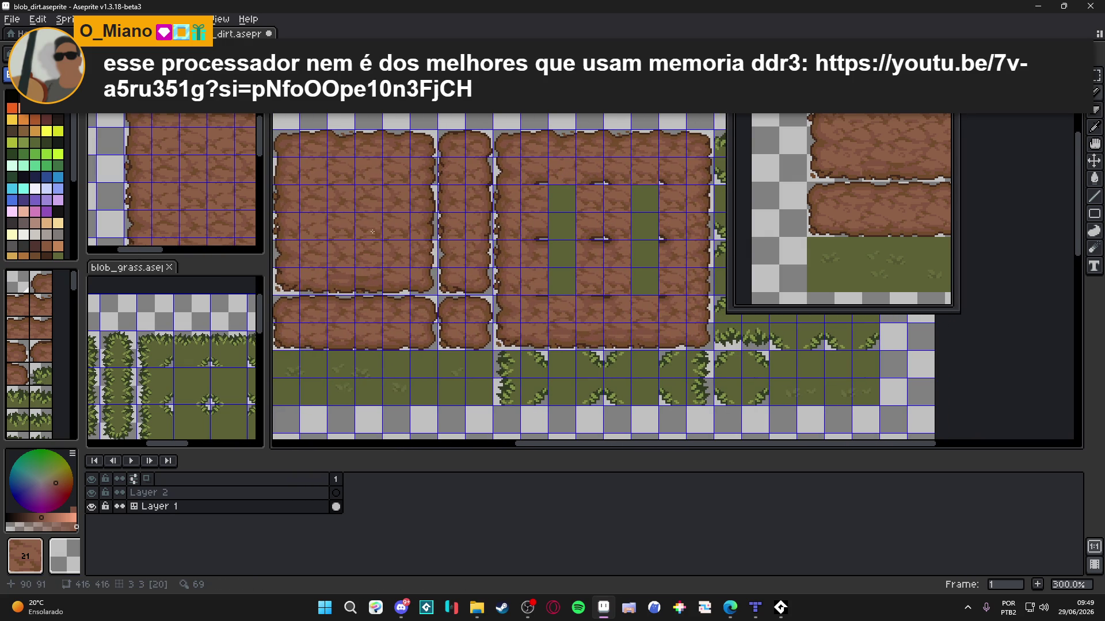
left_click(370, 188, "alt")
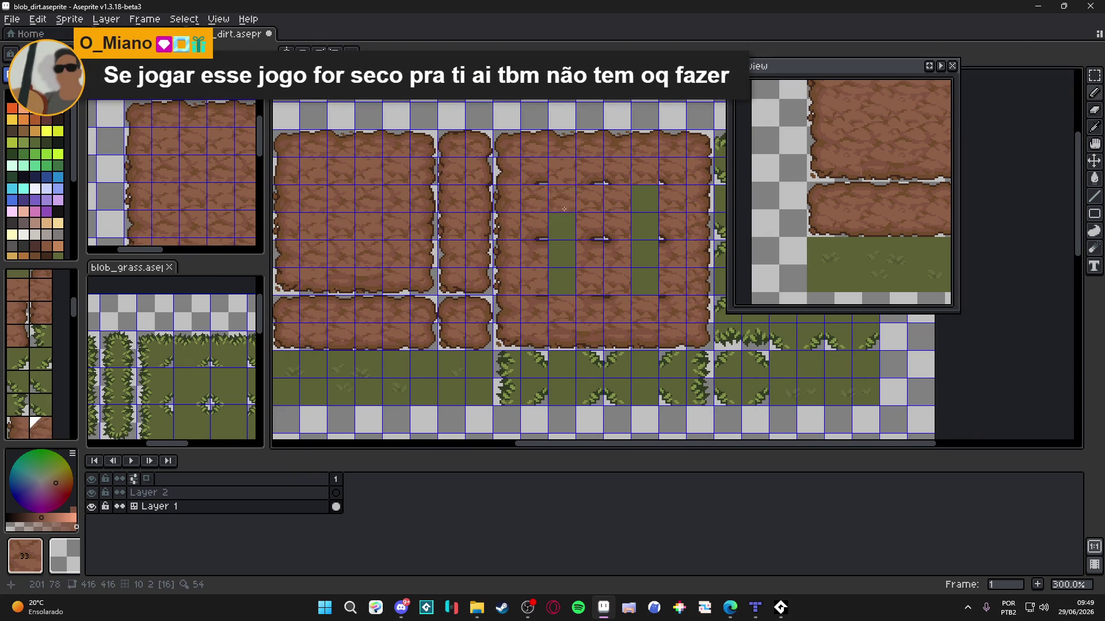
Step: Pick dirt tile 34 and other dirt tiles from the map and paint over grass cells
left_click(424, 226, "alt")
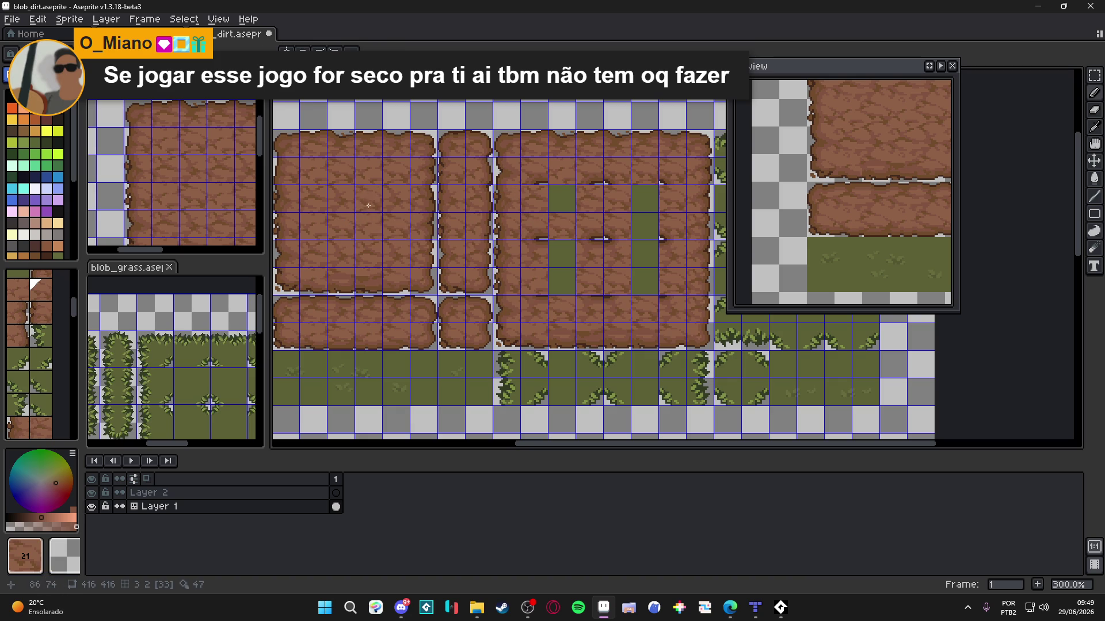
left_click(345, 191, "alt")
left_click(562, 206)
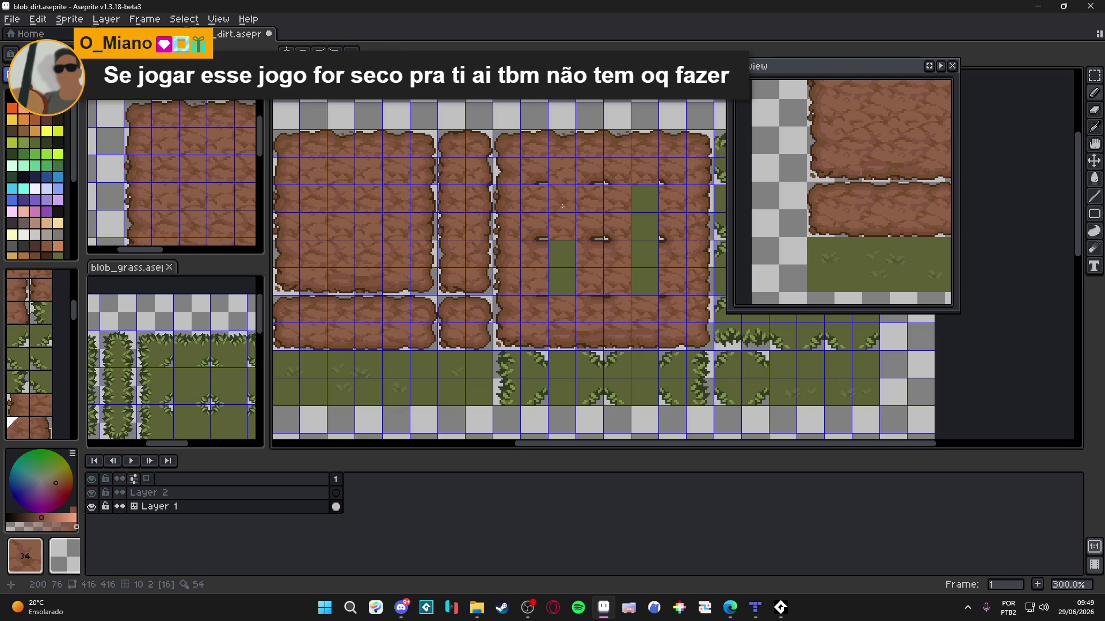
left_click(375, 193, "alt")
left_click(644, 199)
left_click(432, 200, "alt")
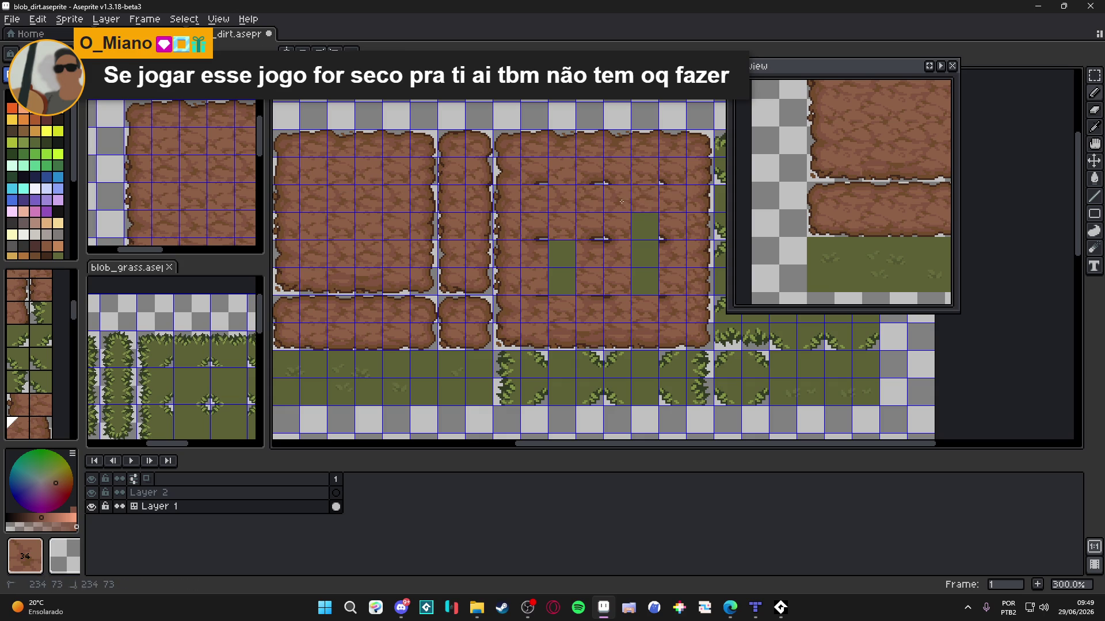
Step: Fill the next grass cells down with dirt, leaving two grass cells in the block
left_click(378, 217, "alt")
left_click(639, 227)
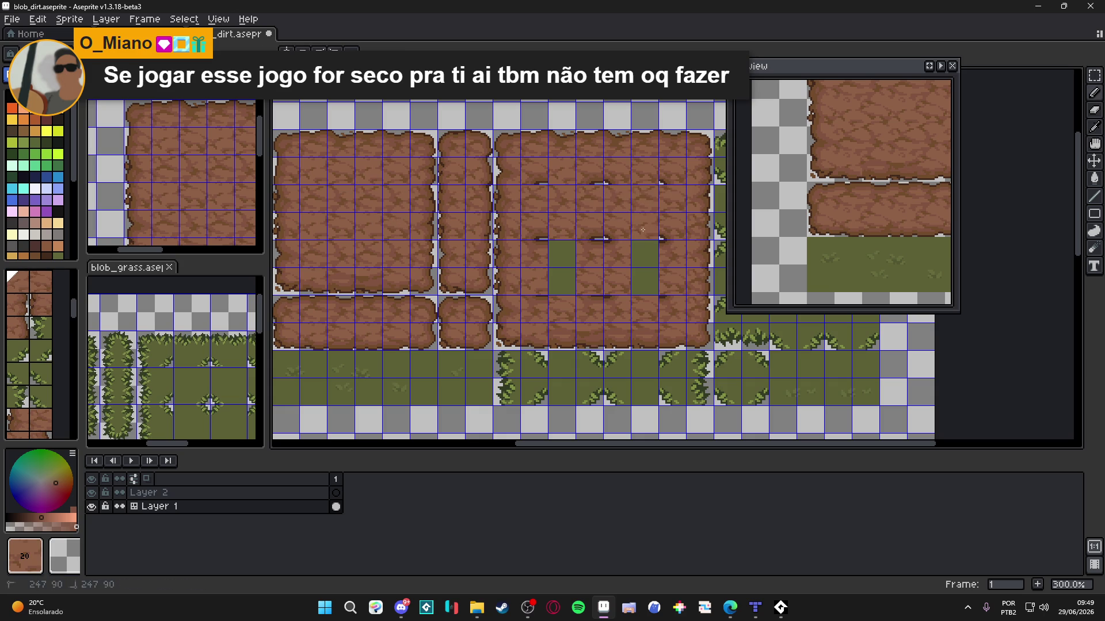
left_click(562, 254)
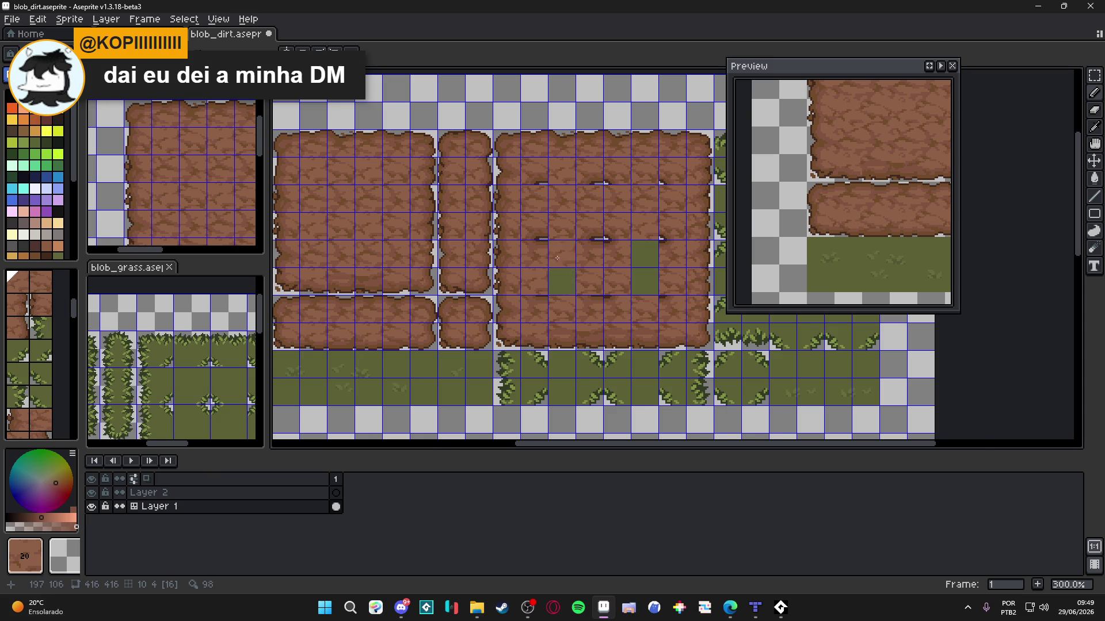
scroll(562, 253, "down", 2)
scroll(581, 255, "up", 1)
left_click(230, 339)
scroll(192, 311, "down", 1)
scroll(239, 344, "up", 1)
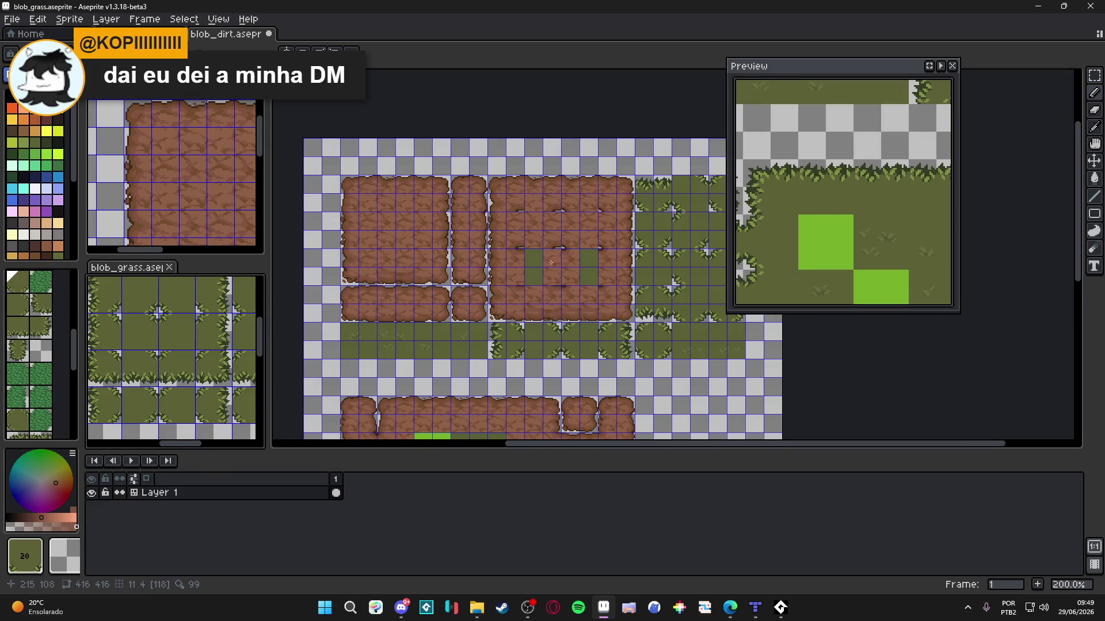
Step: Pan the dirt reference sprite to other tiles and sample a dirt brown
scroll(552, 264, "up", 1)
scroll(552, 264, "up", 1)
scroll(552, 264, "down", 1)
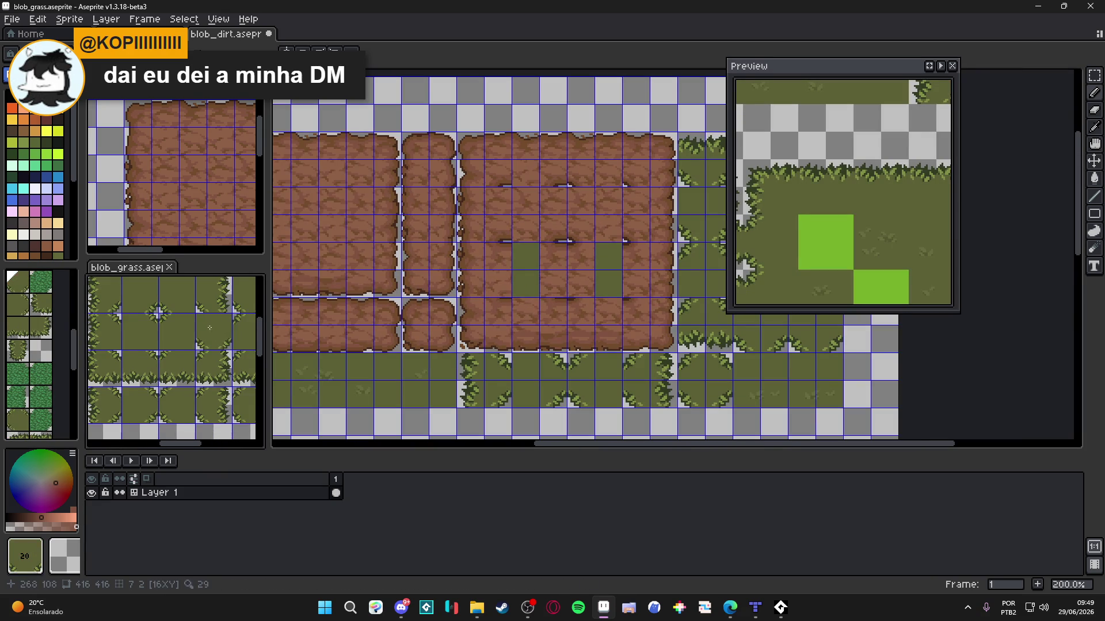
left_click(201, 241)
mouse_move(170, 220)
left_mouse_down()
mouse_move(168, 230)
mouse_move(188, 204)
left_mouse_up()
left_click(170, 191, "alt")
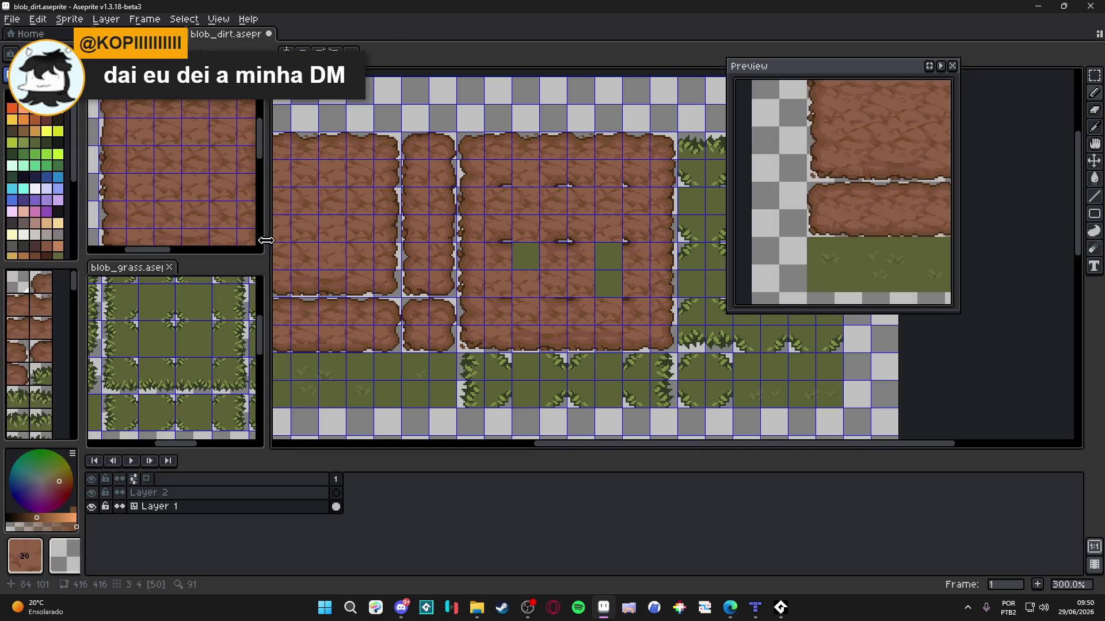
Step: Paint dirt over the three remaining grass holes so the block is solid dirt
left_click(159, 162)
left_click(524, 253)
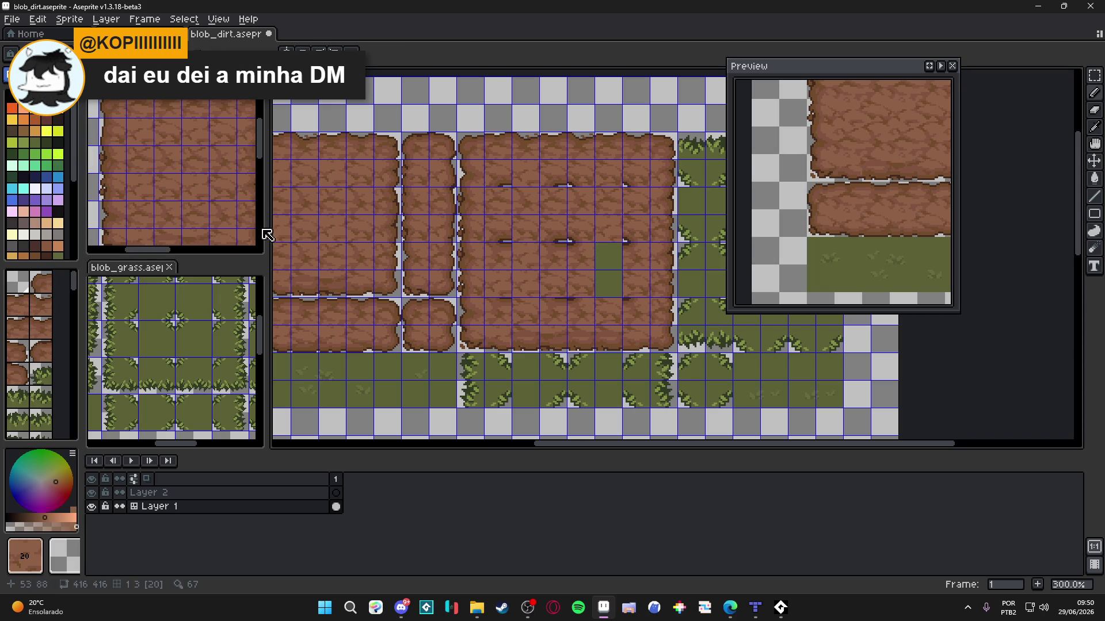
left_click(197, 188)
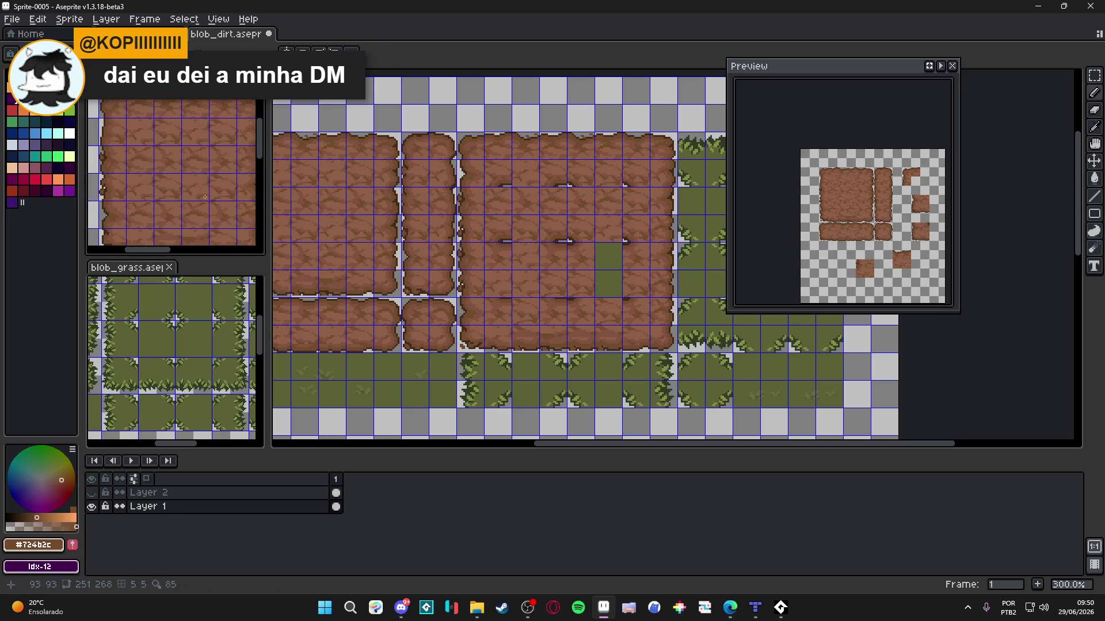
left_click(607, 283)
left_click(202, 147)
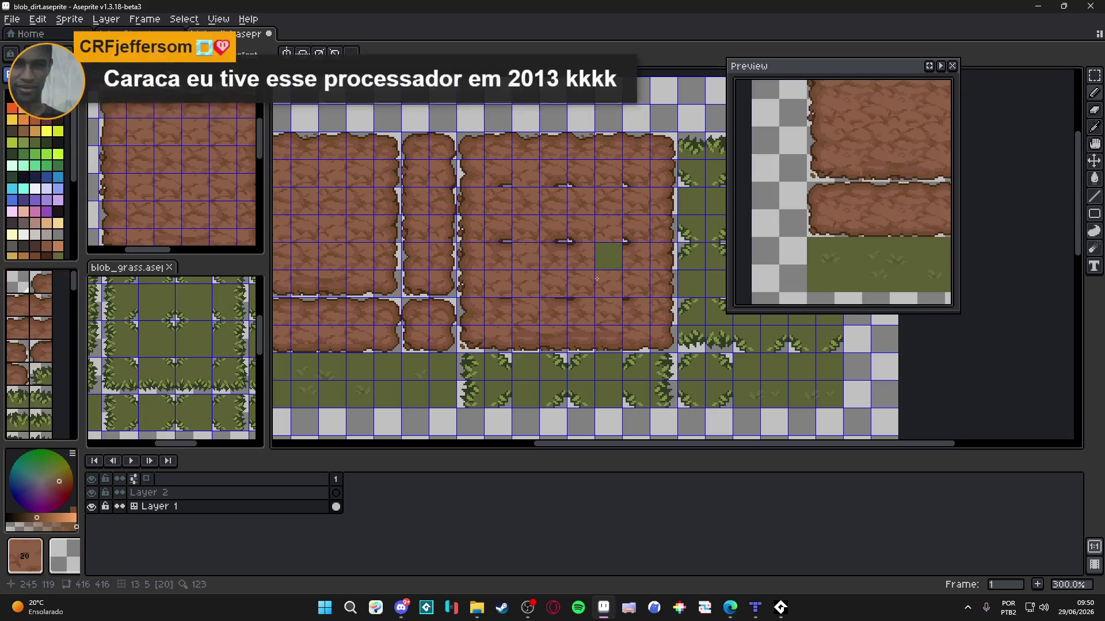
left_click(602, 260)
key("ctrl+Tab")
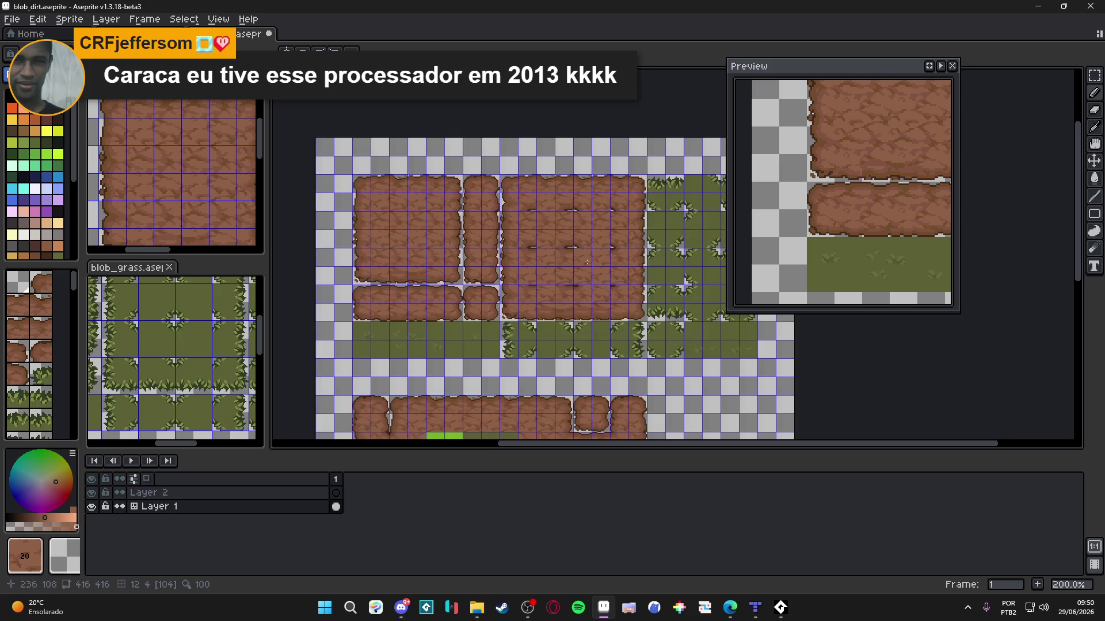
Step: Save the dirt sheet and bring the dirt and grass junction into view
left_click(605, 271)
key("ctrl+s")
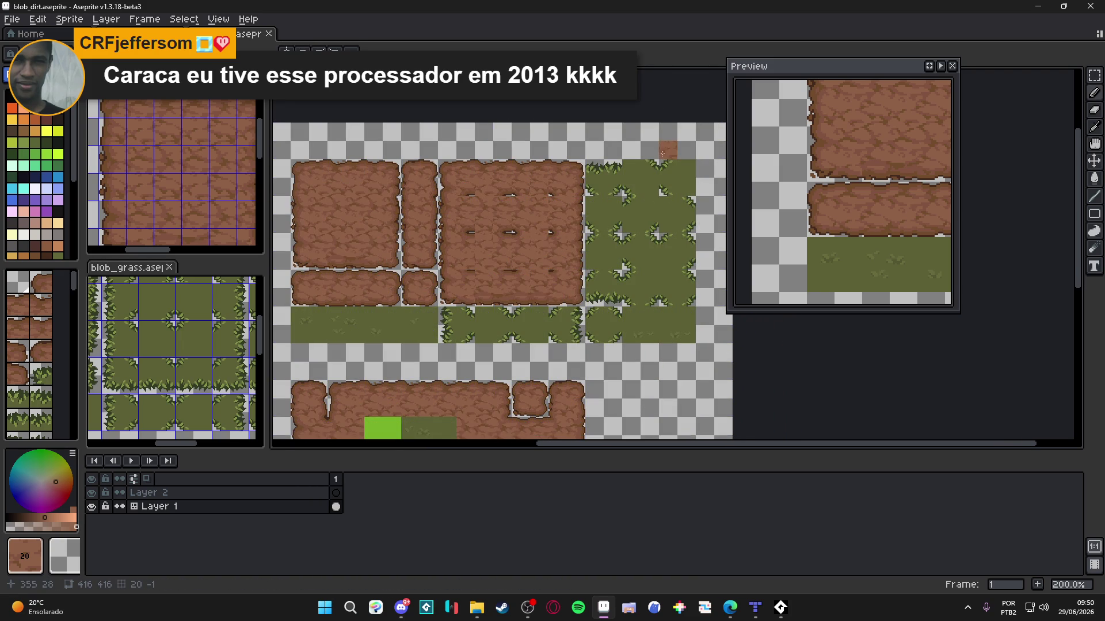
left_click_drag(650, 150, 636, 147)
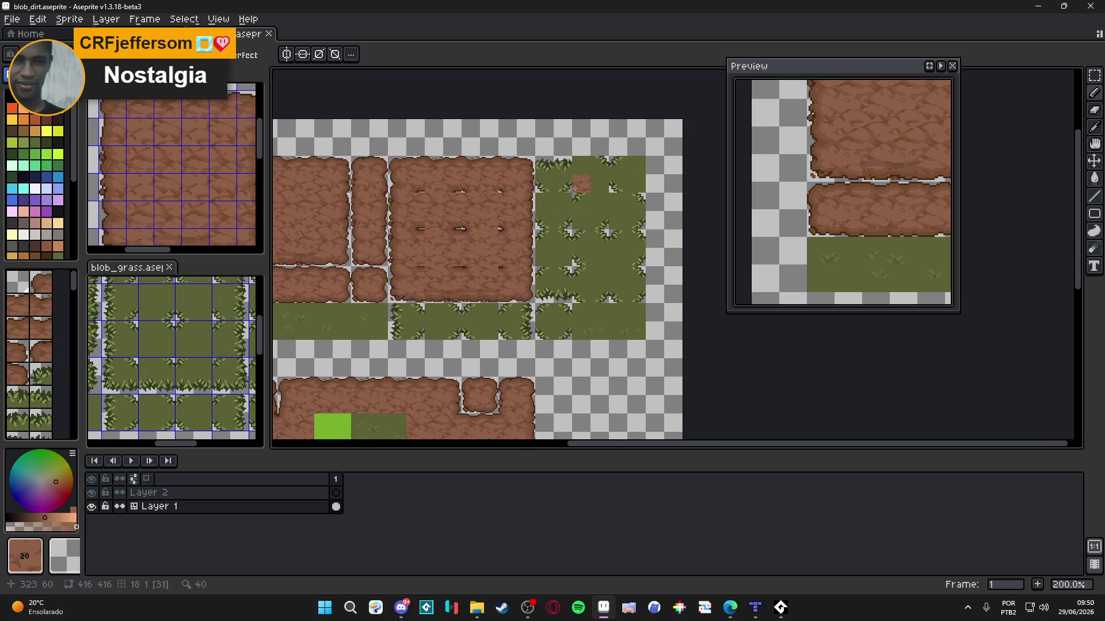
scroll(564, 187, "up", 1)
left_click_drag(565, 187, 582, 220)
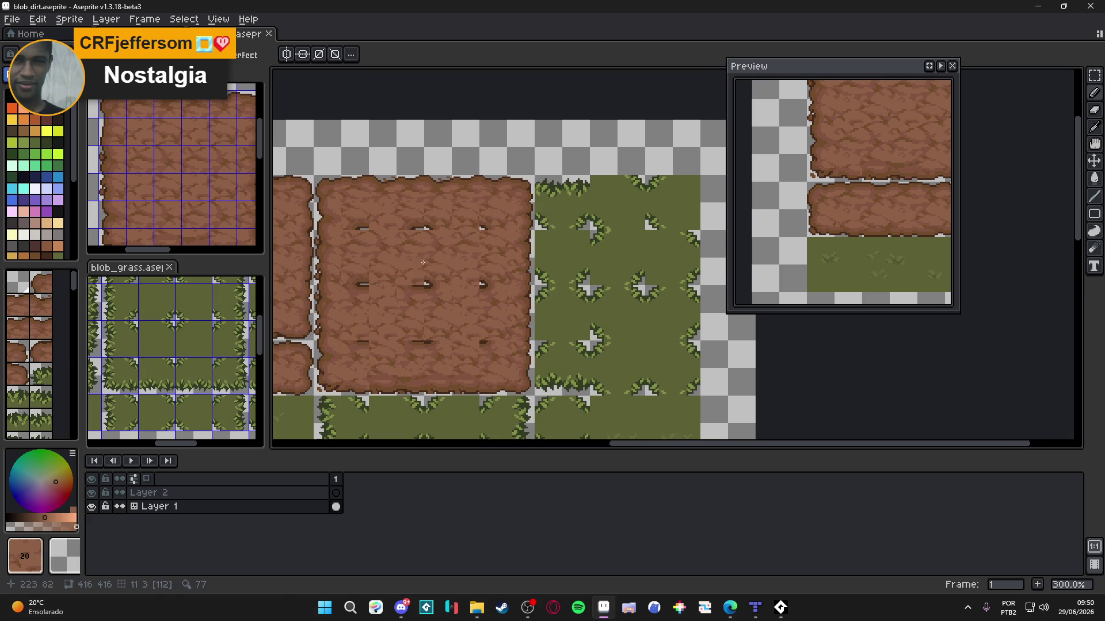
Step: Paint whole dirt tiles, including tile 3, into the grass area's top row
key("space+Tab")
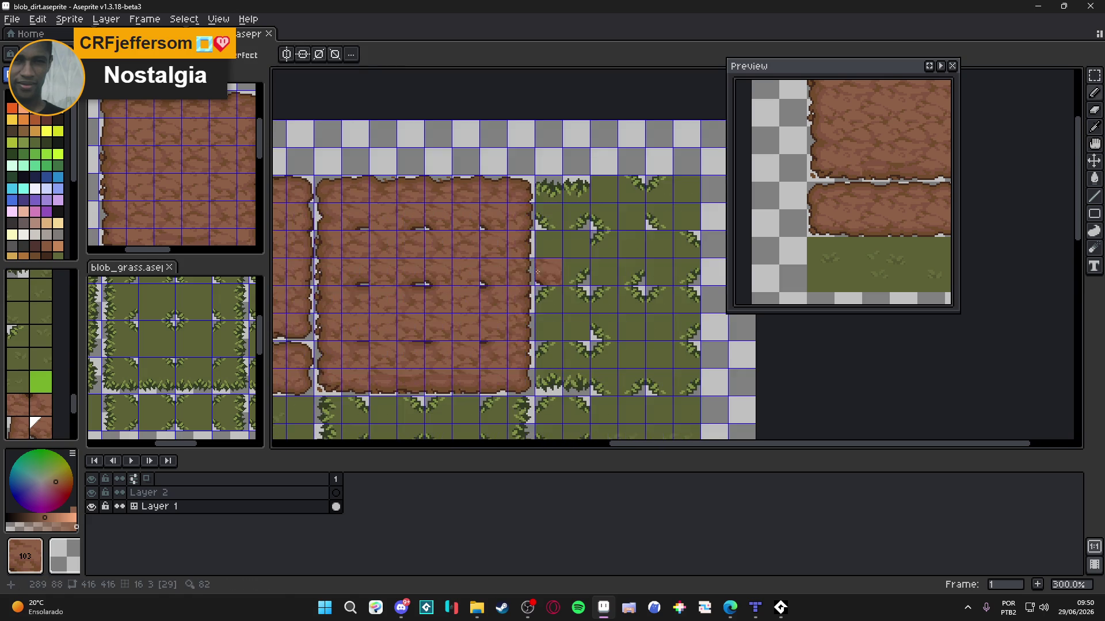
left_click_drag(545, 210, 584, 216)
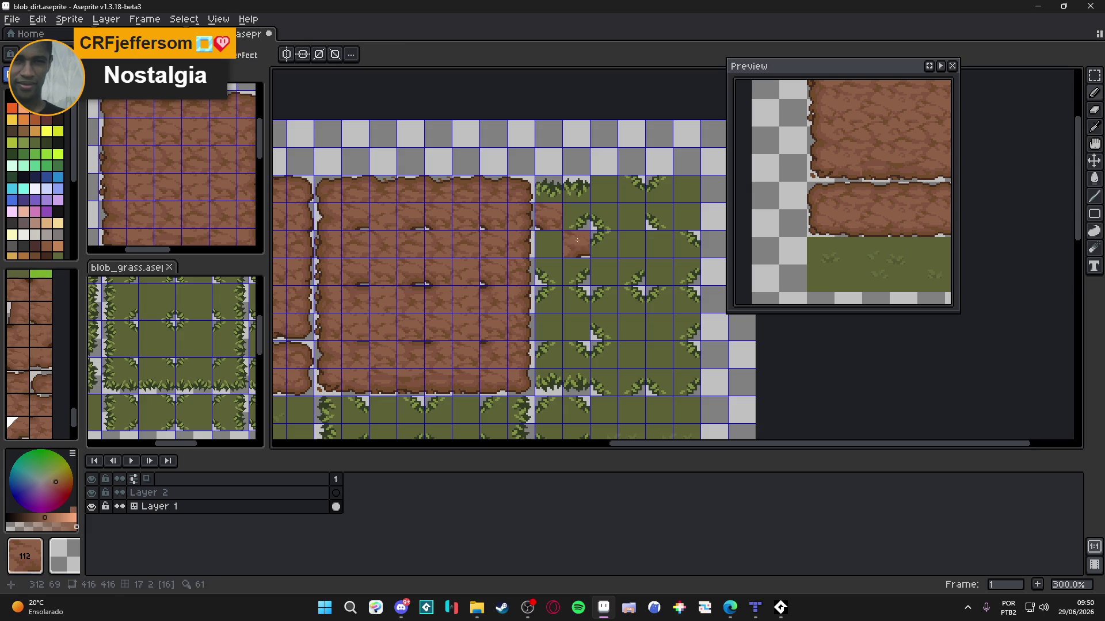
left_click(389, 188, "alt")
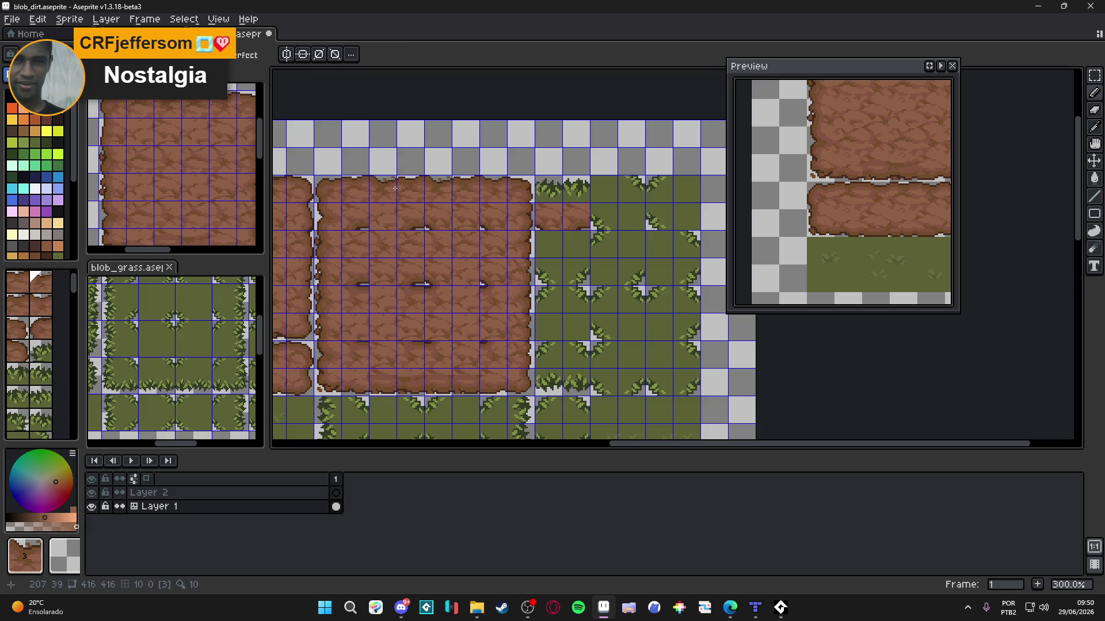
left_click(437, 188, "alt")
left_click(554, 188)
left_click(430, 176, "alt")
left_click(576, 190)
scroll(589, 213, "right", 2)
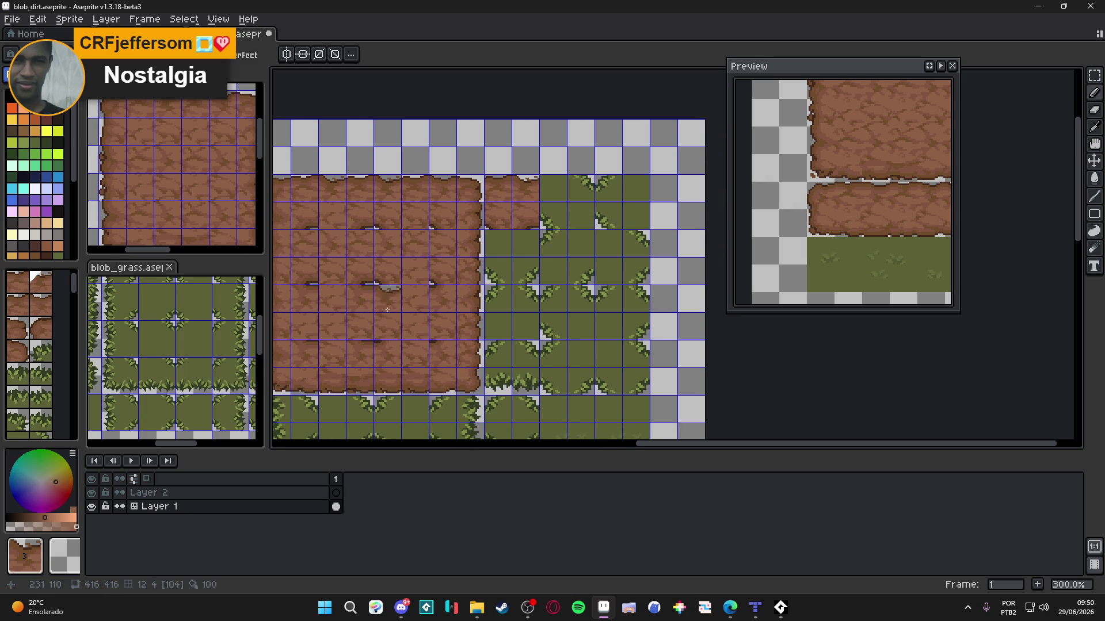
scroll(506, 291, "left", 2)
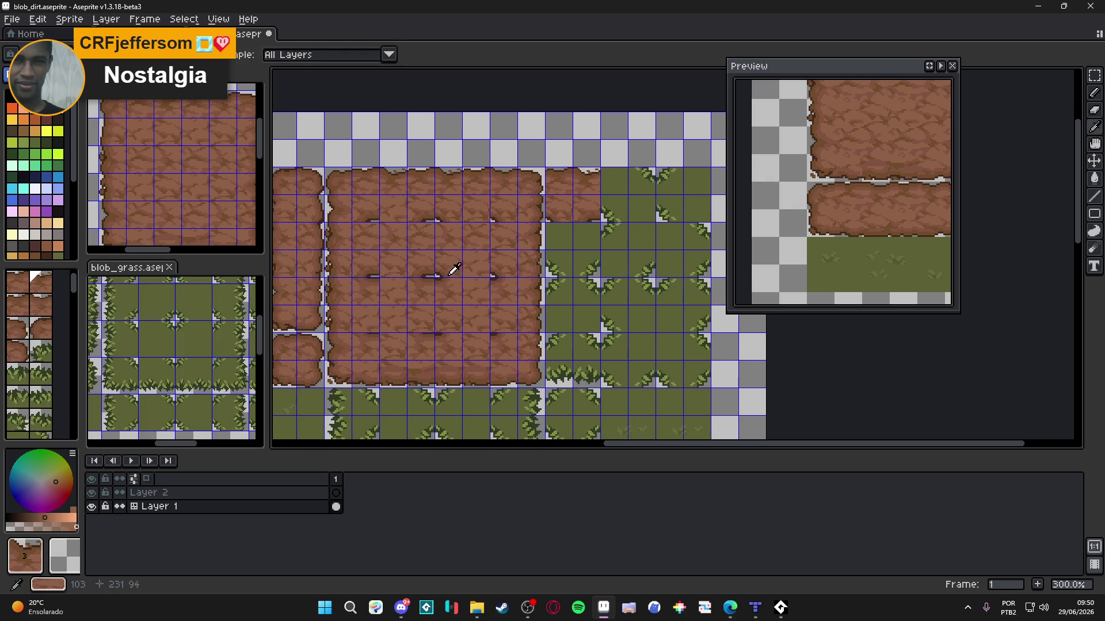
left_click(449, 279, "alt")
left_click(616, 212)
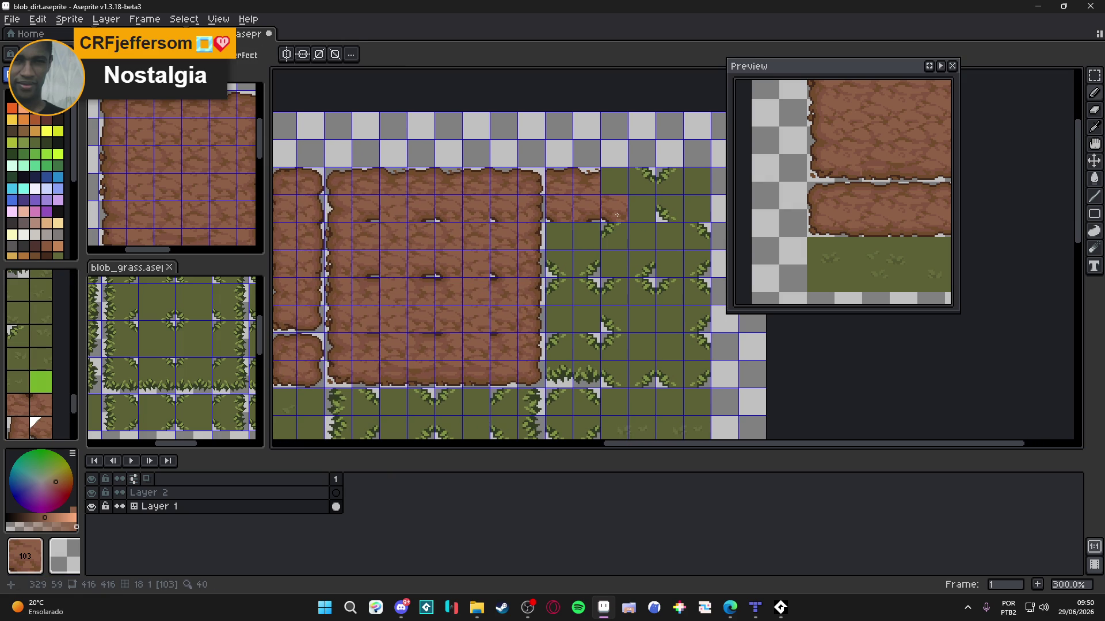
left_click(559, 264)
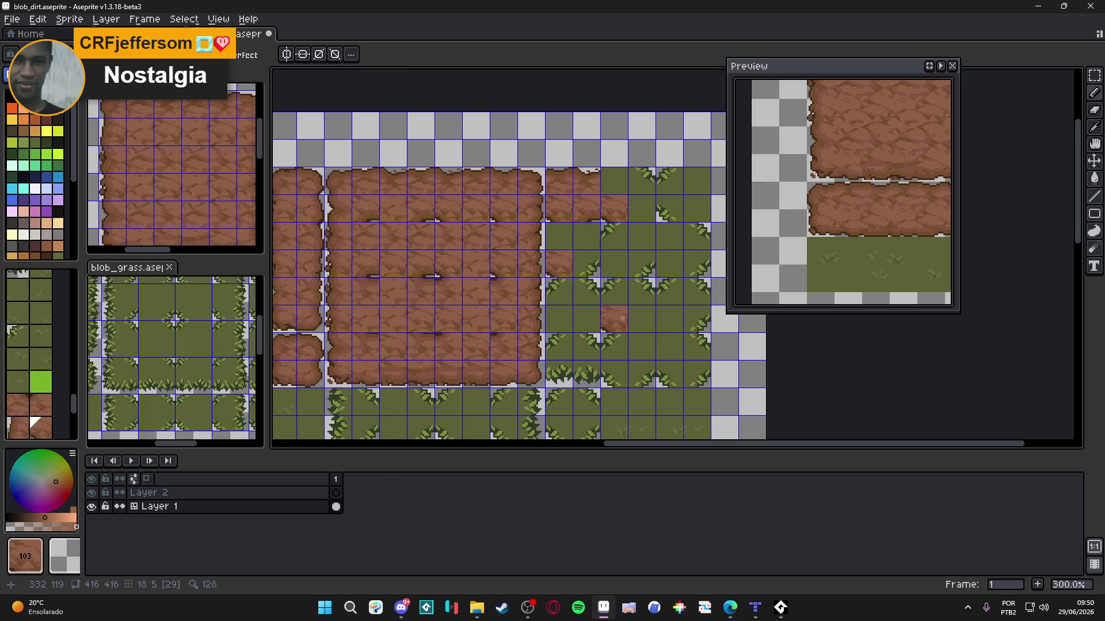
Step: Pick dirt tile 34 and extend the dirt strip further into the grass
scroll(567, 250, "up", 2)
scroll(567, 251, "right", 2)
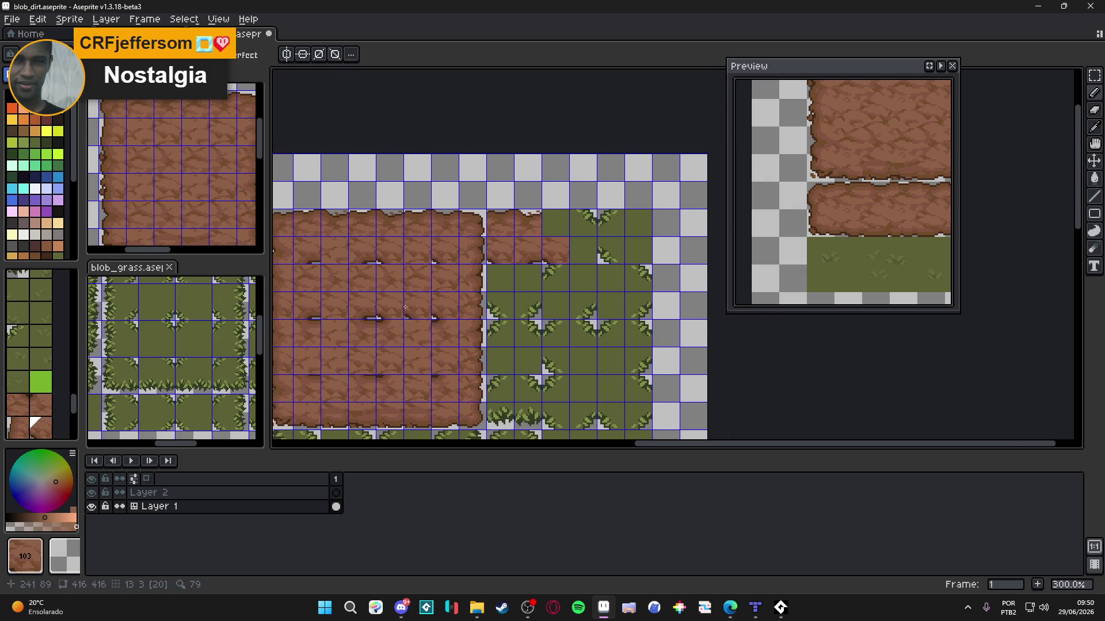
left_click(383, 266, "alt")
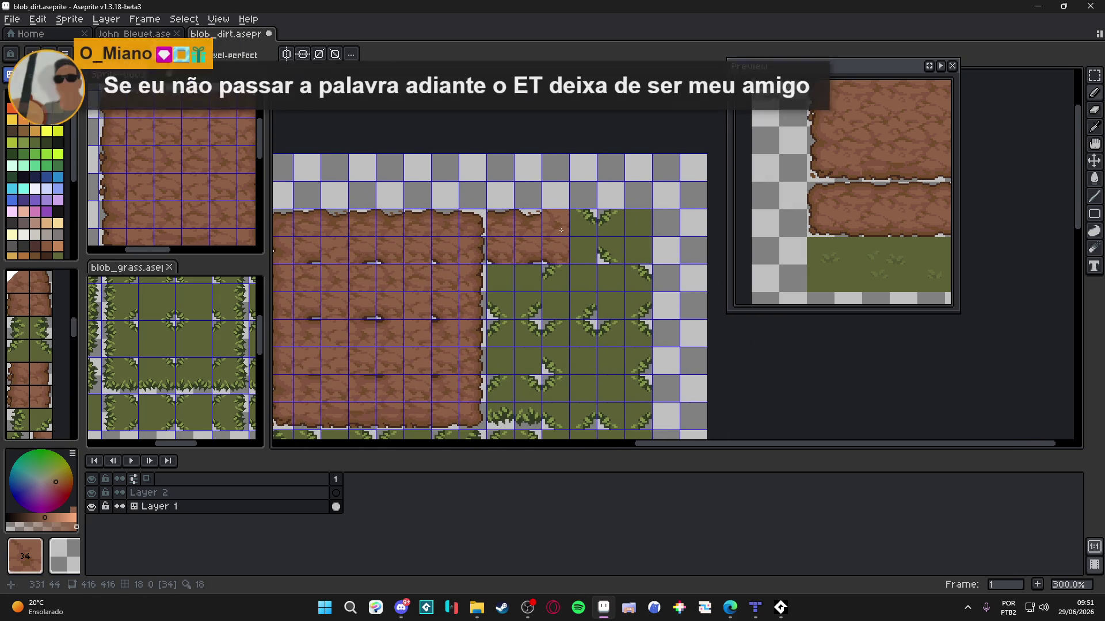
left_click(374, 320, "alt")
left_click(575, 222)
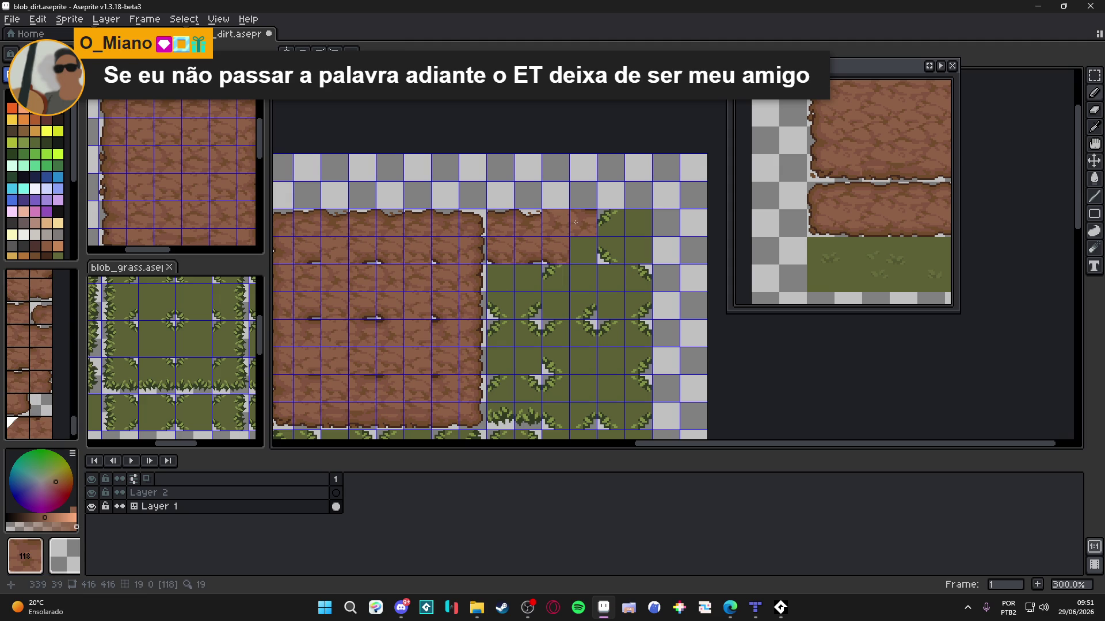
left_click(599, 225)
scroll(390, 275, "left", 1)
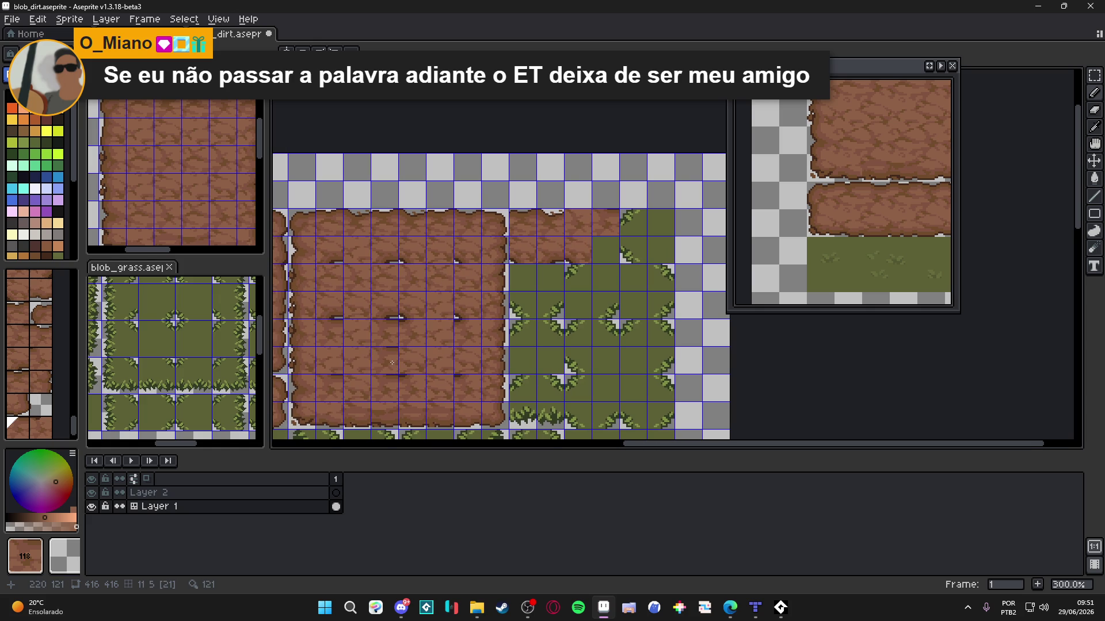
key("ctrl+z")
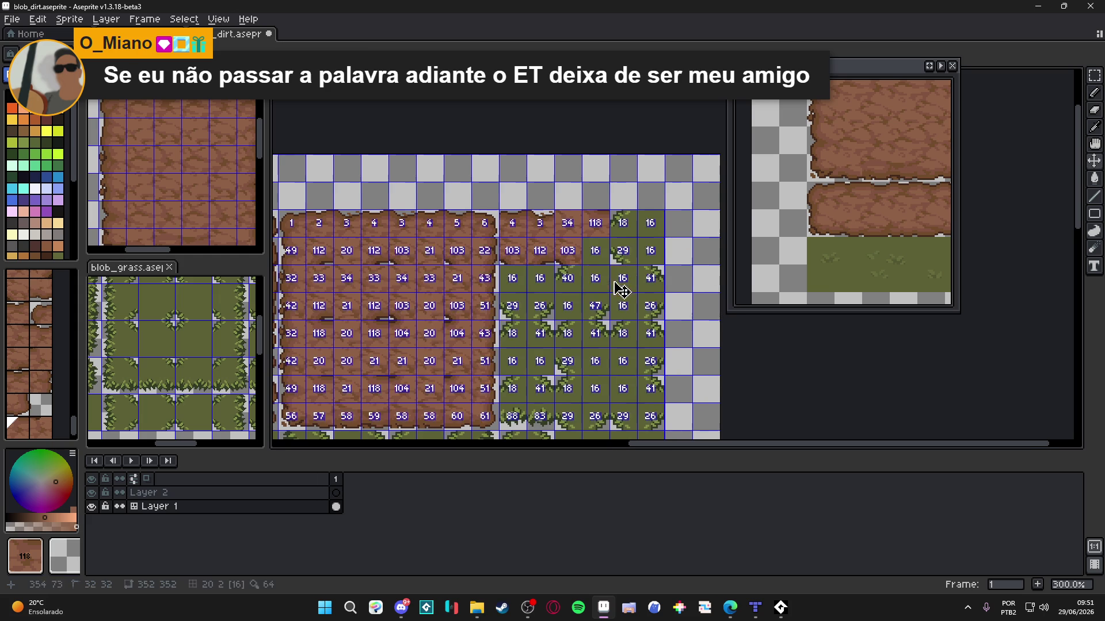
Step: Pick tile 21 and place it over grass cells at the top of the grass block
left_click(552, 267)
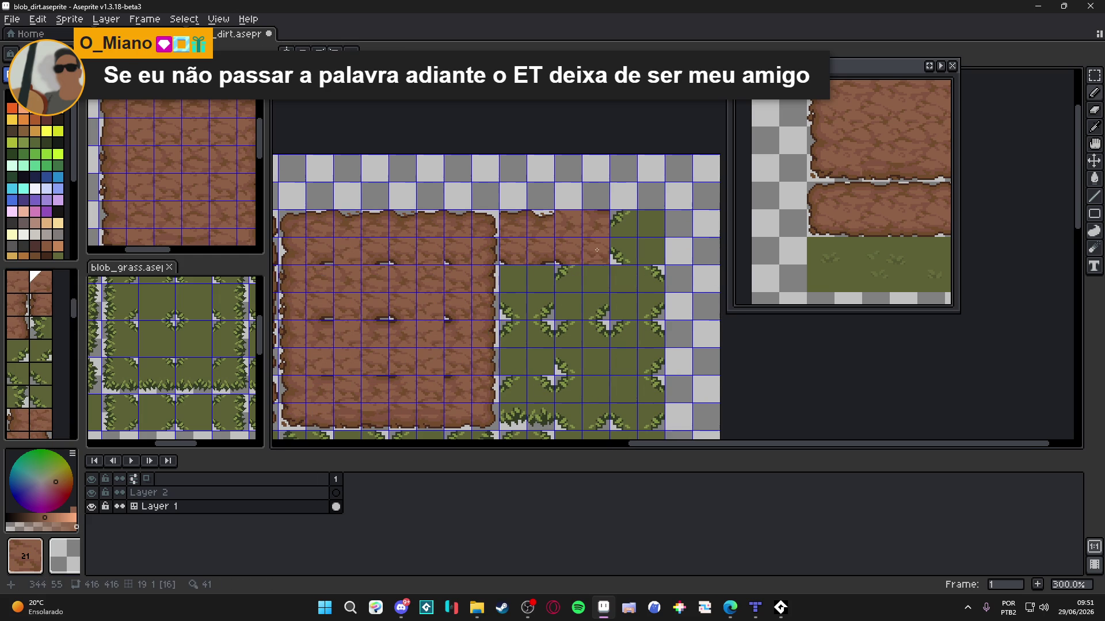
scroll(605, 264, "right", 1)
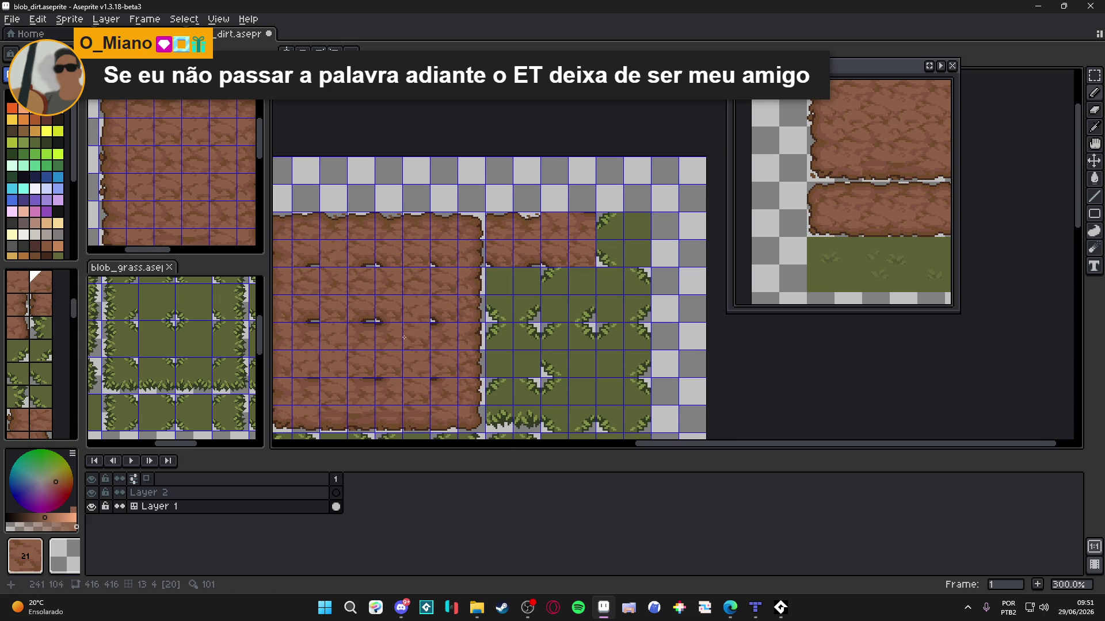
left_click(518, 242, "alt")
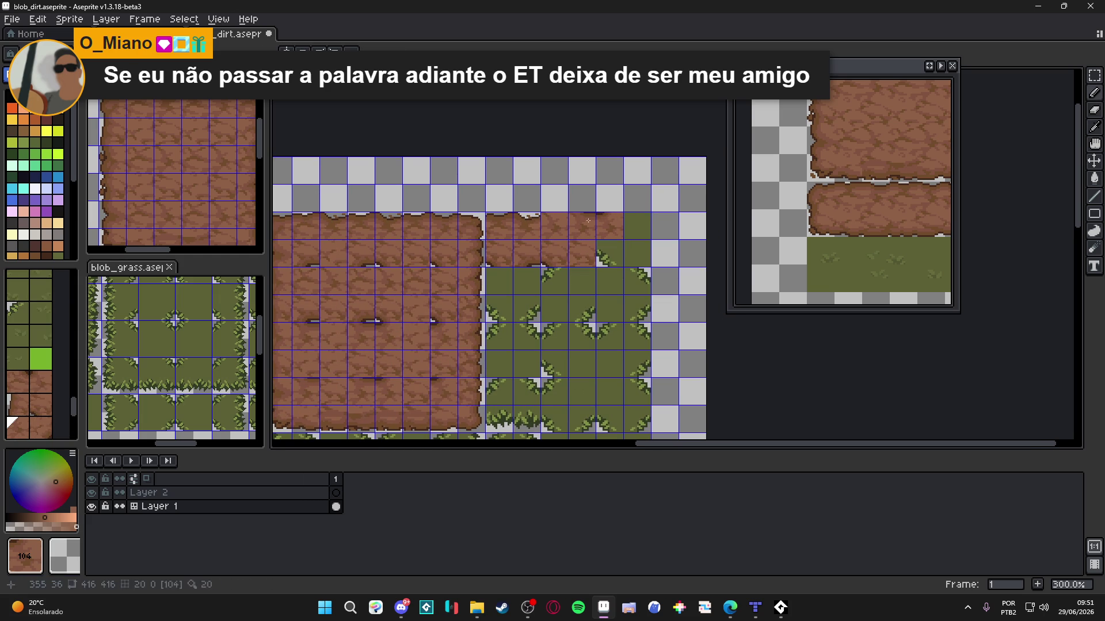
key("bracketleft")
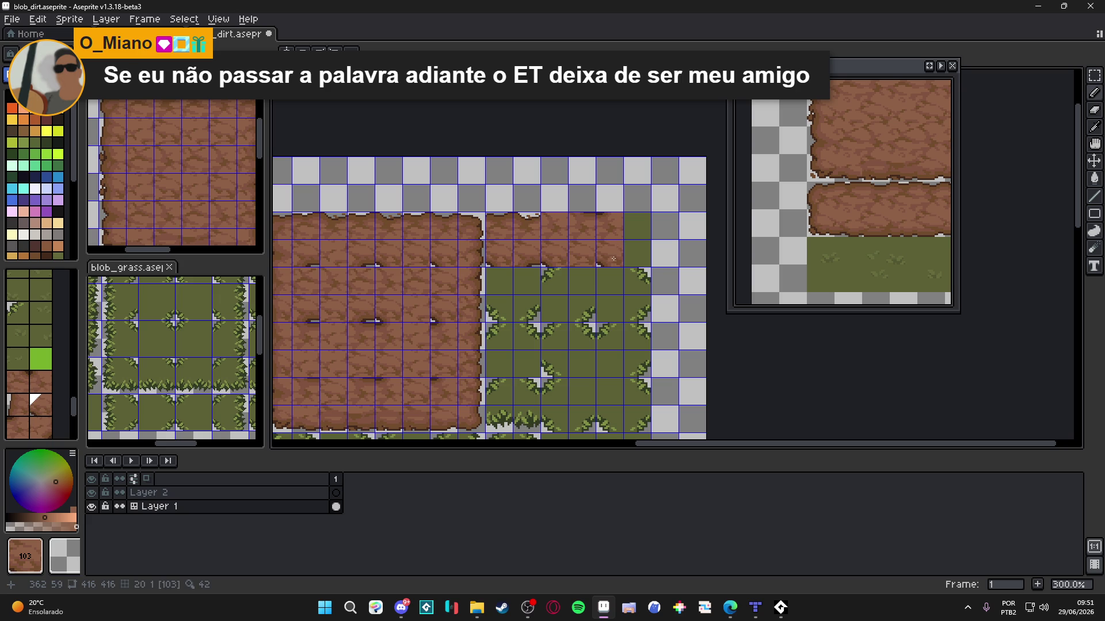
left_click(414, 248, "alt")
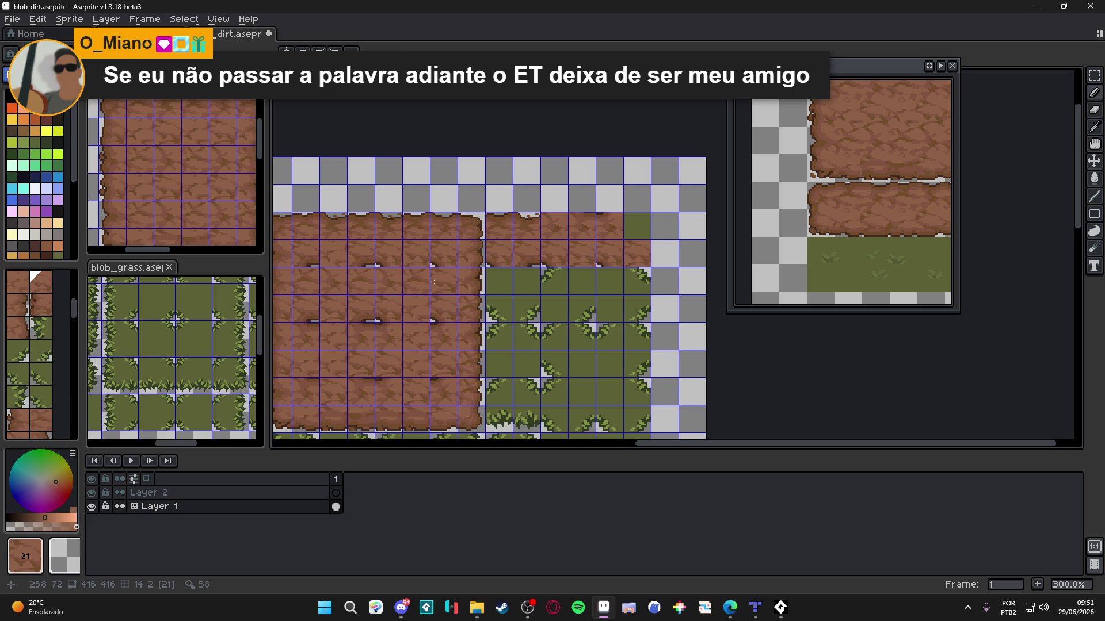
left_click(402, 271, "alt")
left_click(637, 228)
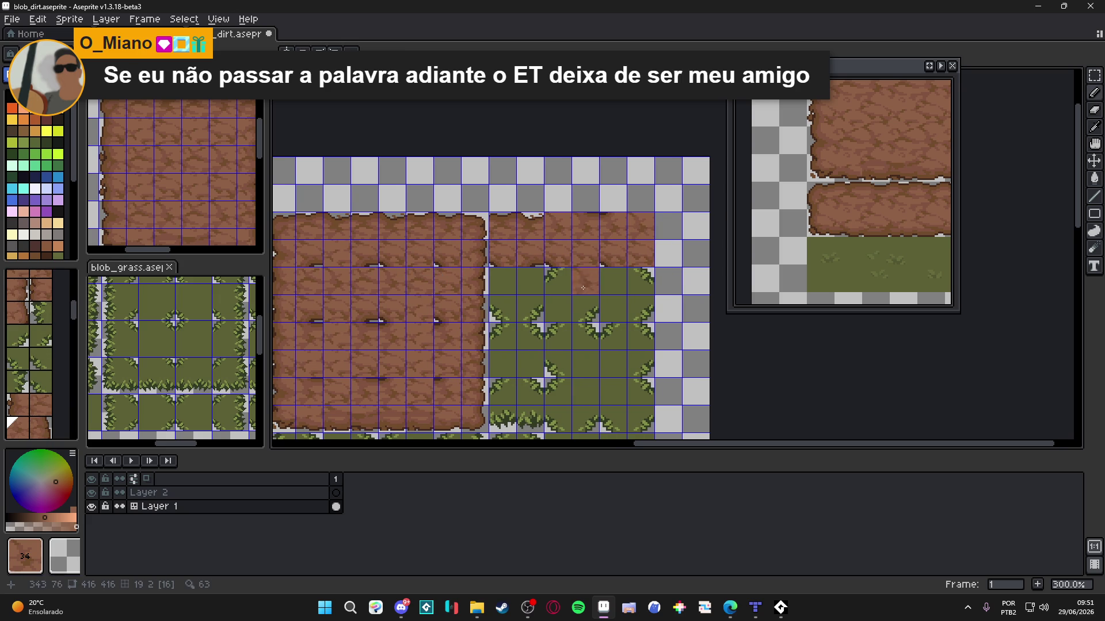
Step: Try tiles 118, 112, 21, 34 and 104 to find a matching edge piece
left_click_drag(585, 288, 589, 257)
left_click(403, 352, "alt")
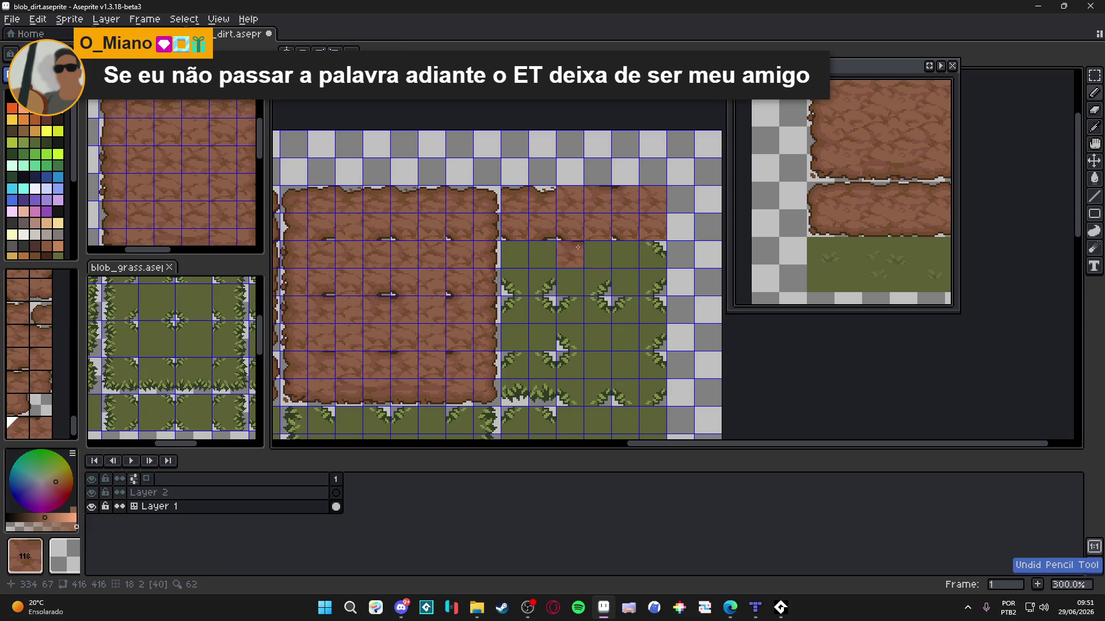
key("Tab")
key("Tab")
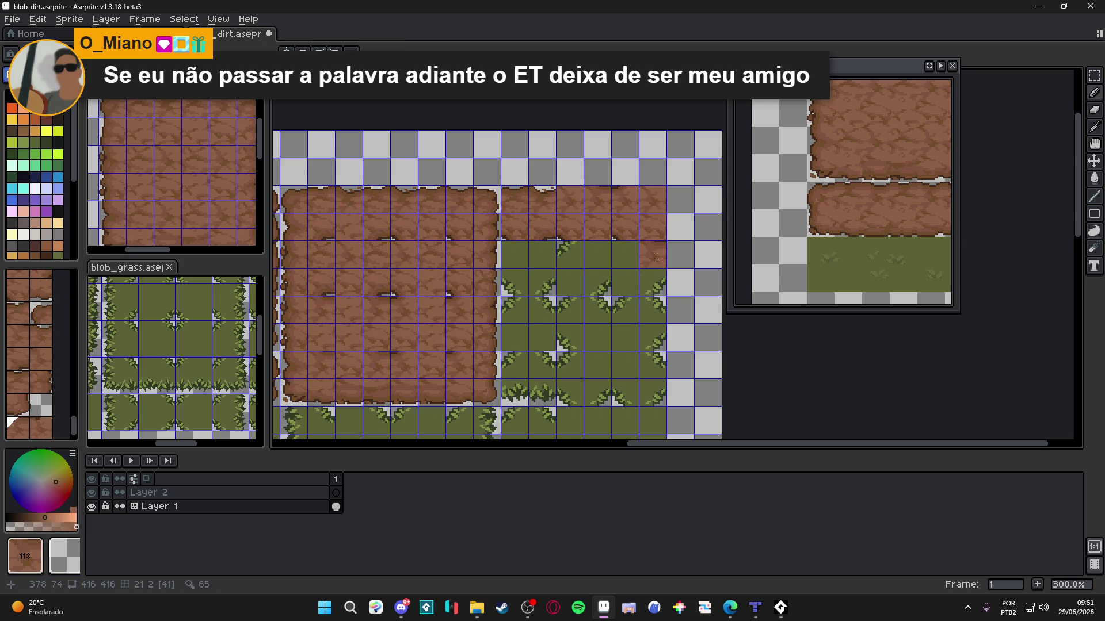
left_click(382, 291, "alt")
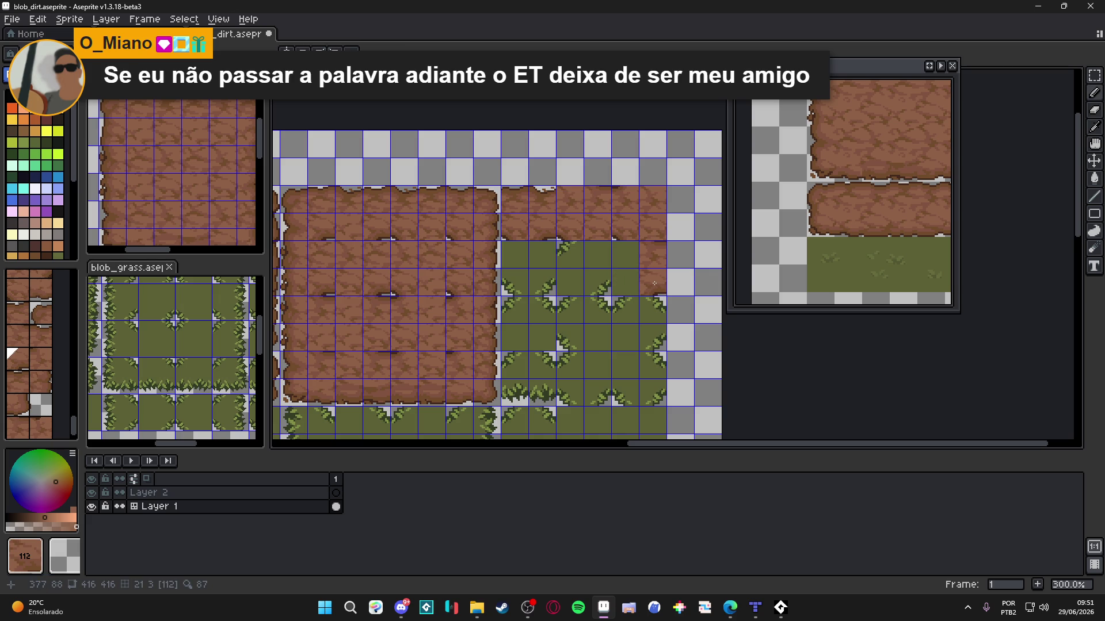
left_click(485, 282, "alt")
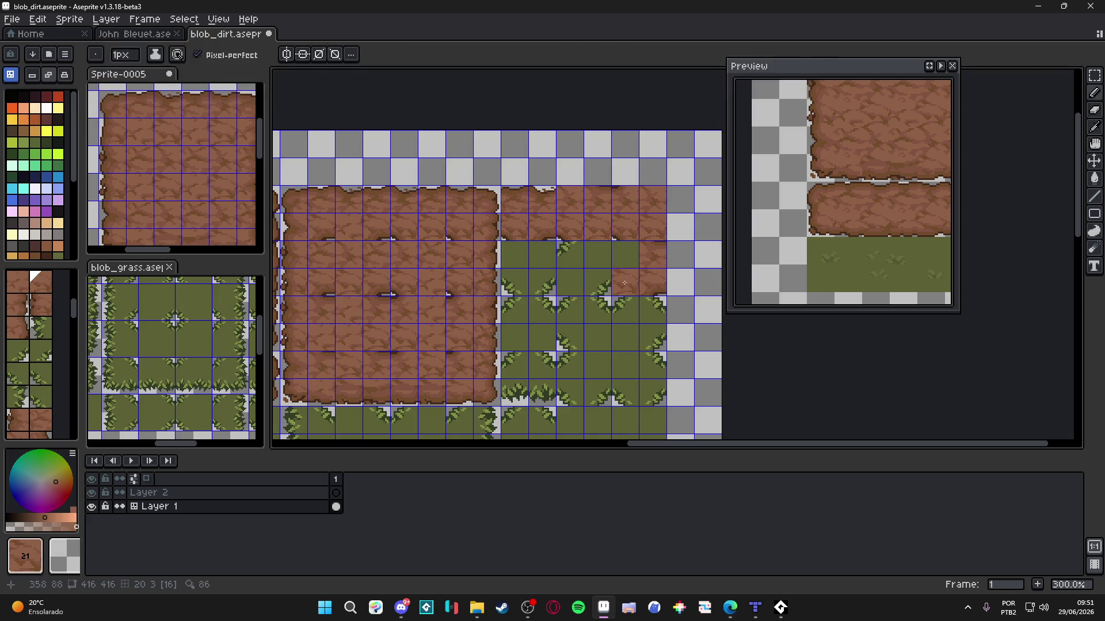
left_click(345, 257, "alt")
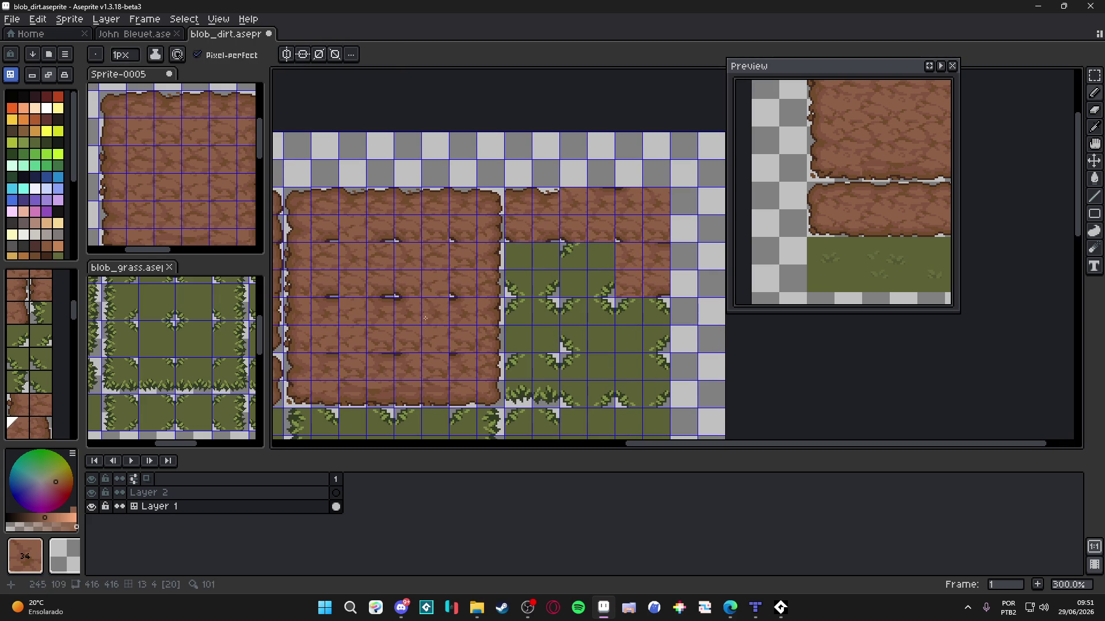
left_click(576, 257, "alt")
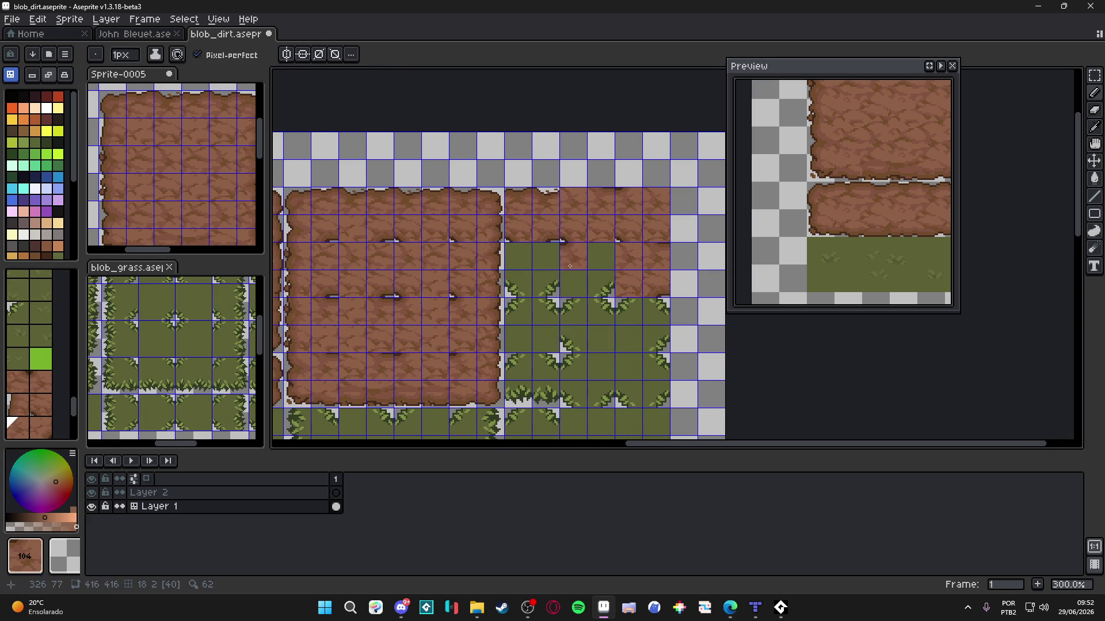
left_click(402, 341, "alt")
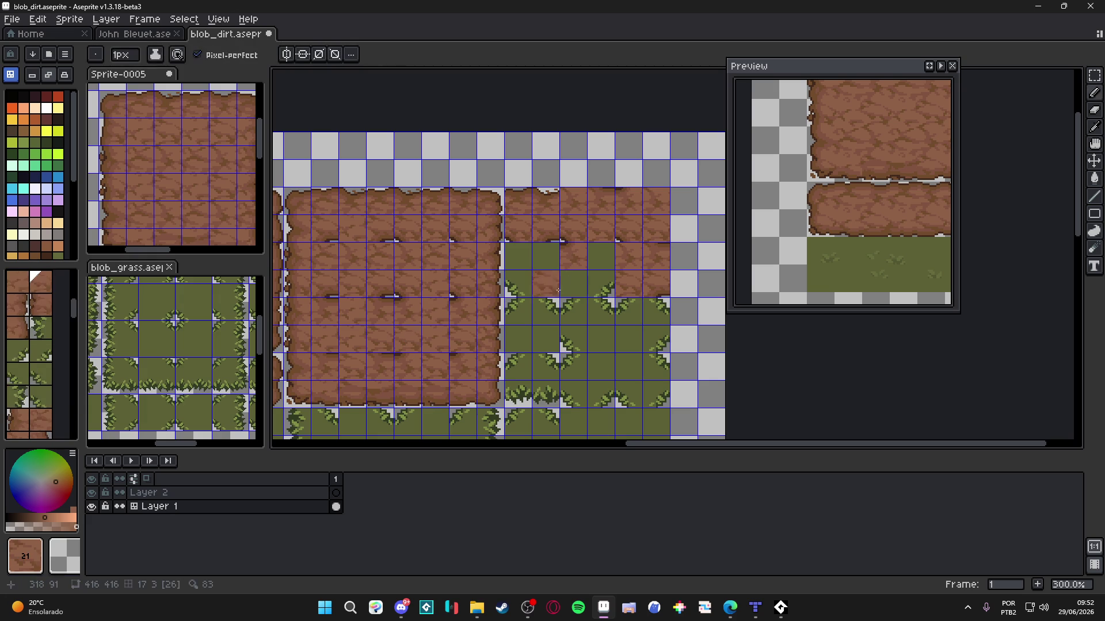
Step: Stamp dirt tiles 21 and 33 over grass cells and hide the grid to check seams
left_click(390, 286, "alt")
left_click(597, 289)
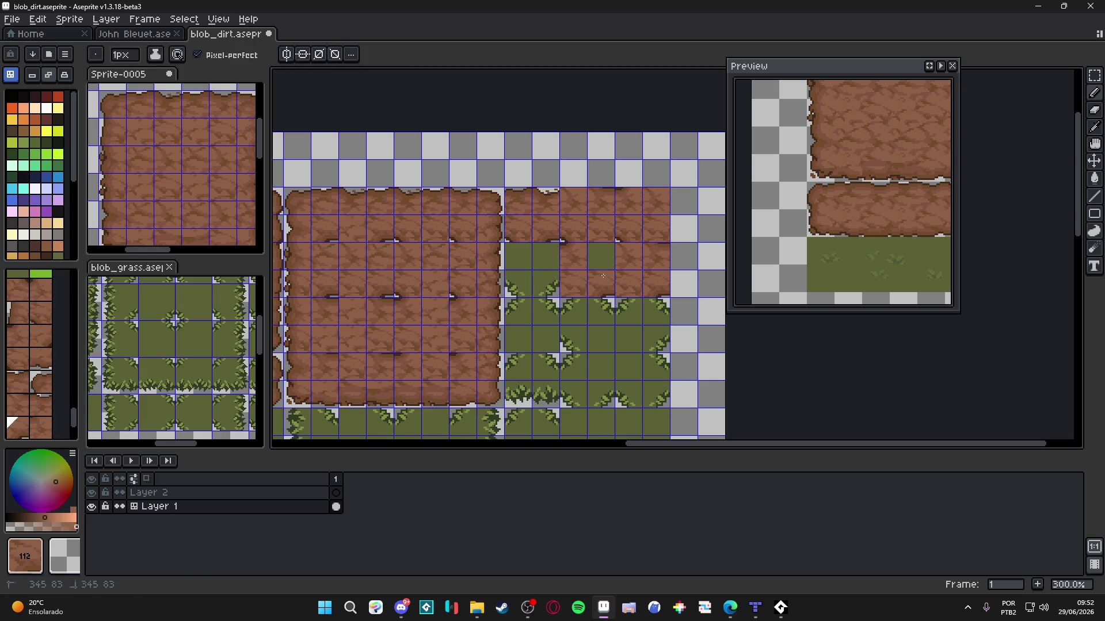
left_click(389, 248, "alt")
key("ctrl+'")
left_click(607, 359)
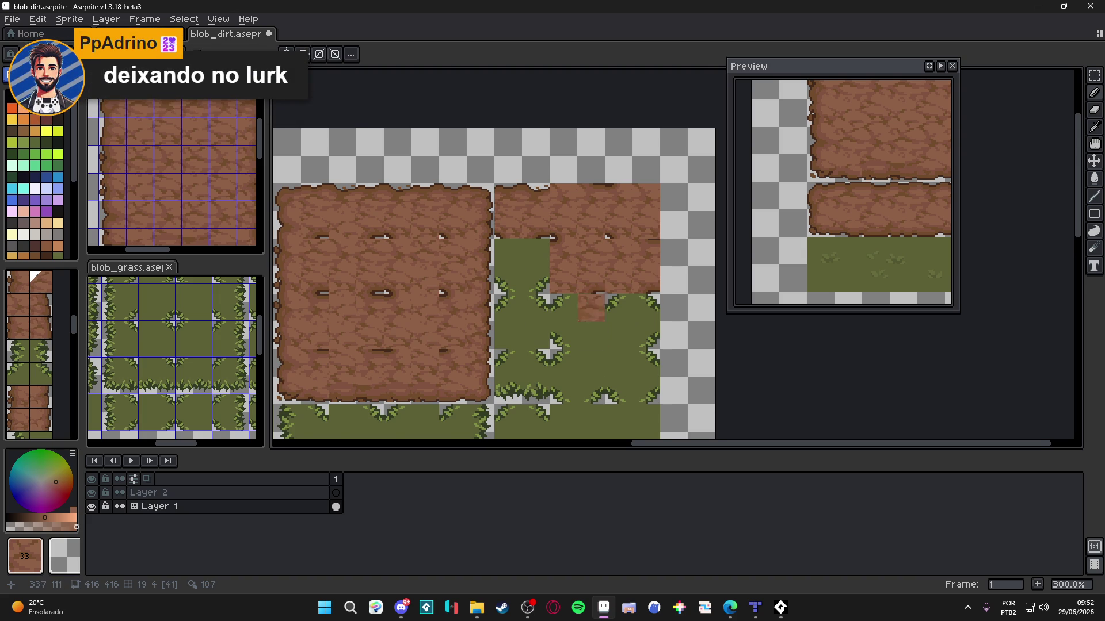
Step: Stamp dirt tiles over the first two grass cells of the right-hand block
scroll(518, 311, "down", 1)
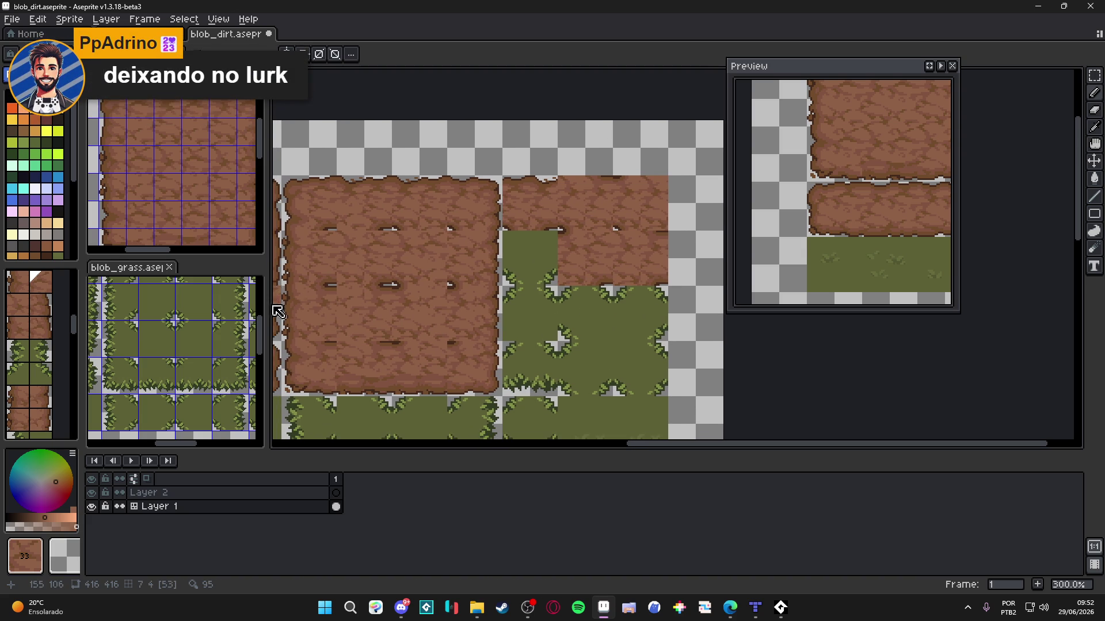
left_click(378, 272, "alt")
left_click(547, 268)
Step: Show the tile grid again, pick tile 34 from the map, and stamp it over a grass cell
left_click(403, 277, "alt")
key("ctrl+'")
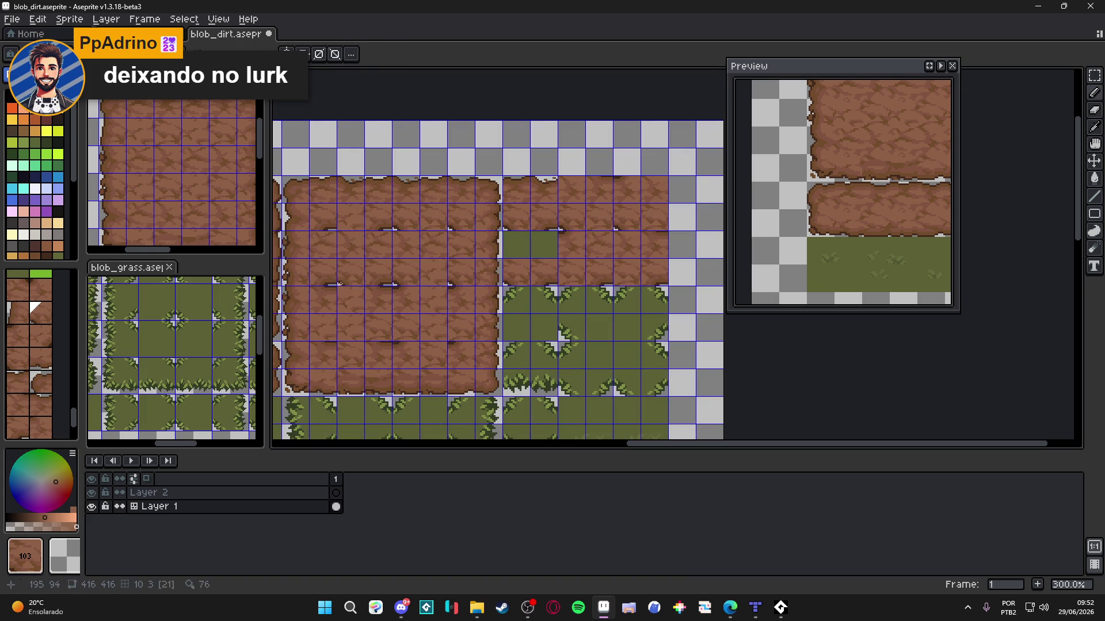
left_click(414, 240, "alt")
left_click(516, 242)
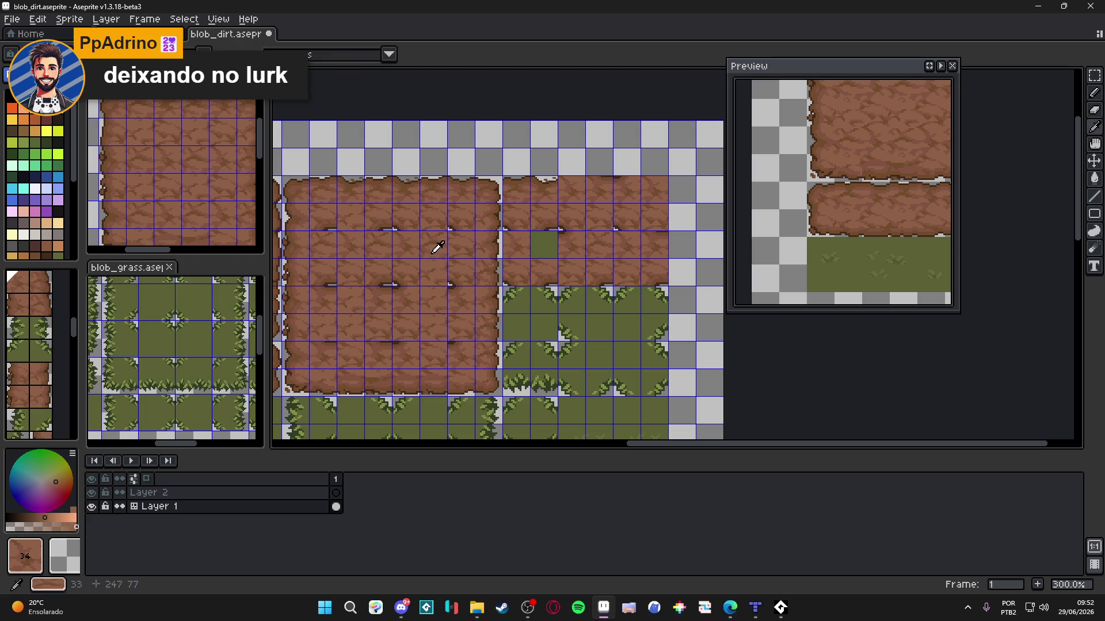
Step: Pick tile 118 and stamp dirt over three cells in the lower grass row
key("bracketleft")
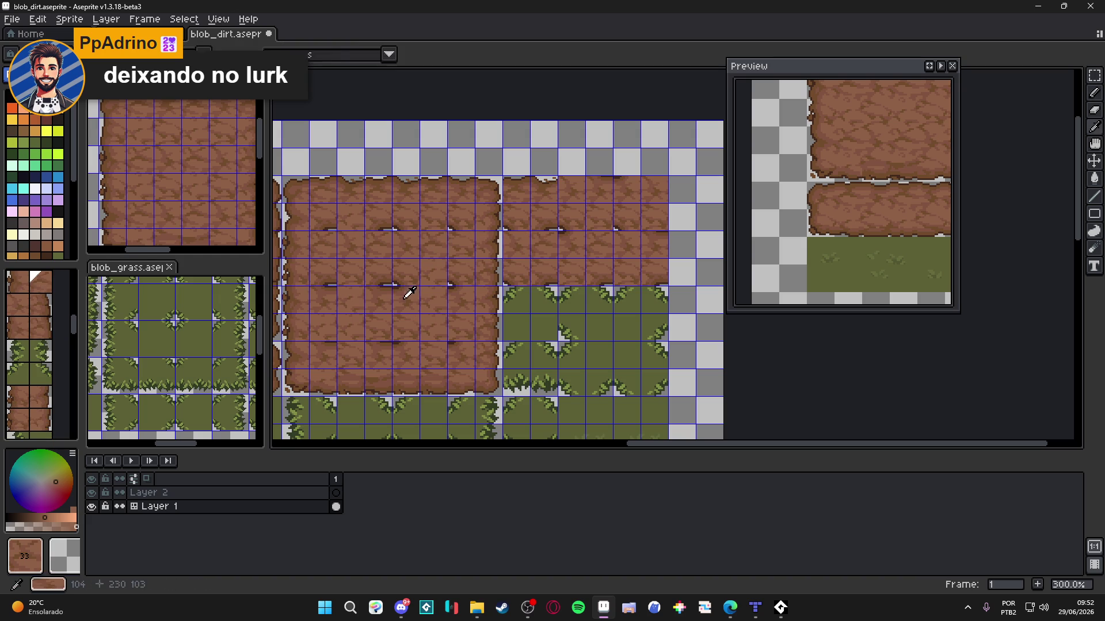
key("bracketright")
left_click(519, 297, "alt")
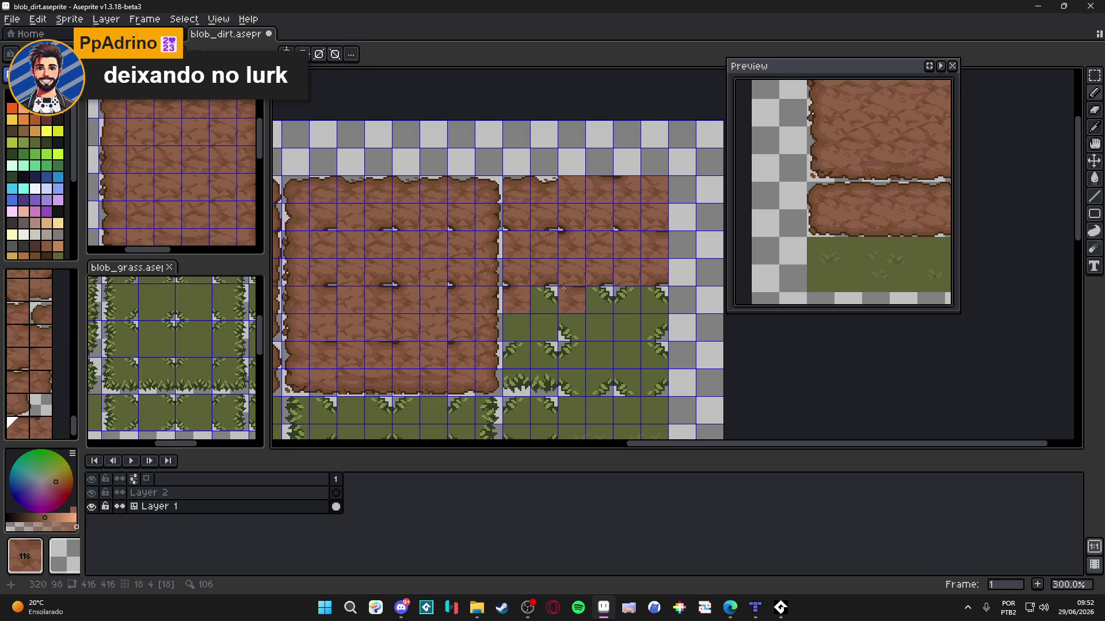
left_click_drag(544, 294, 541, 277)
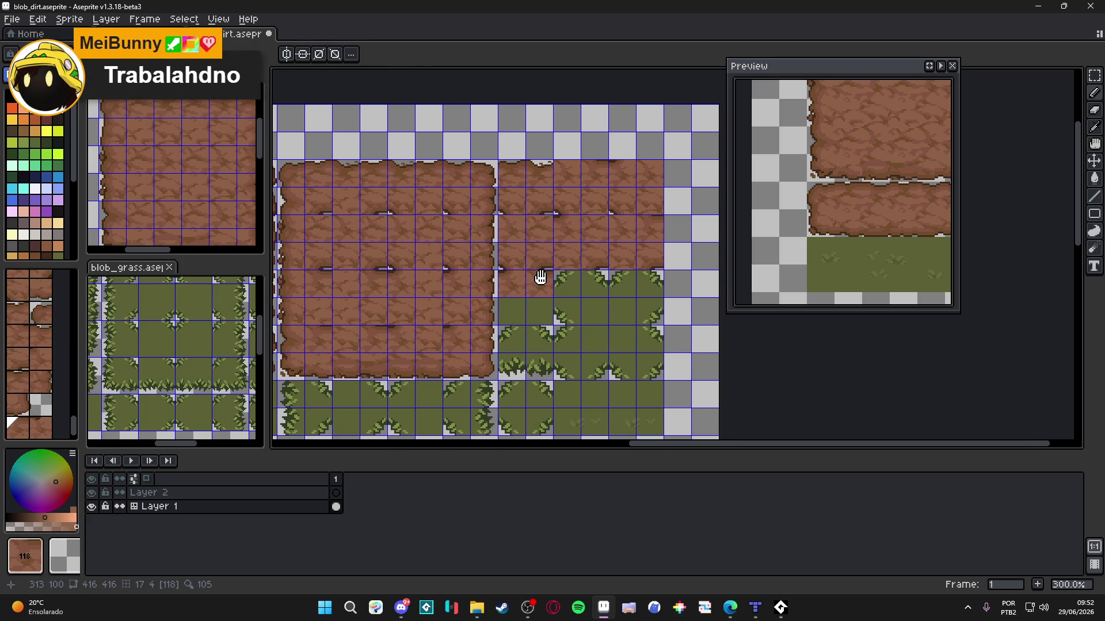
left_click(402, 311, "alt")
left_click(511, 312)
left_click(540, 308)
Step: Replace seven more grass cells across the block with dirt tiles
left_click(387, 276, "alt")
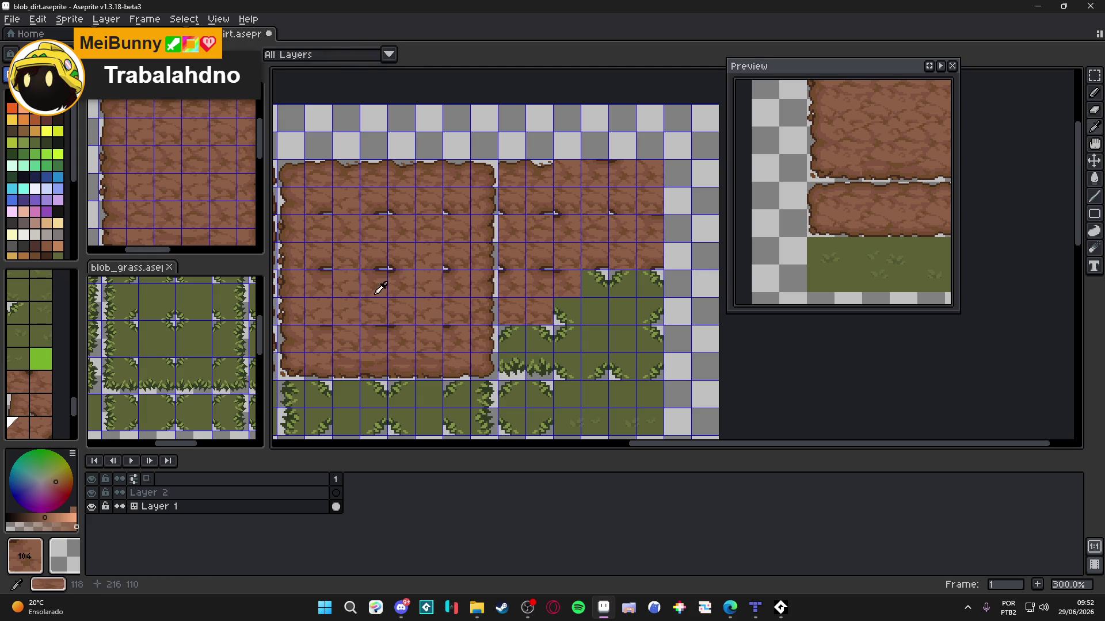
left_click(520, 279, "alt")
left_click(605, 274)
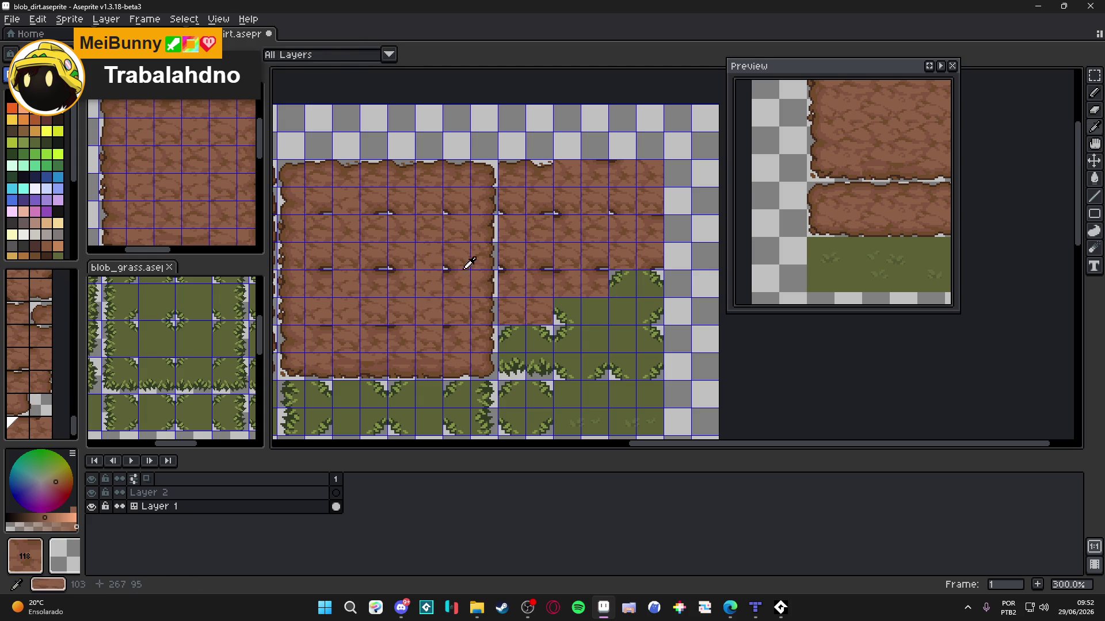
left_click(459, 309, "alt")
left_click(554, 308)
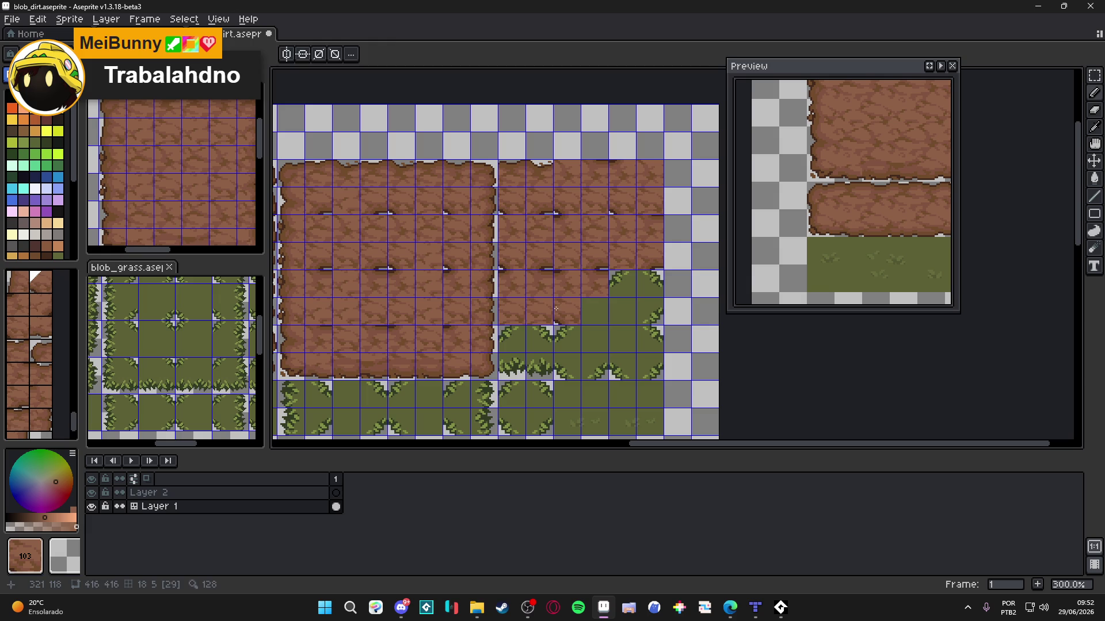
left_click(429, 253, "alt")
left_click(593, 312)
Step: Convert three grass cells, including the block's right grass-edge cell, to dirt
scroll(579, 313, "right", 1)
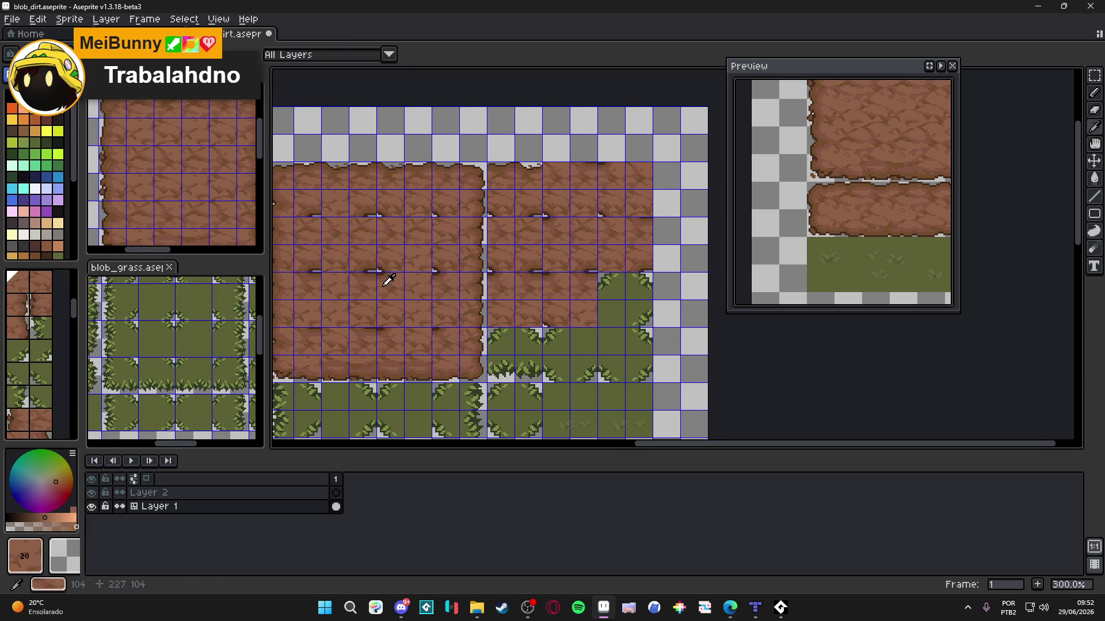
left_click(611, 286)
left_click(361, 282, "alt")
left_click(642, 281)
Step: Turn two more grass-edge cells into dirt and pick tile 103 from the map
scroll(525, 294, "down", 1)
scroll(525, 293, "left", 1)
left_click(387, 253, "alt")
left_click(645, 299)
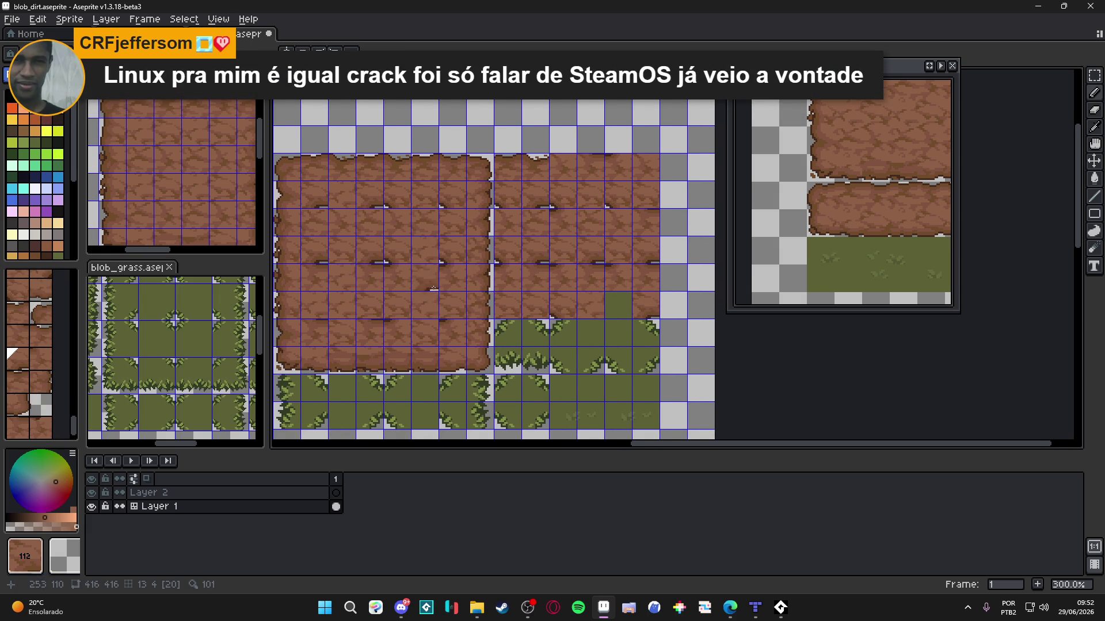
scroll(426, 287, "left", 1)
left_click(426, 288, "alt")
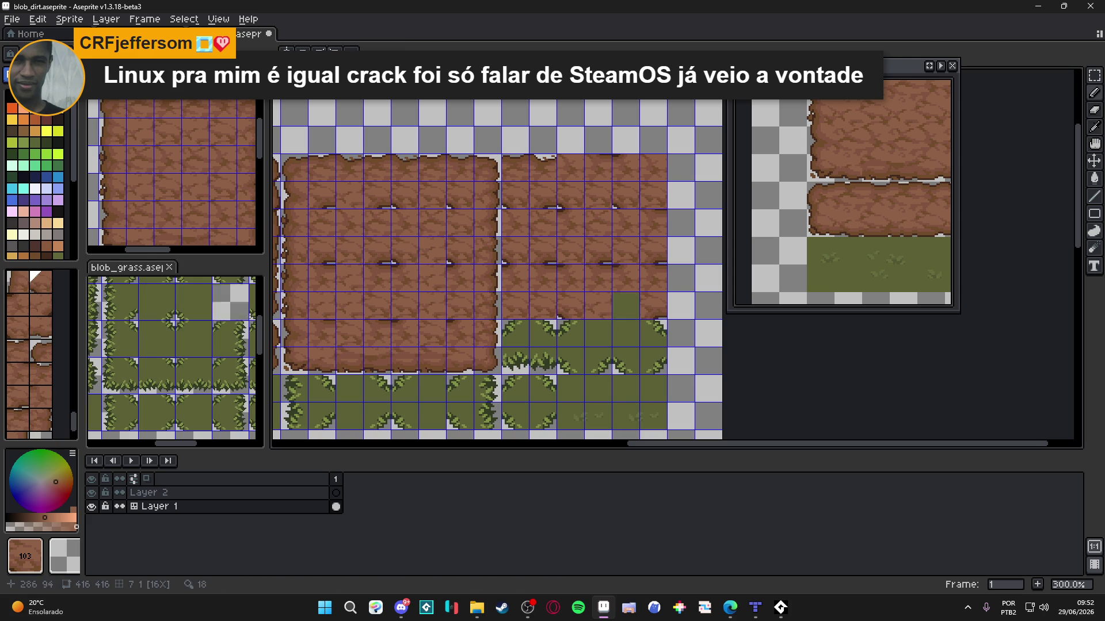
scroll(537, 288, "left", 1)
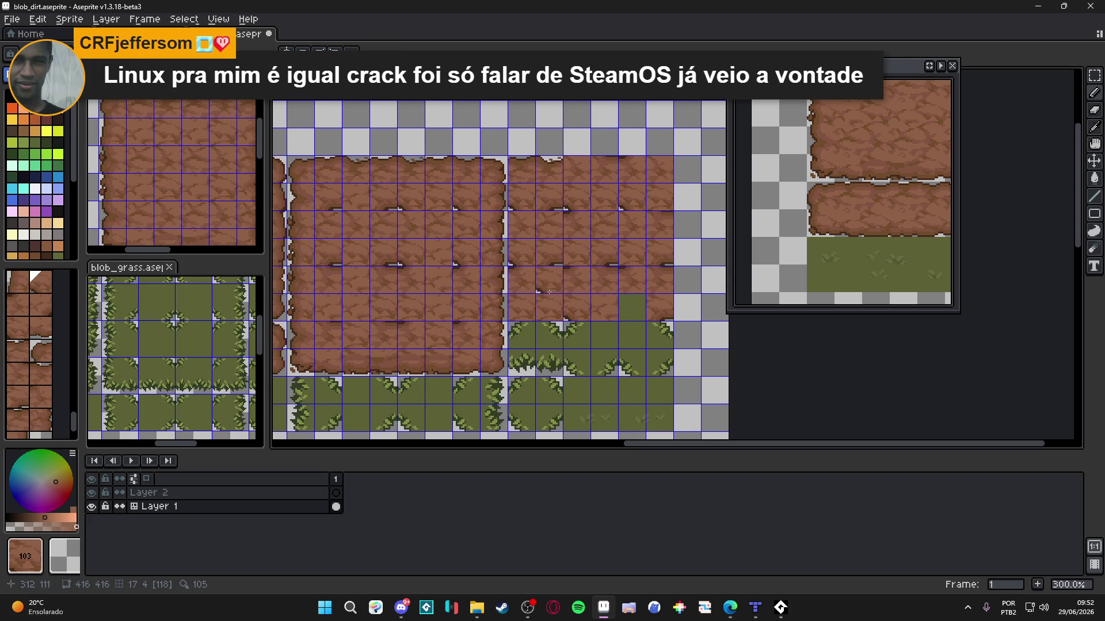
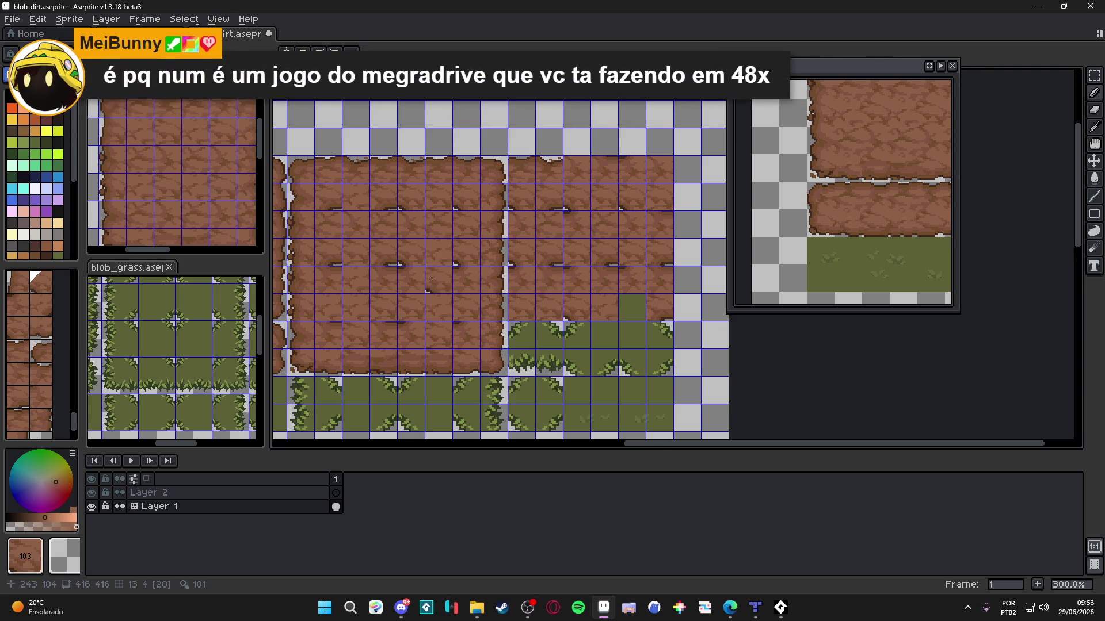
Step: Paint dirt tiles 21, 118 and 104 over the grass cells below the right-hand dirt block
left_click(363, 249, "alt")
left_click(631, 307)
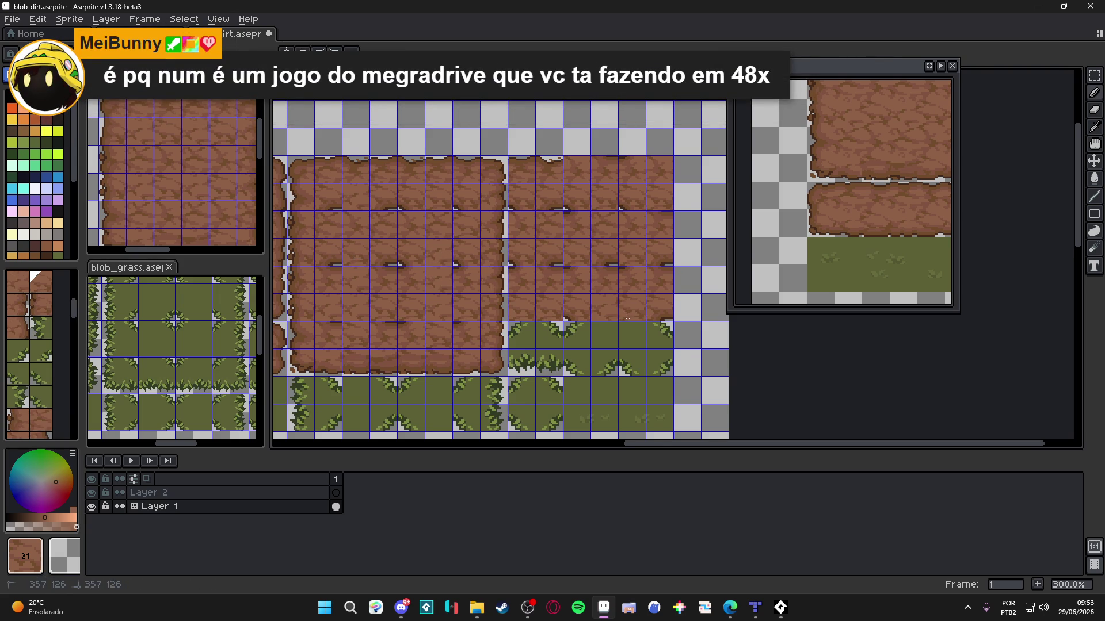
scroll(500, 271, "down", 1)
left_click(397, 249, "alt")
left_click(668, 312)
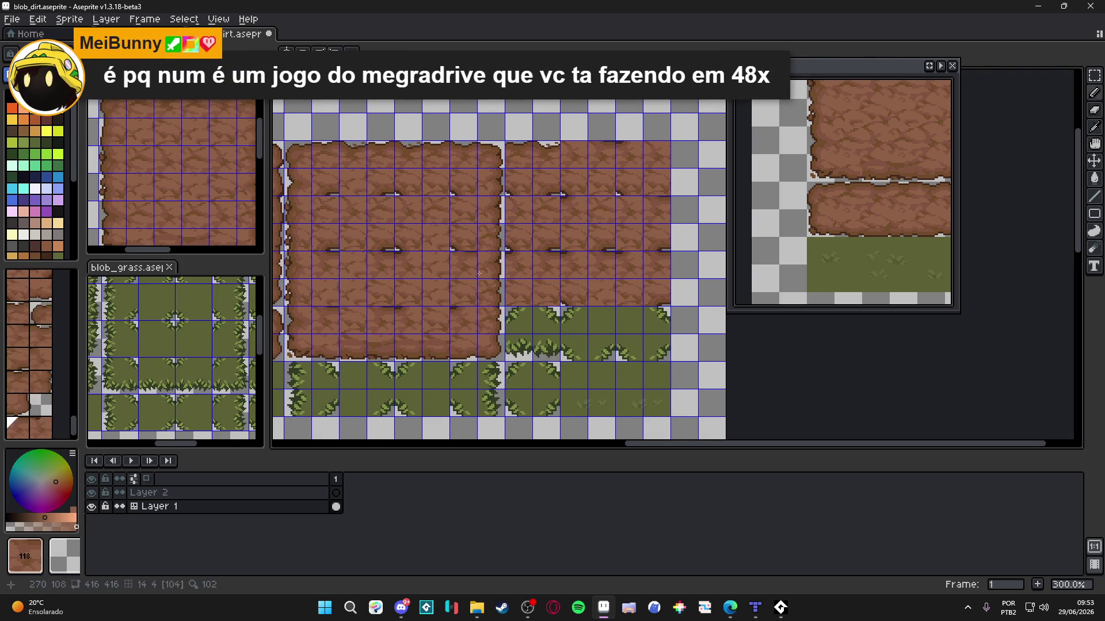
left_click(382, 292, "alt")
left_click(573, 320)
left_click(383, 276, "alt")
left_click(518, 320)
left_click(546, 320)
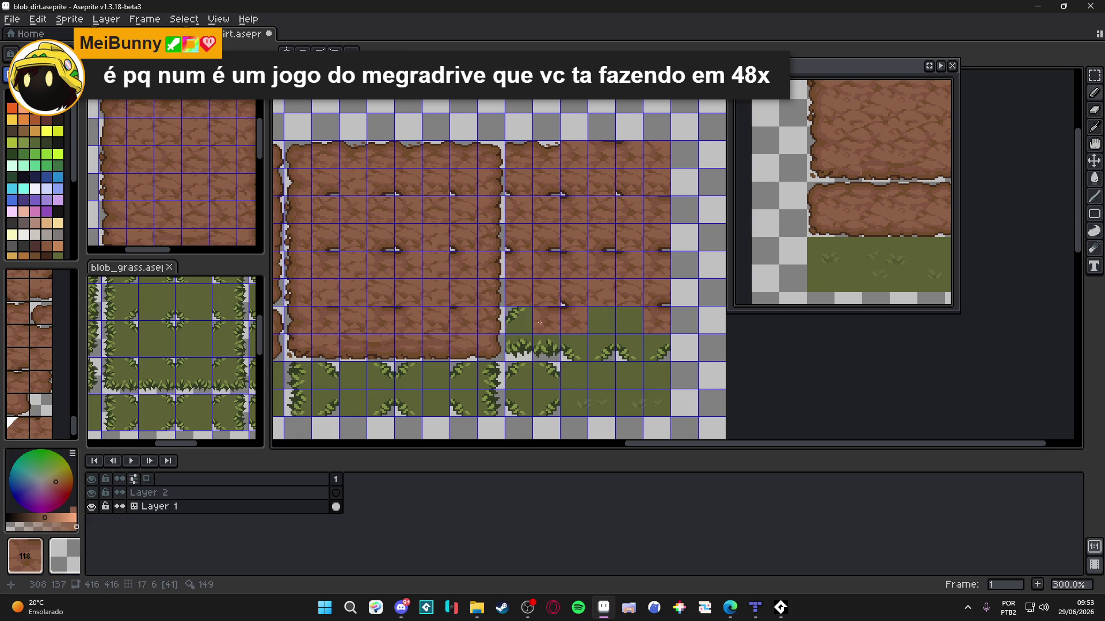
left_click(424, 264, "alt")
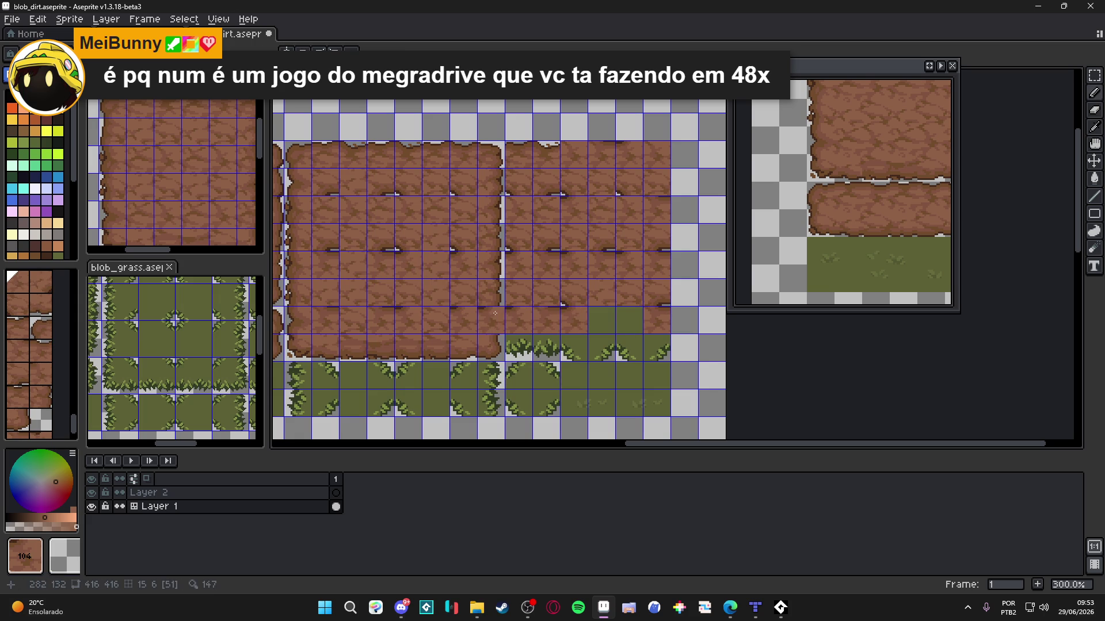
Step: Undo the misplaced tiles and repaint that row and the row below with tiles 118, 58 and 59
key("ctrl+z")
key("ctrl+z")
key("ctrl+z")
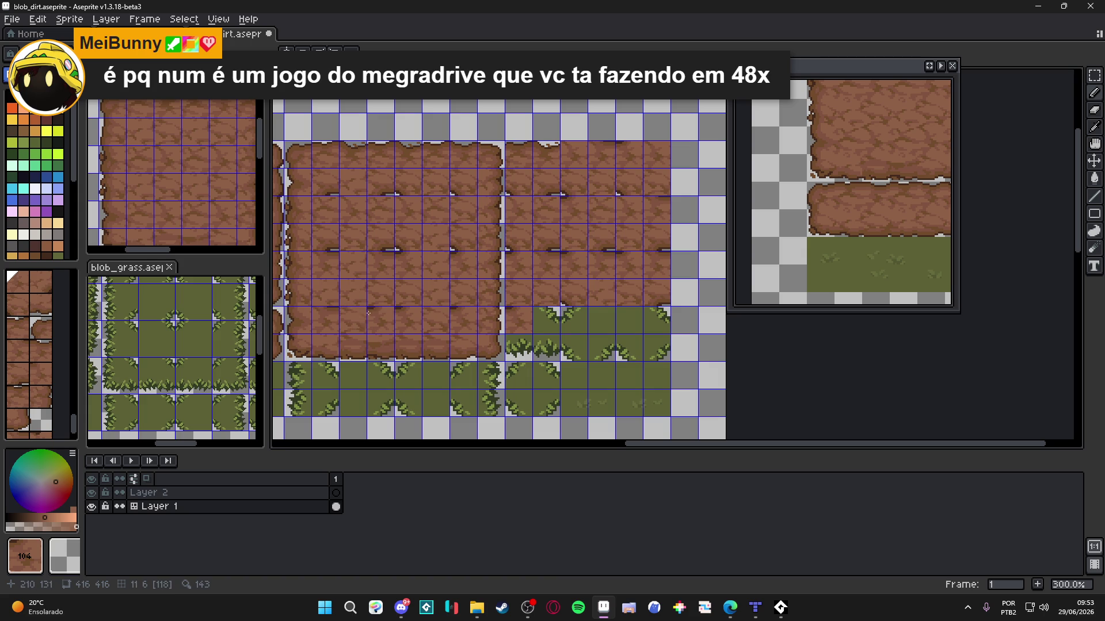
key("ctrl+z")
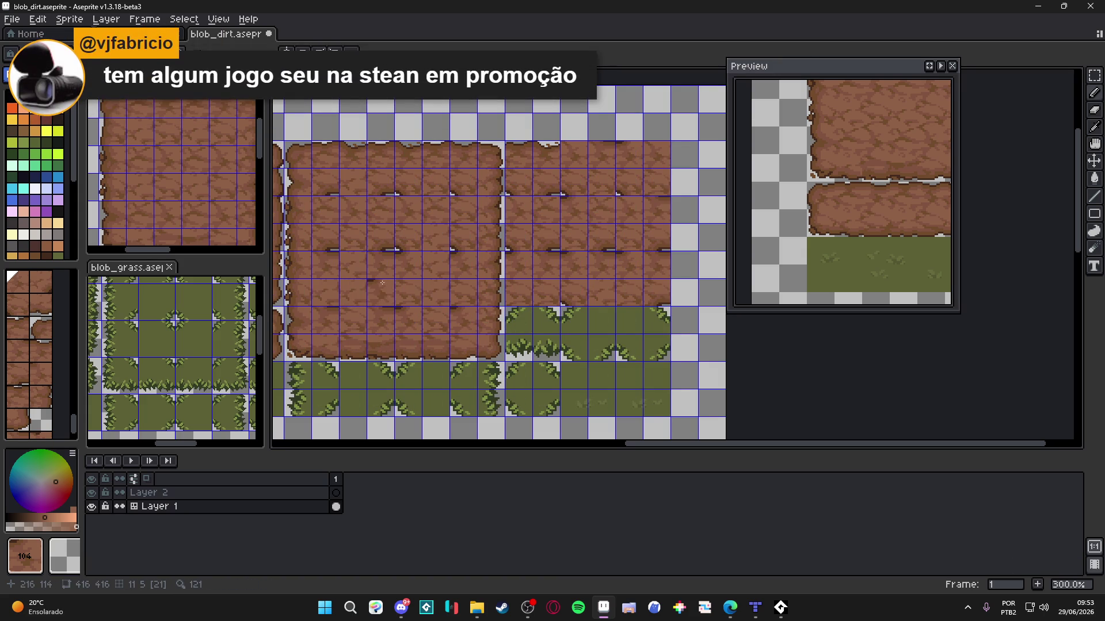
left_click(519, 319)
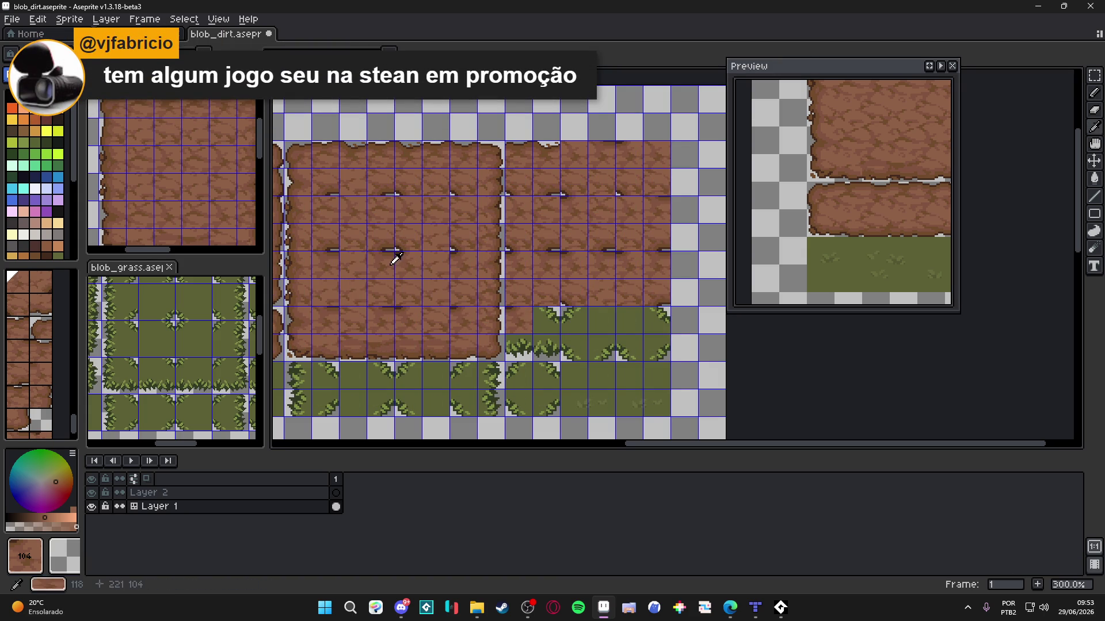
left_click(536, 321)
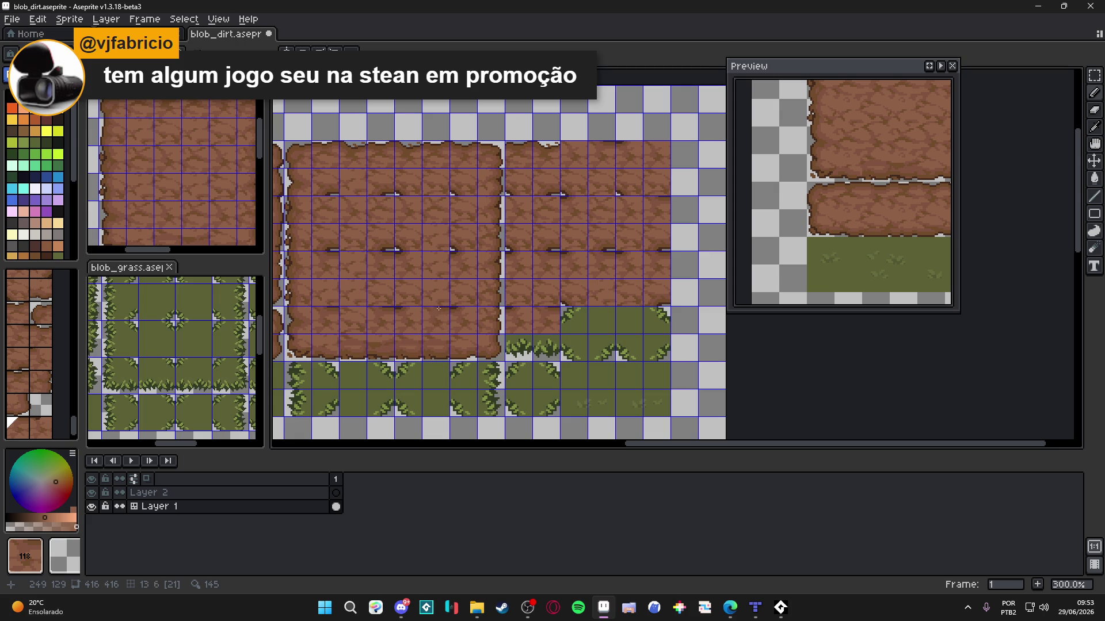
left_click(414, 341, "alt")
left_click(539, 345)
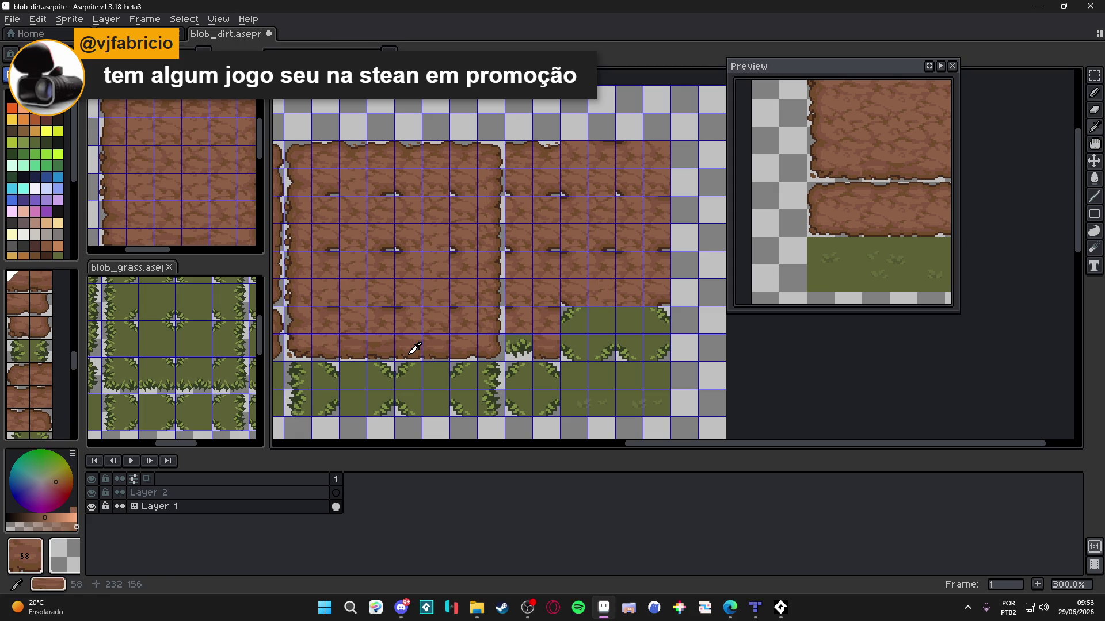
left_click(393, 347, "alt")
left_click(529, 349)
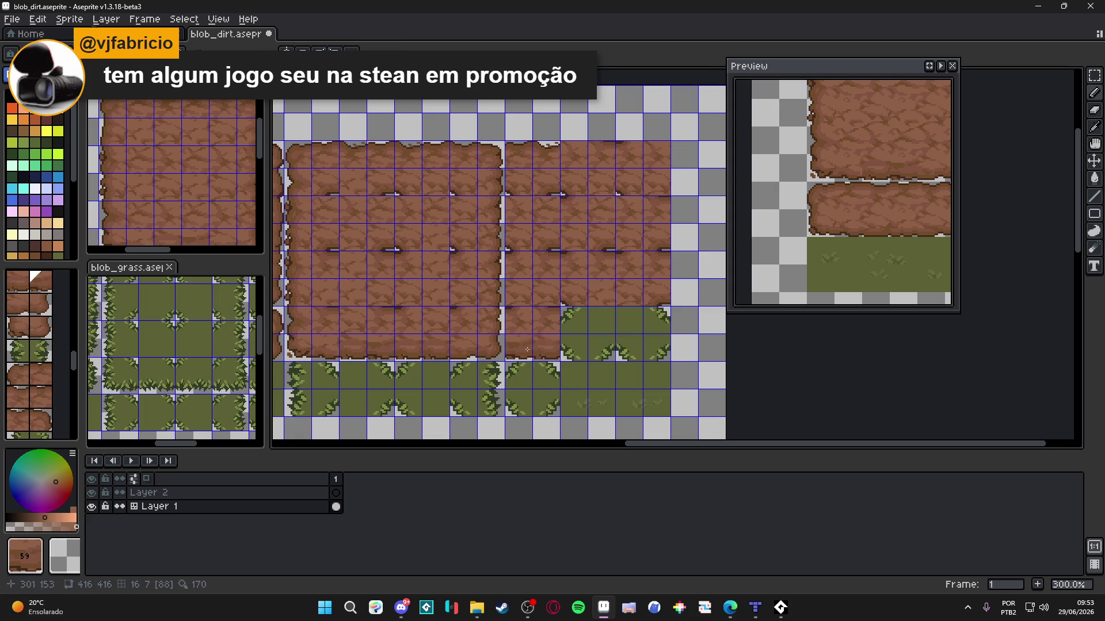
left_click(478, 337)
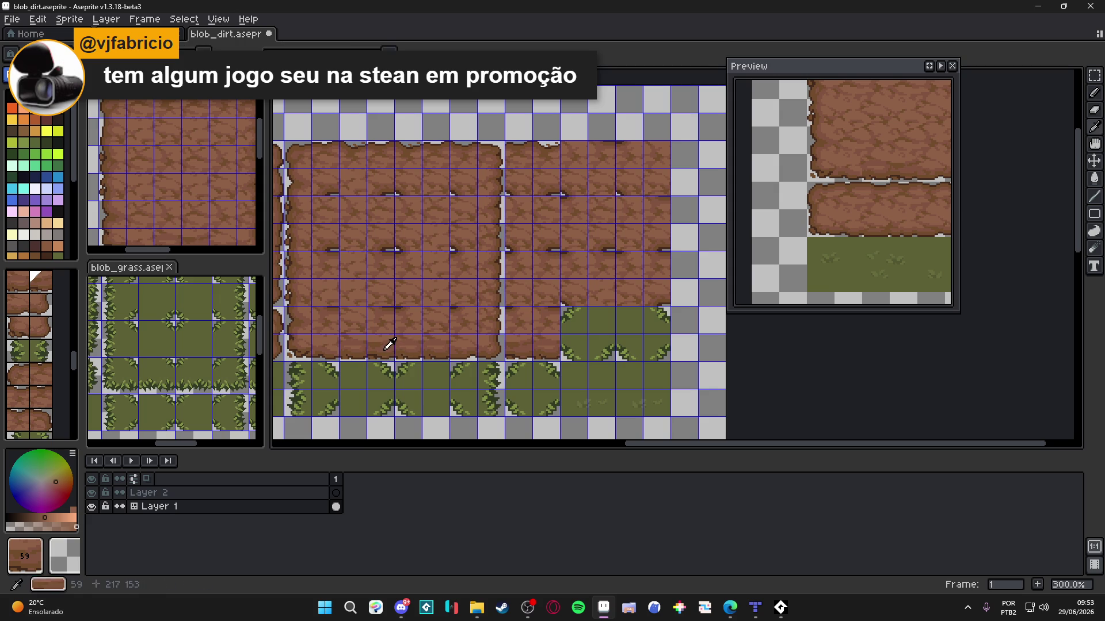
Step: Cover more grass cells with dirt tiles 104 and 103 and bottom-edge tile 112
scroll(616, 281, "right", 1)
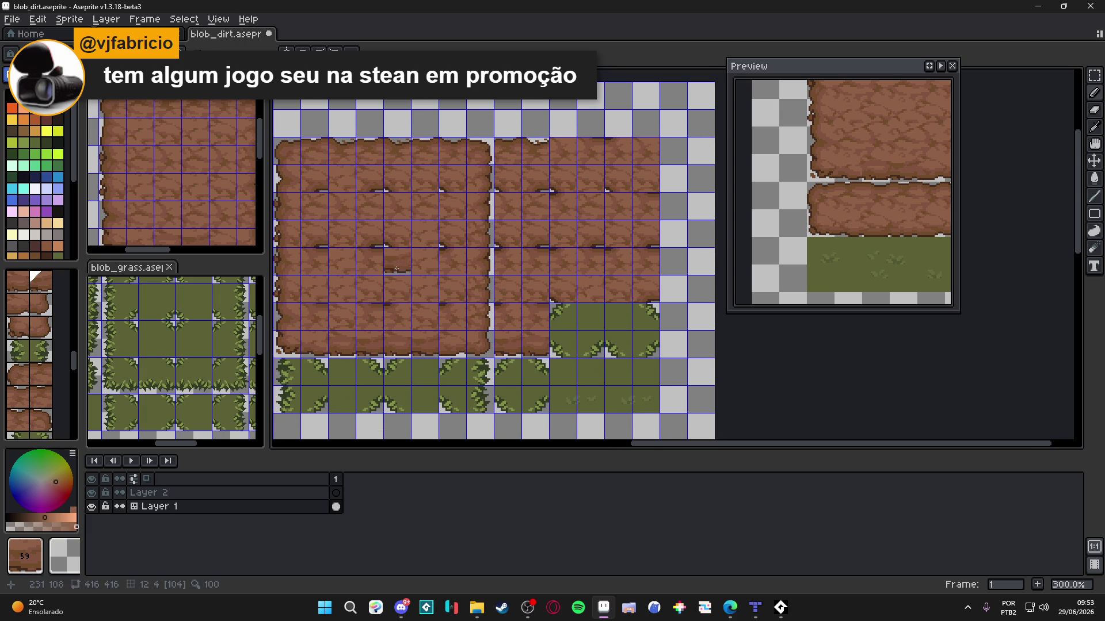
left_click(397, 291, "alt")
left_click(568, 318)
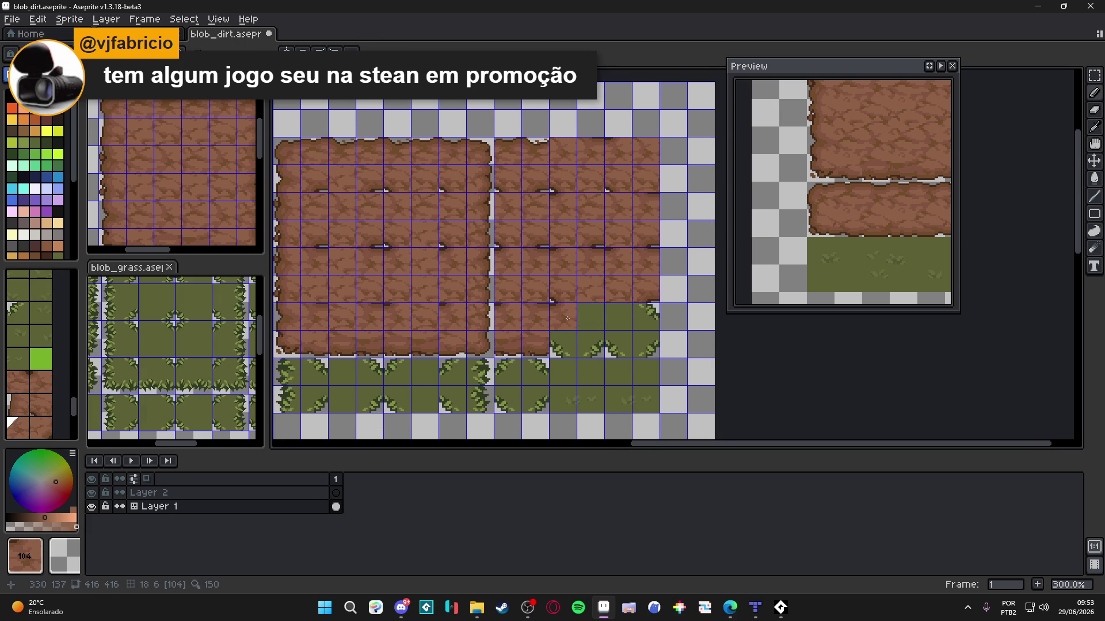
left_click(387, 229, "alt")
left_click(563, 344)
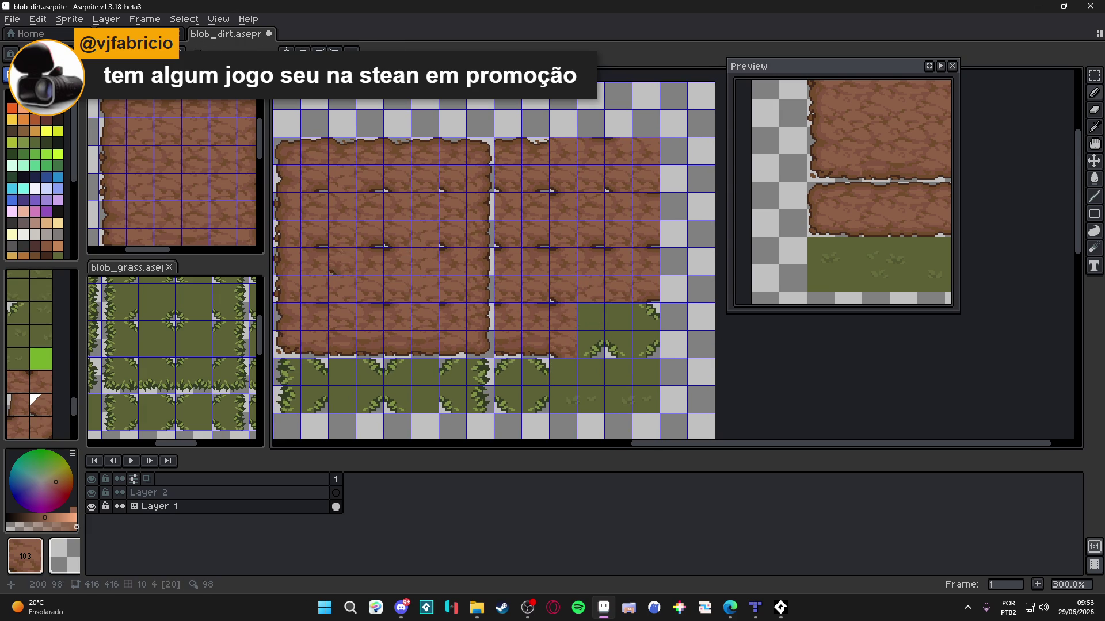
left_click(321, 229, "alt")
left_click(587, 353)
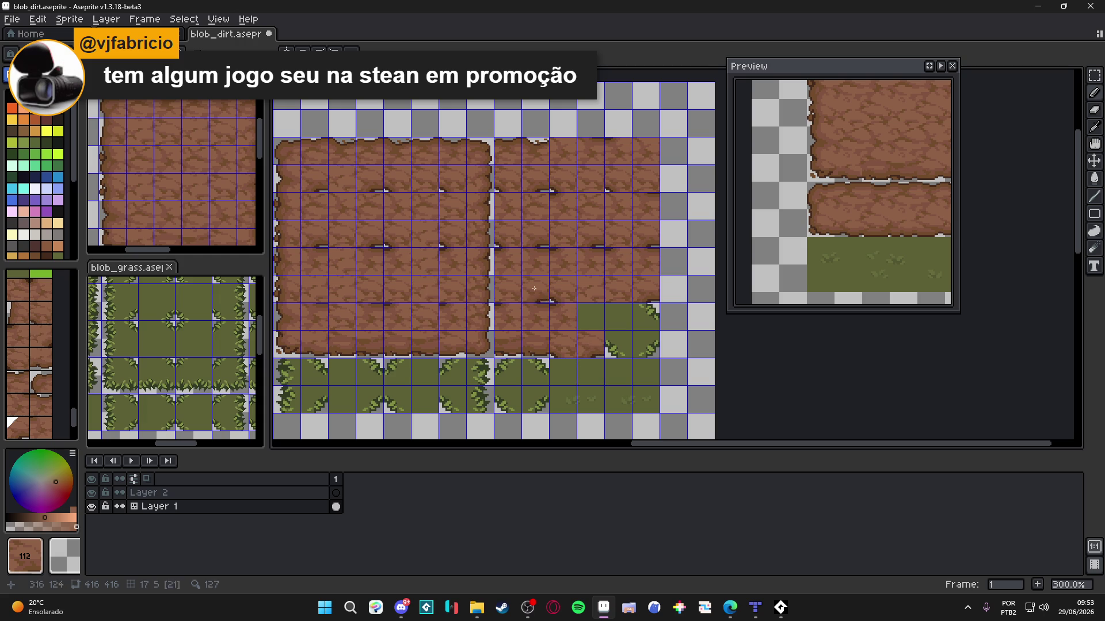
Step: Fill the remaining grass cells and corners with dirt tiles 33, 112, 118 and 21
left_click(535, 316, "alt")
left_click(590, 316)
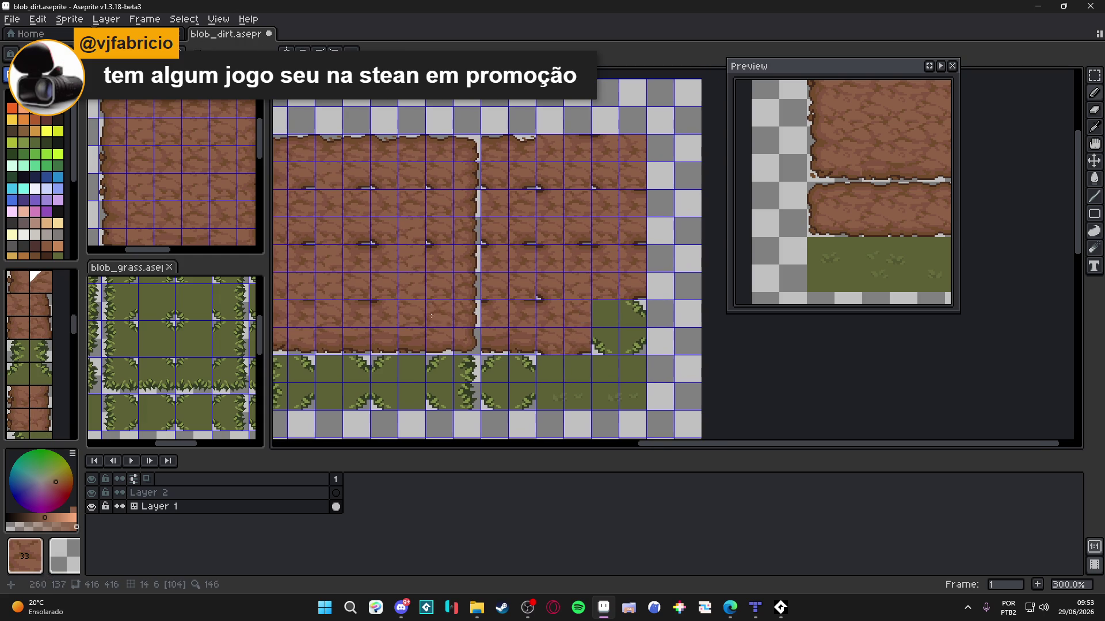
left_click(397, 251, "alt")
left_click(604, 342)
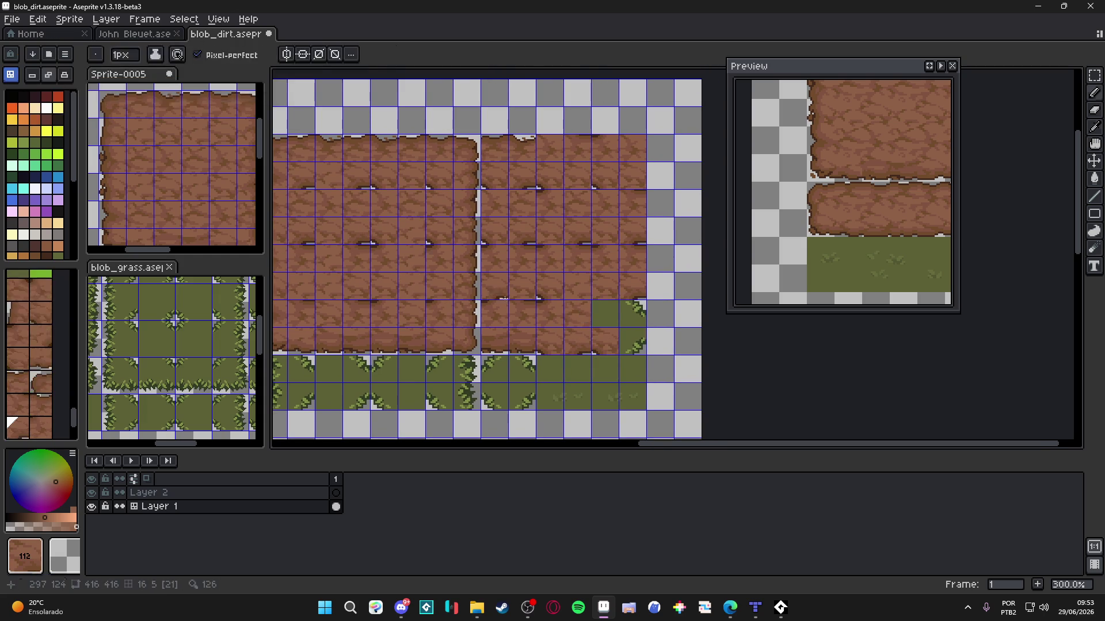
left_click(633, 342)
left_click(353, 246, "alt")
left_click(628, 310)
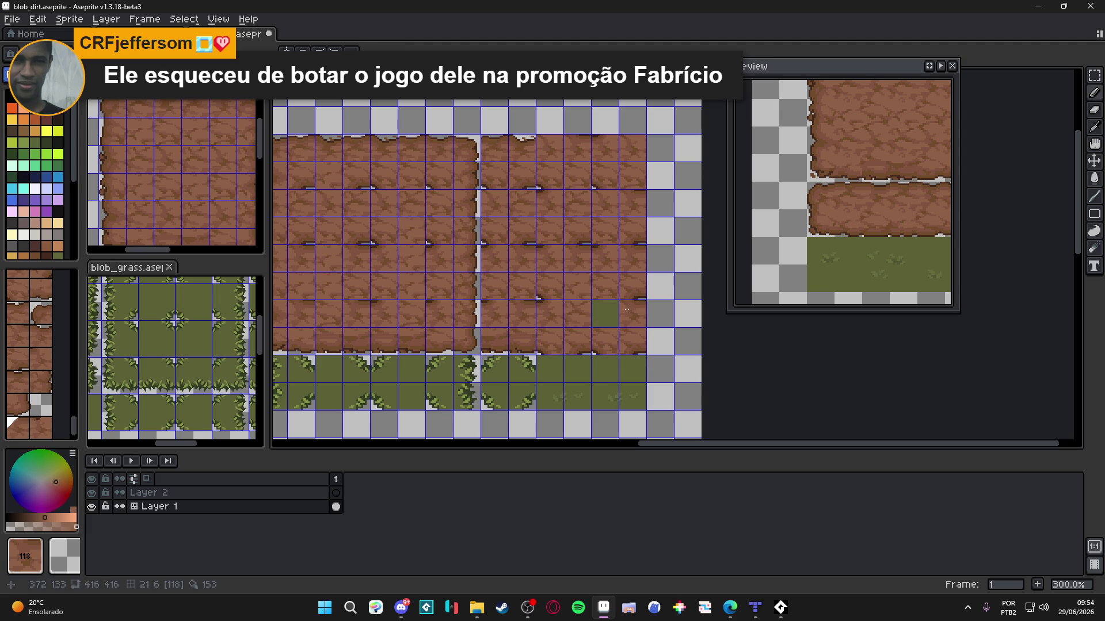
left_click(333, 236, "alt")
left_click(605, 314)
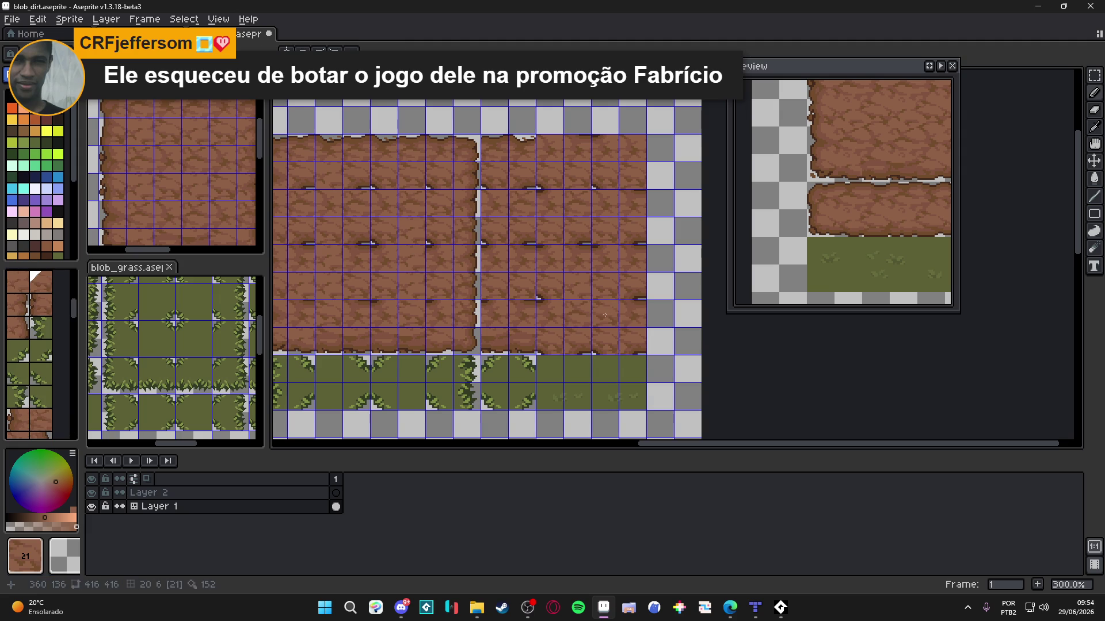
Step: Save blob_dirt.aseprite and toggle the tile grid overlay
scroll(636, 299, "down", 1)
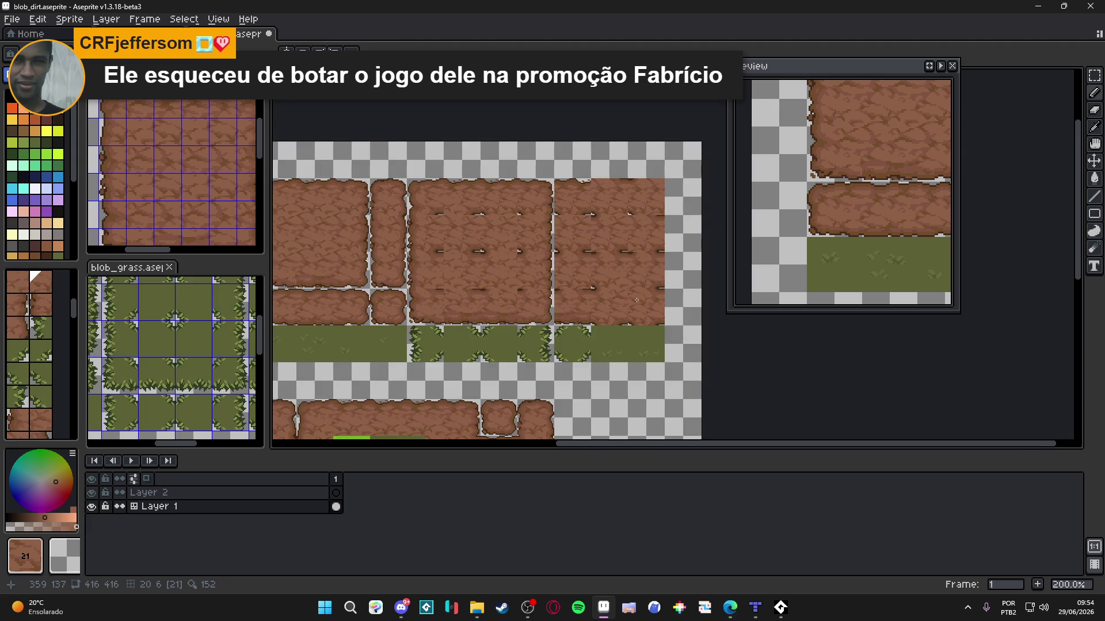
scroll(636, 300, "up", 1)
key("ctrl+s")
key("Tab")
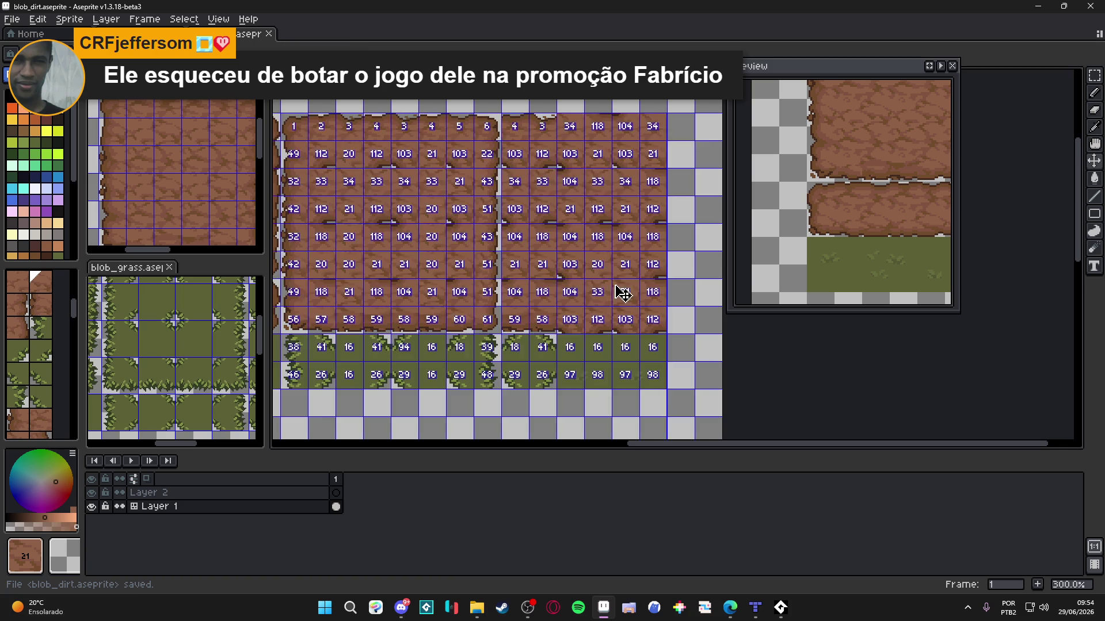
scroll(608, 298, "down", 1)
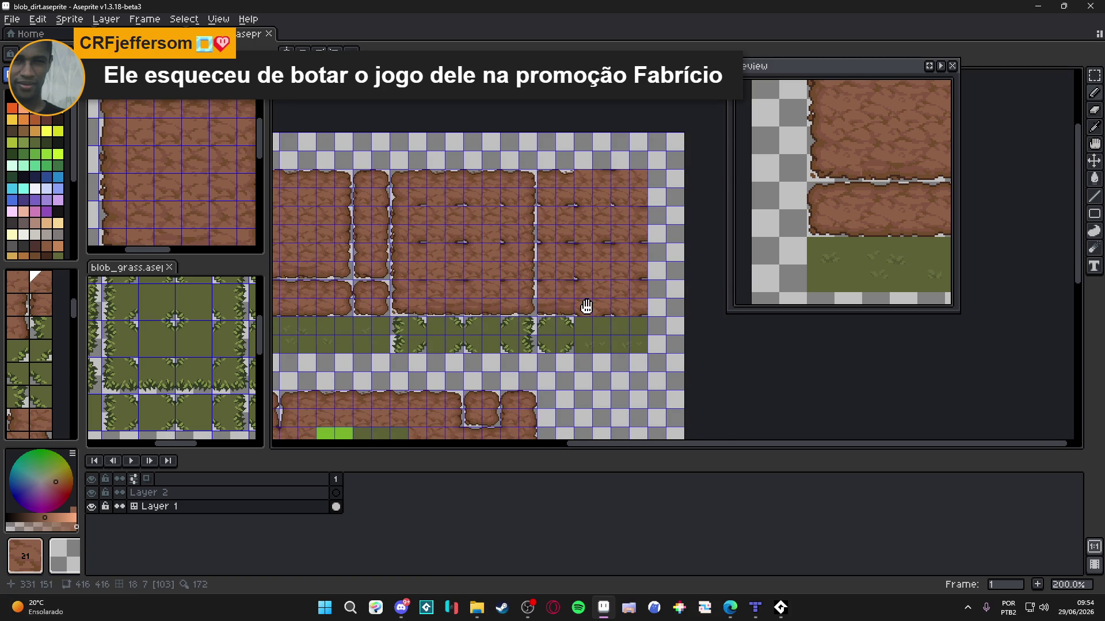
scroll(563, 323, "up", 1)
scroll(563, 324, "down", 1)
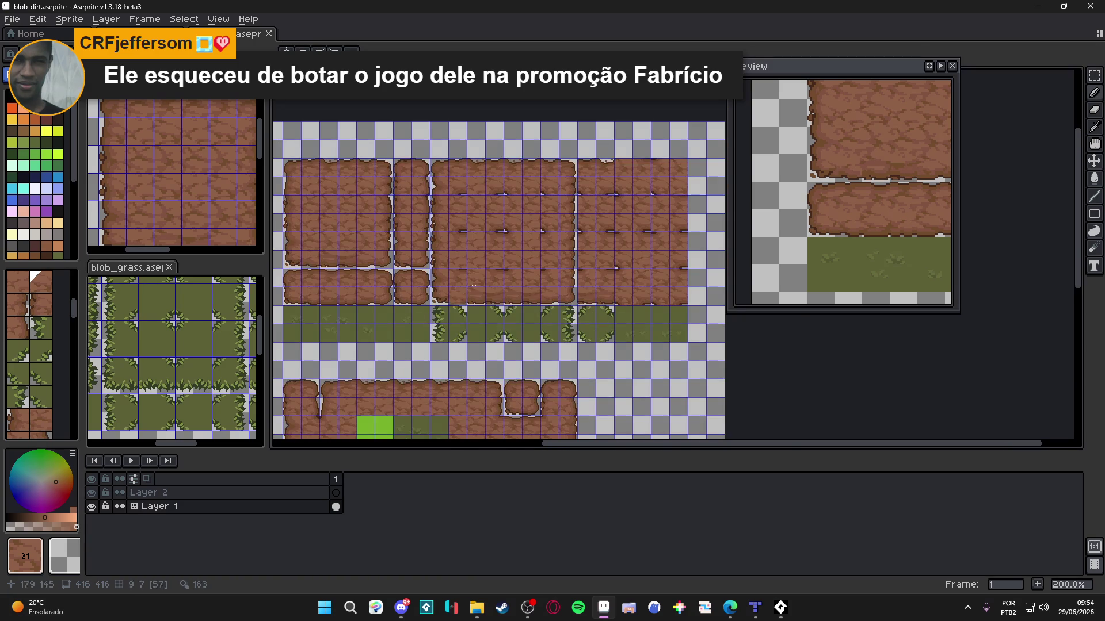
Step: Launch Godot Engine from the Windows search by typing godot
left_click(325, 606)
type("godot")
key("Return")
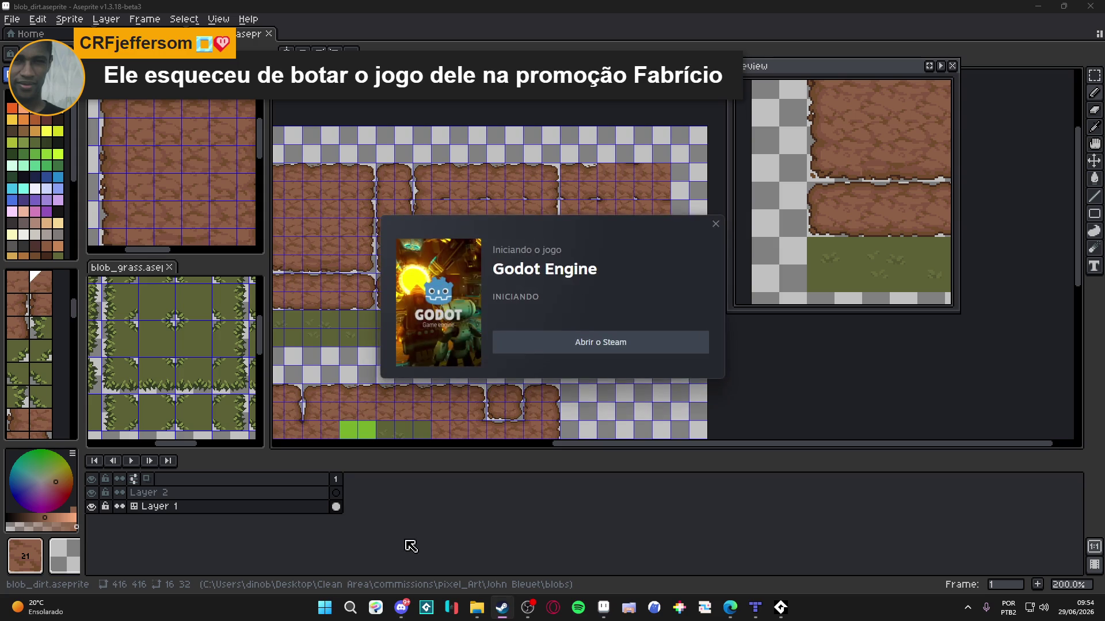
scroll(599, 267, "up", 2)
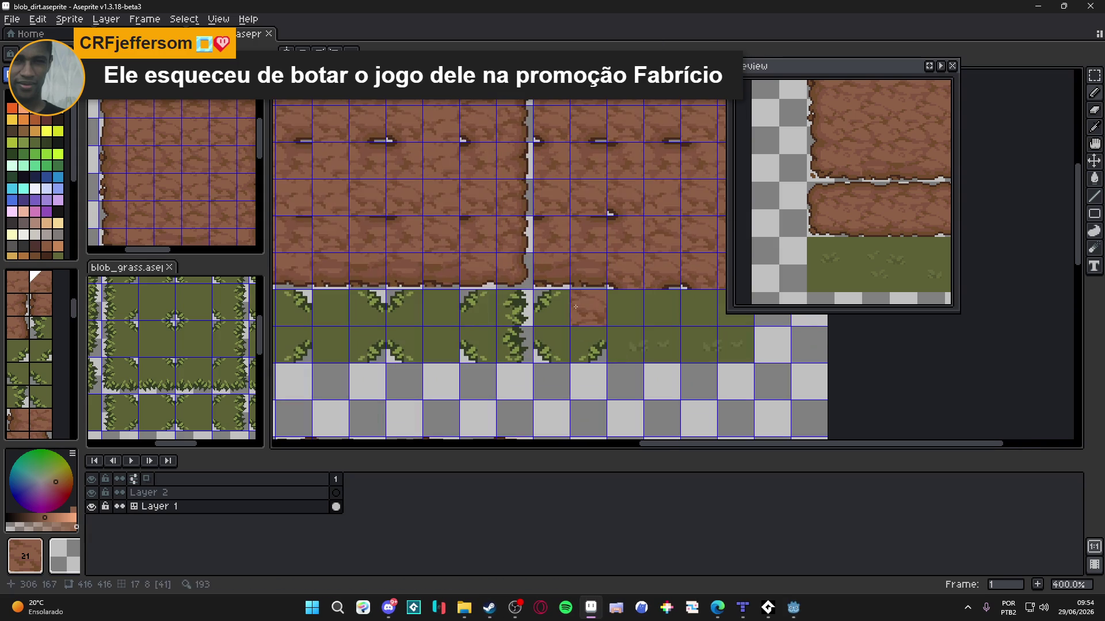
Step: Turn the first grass-edged tiles below the block into dirt using tile 103
scroll(599, 266, "down", 1)
left_click(564, 297)
left_click(593, 297)
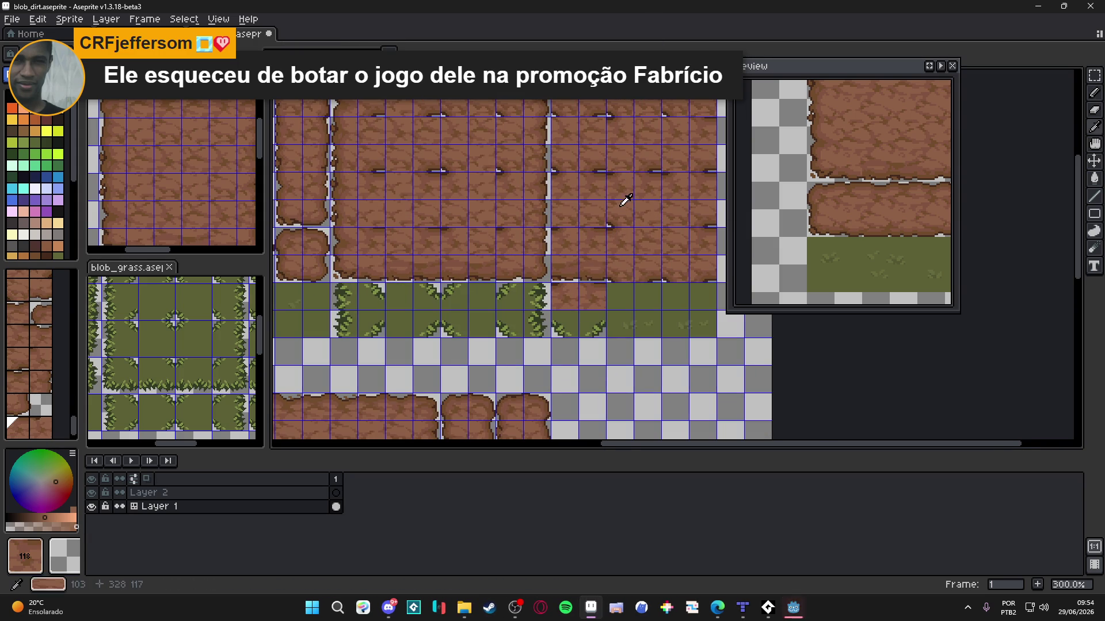
left_click(564, 322)
left_click(593, 317)
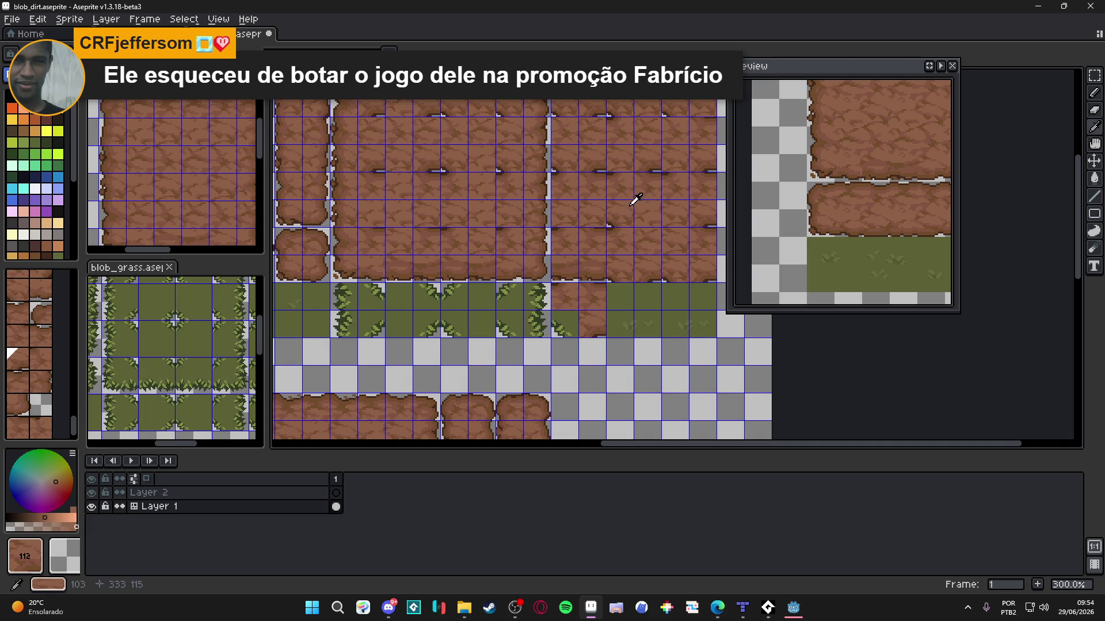
left_click(576, 301, "alt")
left_click(564, 324)
scroll(576, 299, "right", 3)
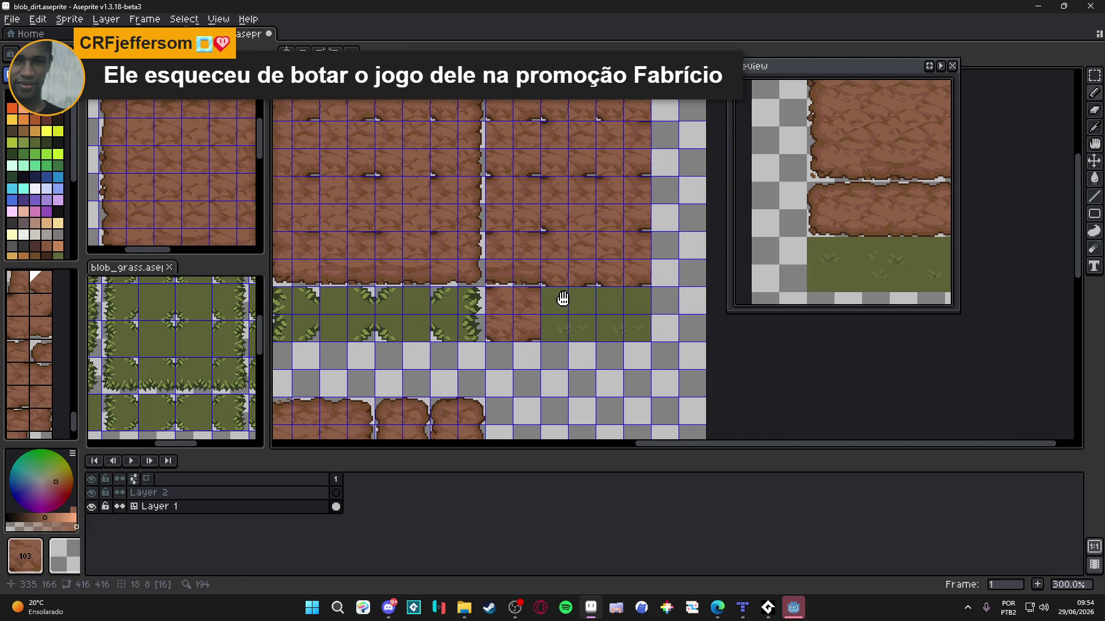
scroll(636, 232, "left", 2)
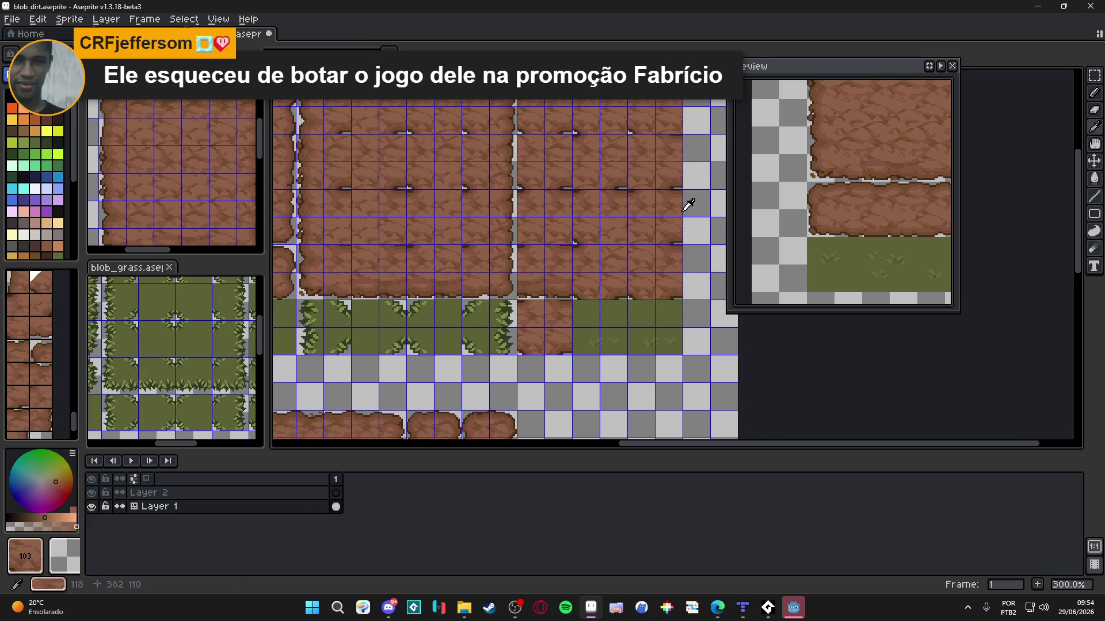
Step: Replace grass down the column and along the top row with dirt tiles 43, 51, 104 and 103
left_click(518, 247, "alt")
left_click(502, 299)
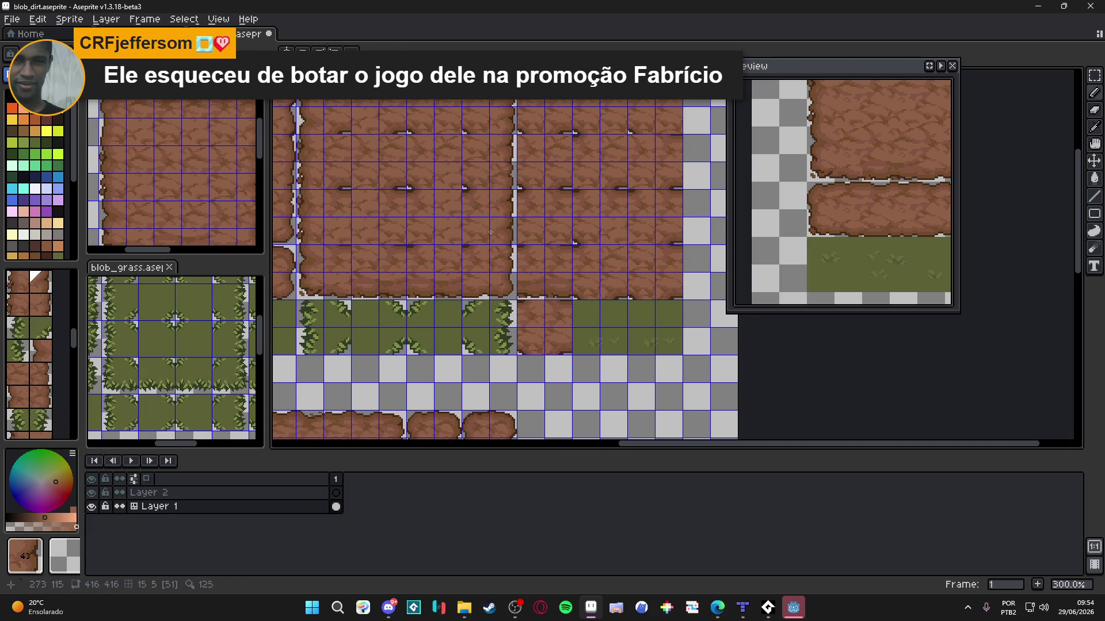
left_click(509, 179, "alt")
left_click(499, 342)
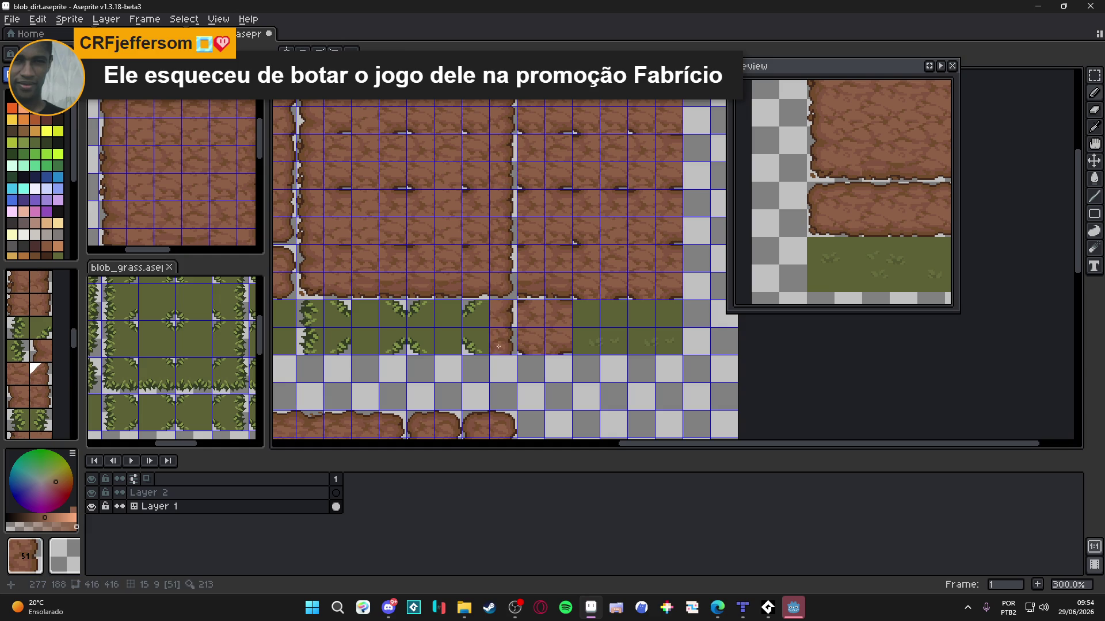
left_click(470, 331)
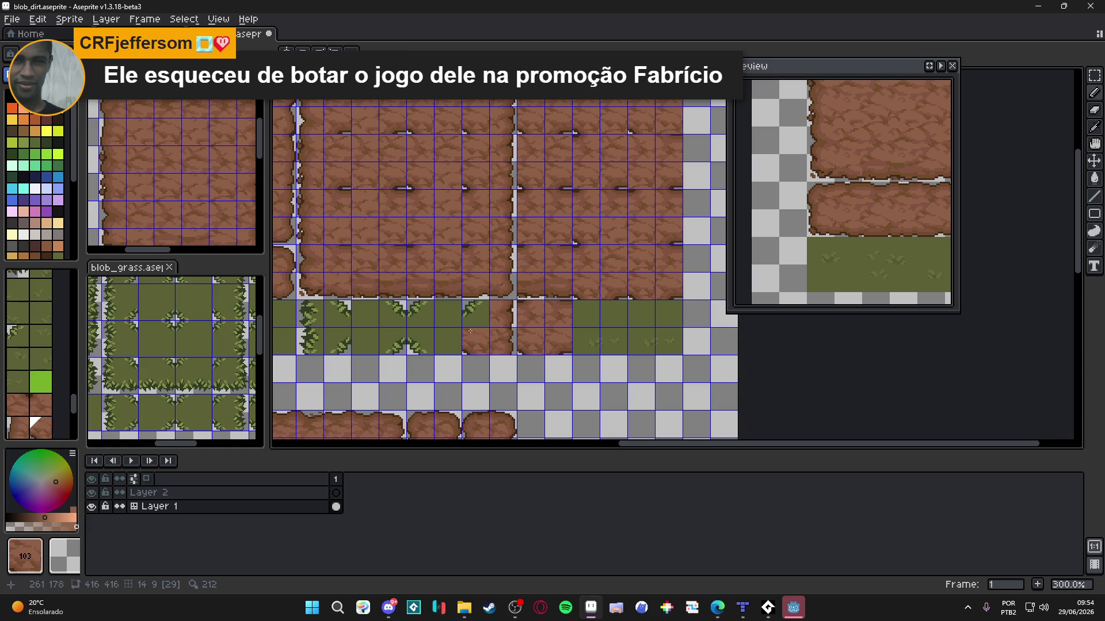
left_click(476, 197, "alt")
left_click(477, 314)
scroll(496, 330, "left", 2)
left_click(501, 322)
left_click(485, 189, "alt")
left_click(484, 325)
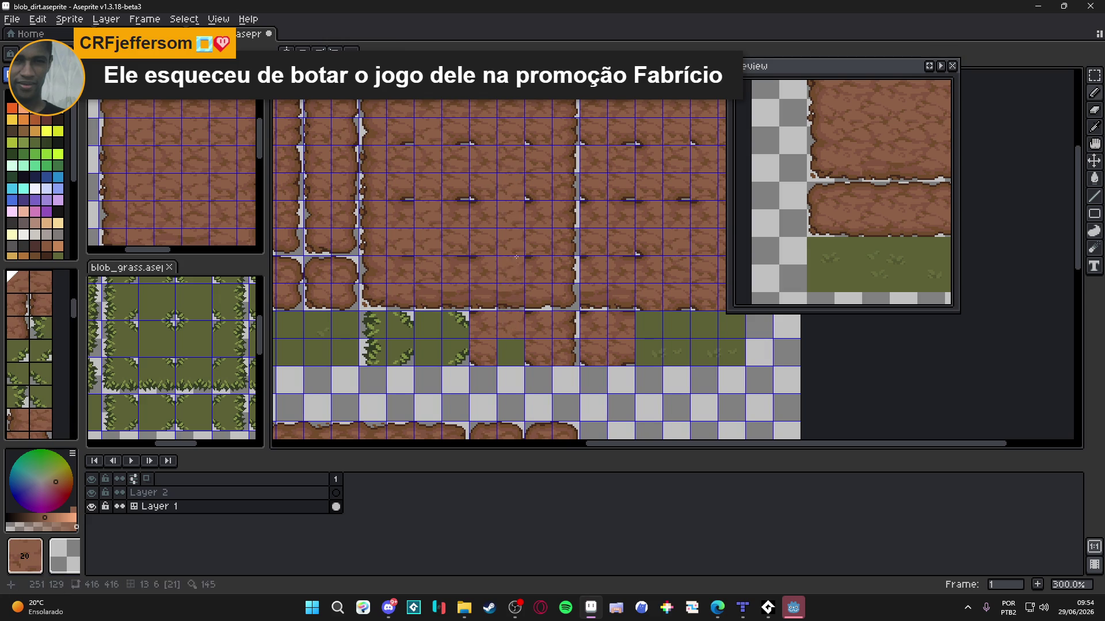
Step: Repaint grass-fringe tiles with dirt tiles 21 and 112, sampling tiles 20 and 112 from the canvas
left_click(517, 275, "alt")
left_click(510, 343)
scroll(511, 343, "left", 2)
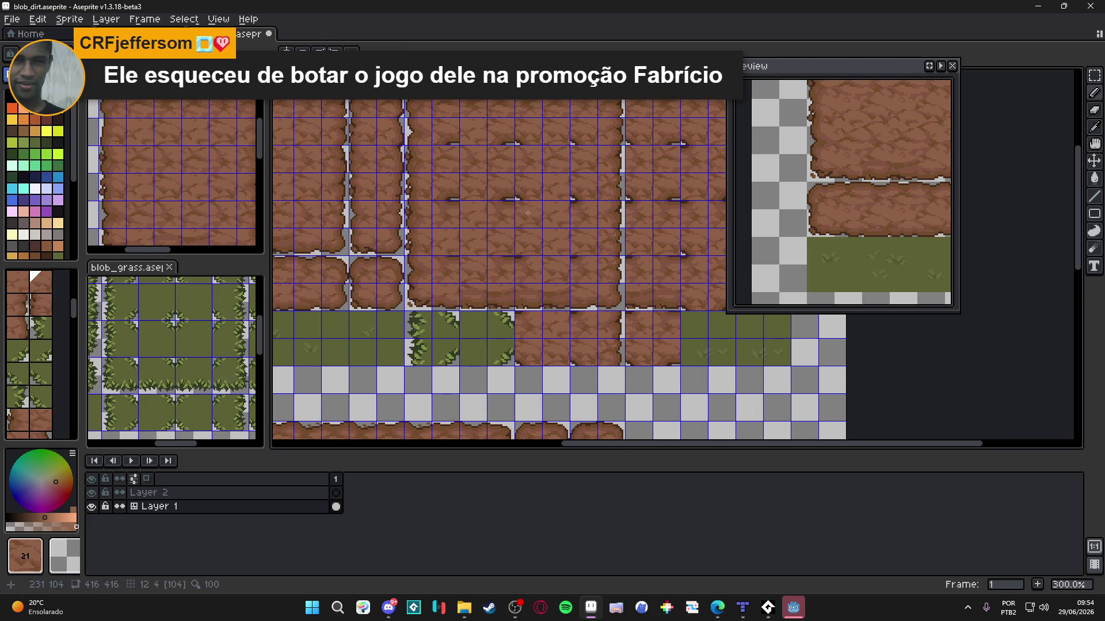
left_click(506, 185, "alt")
left_click(499, 324)
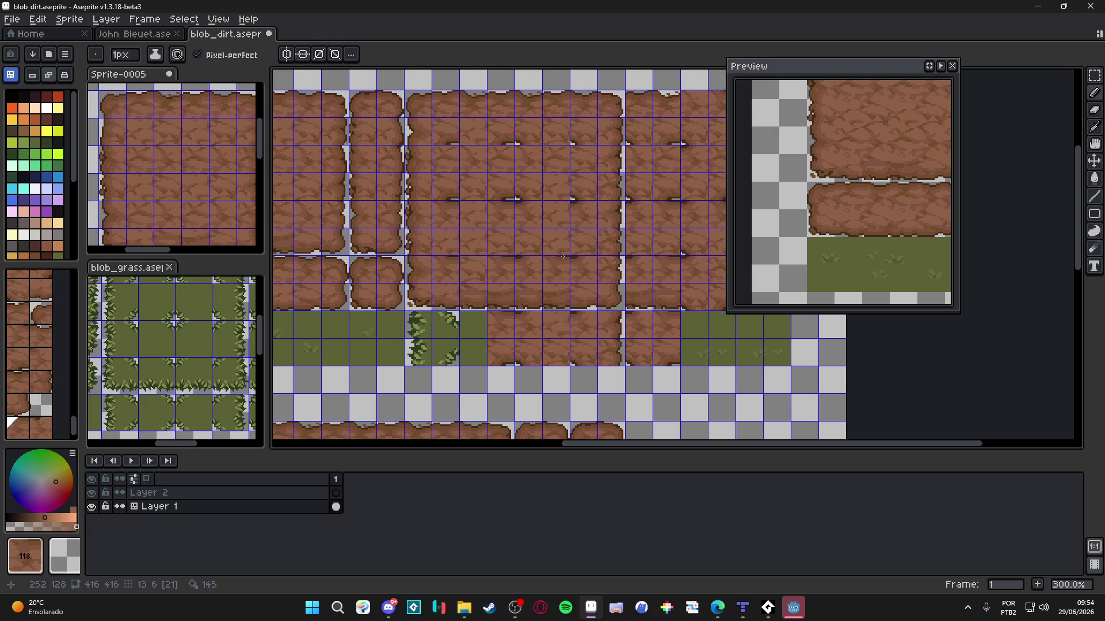
left_click(474, 187, "alt")
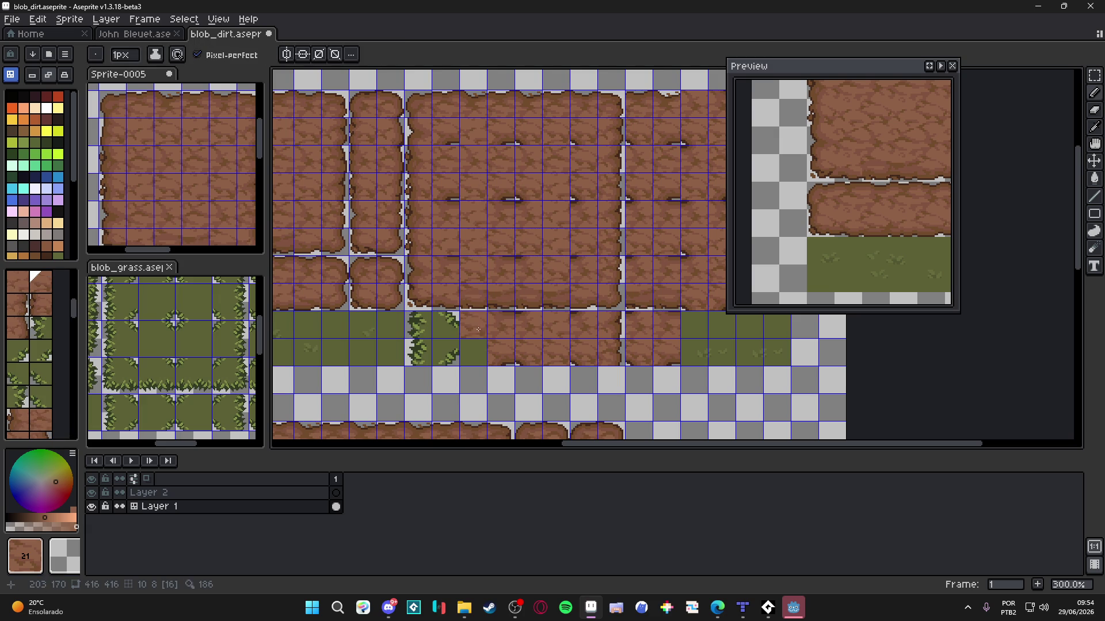
left_click(487, 206, "alt")
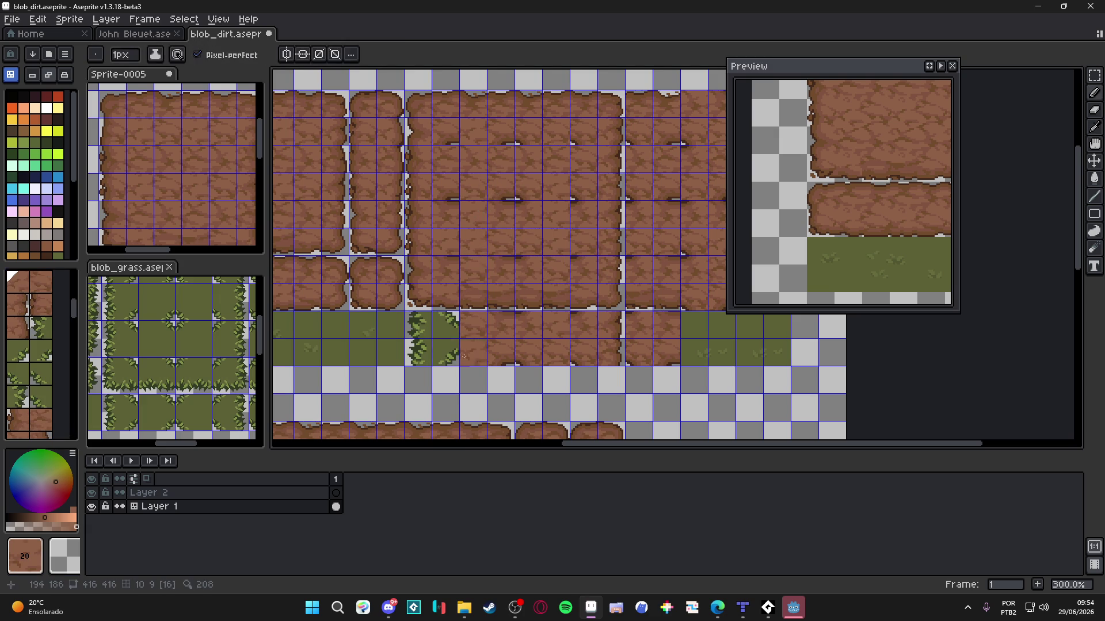
left_click_drag(466, 369, 506, 376)
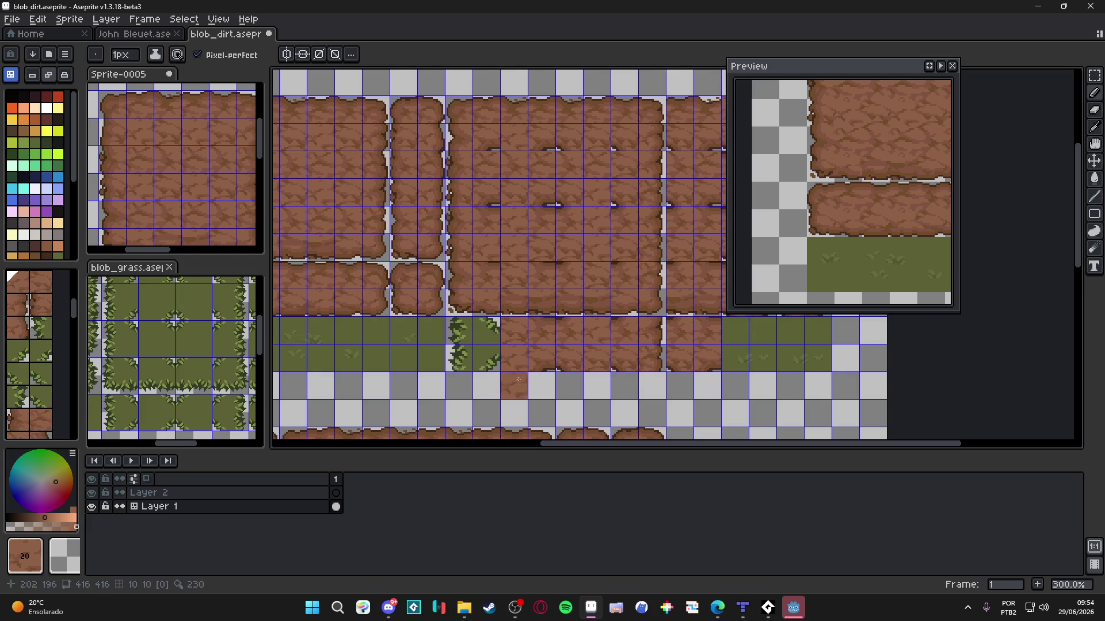
left_click(542, 356, "alt")
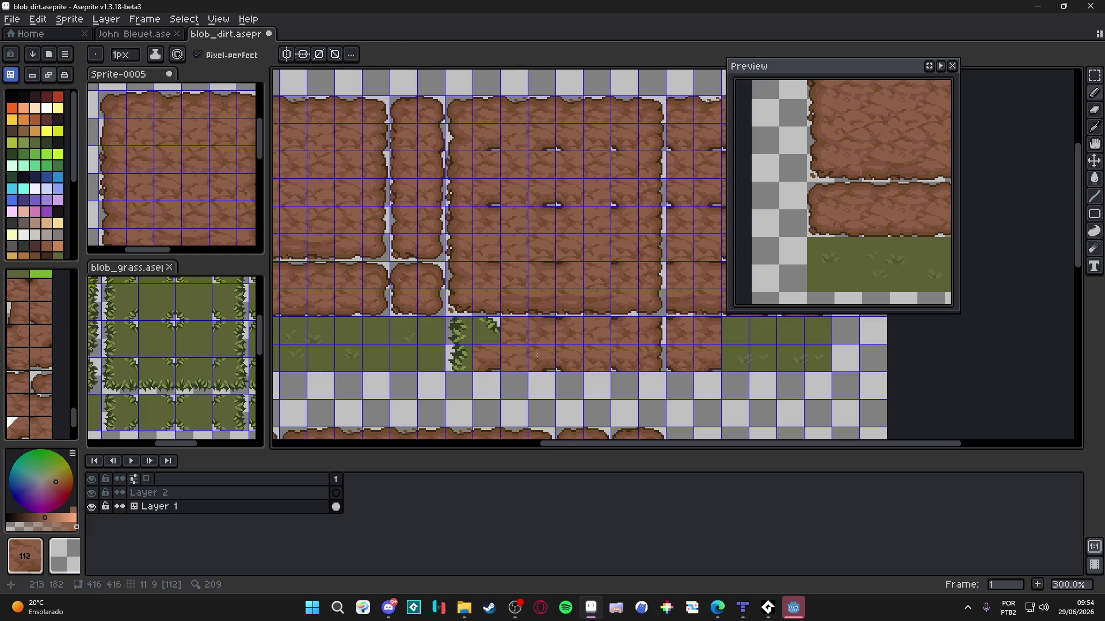
key("alt")
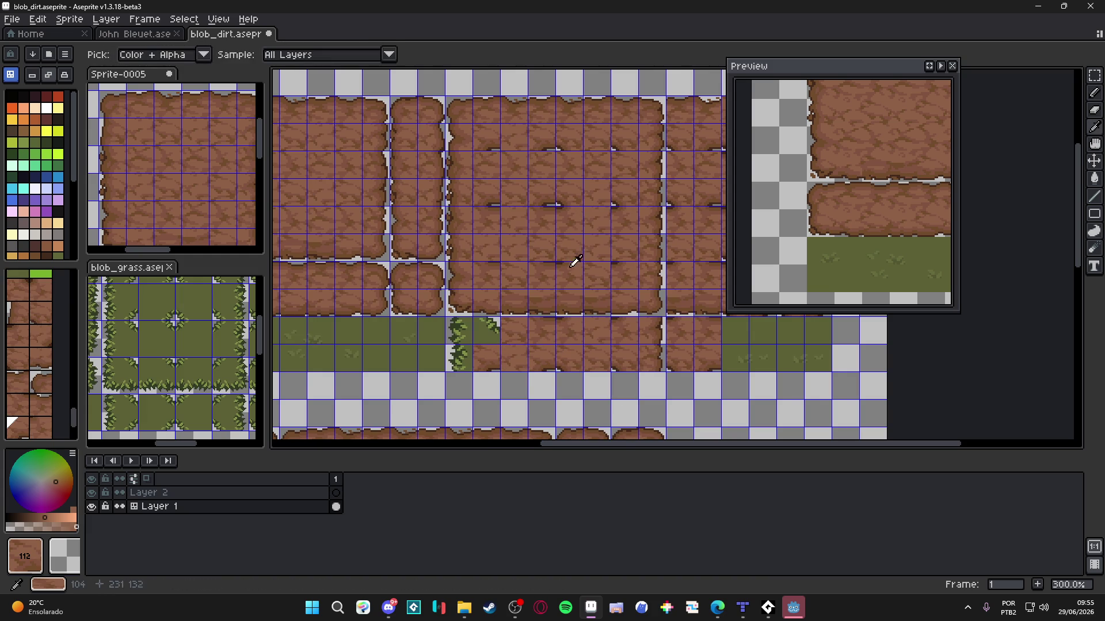
left_click(491, 330)
Step: Turn the last grass tiles into dirt with tiles 32 and 42
left_click(460, 217, "alt")
left_click(459, 322)
left_click(461, 242, "alt")
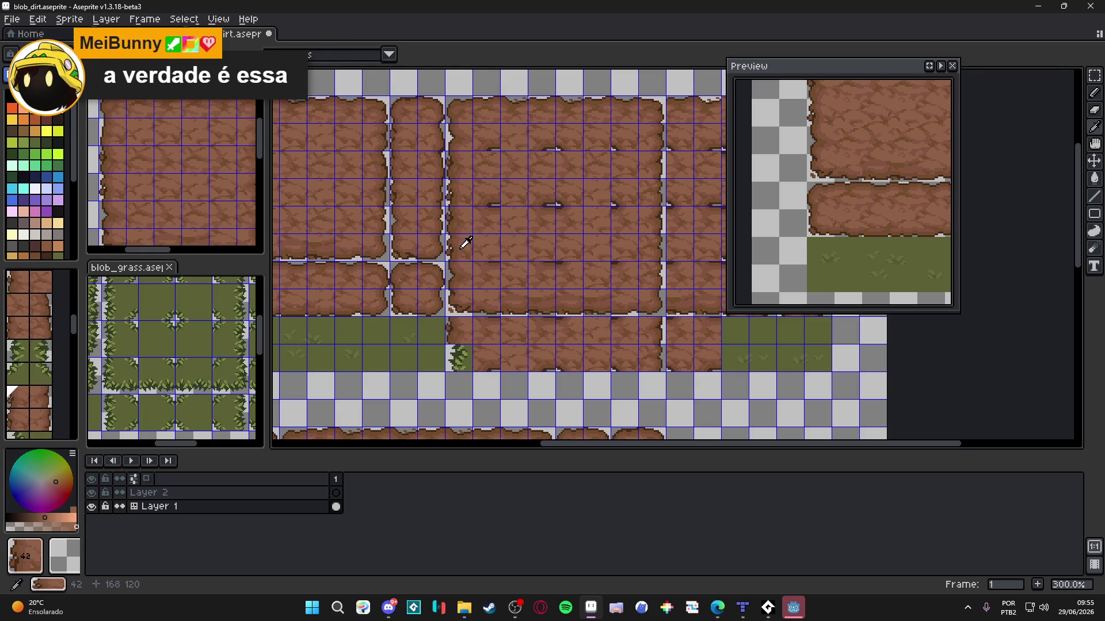
left_click(459, 357)
Step: Marquee-select and delete the leftover grass strip and right-hand grass tile, then re-show the tile grid
scroll(604, 340, "right", 2)
scroll(521, 326, "down", 1)
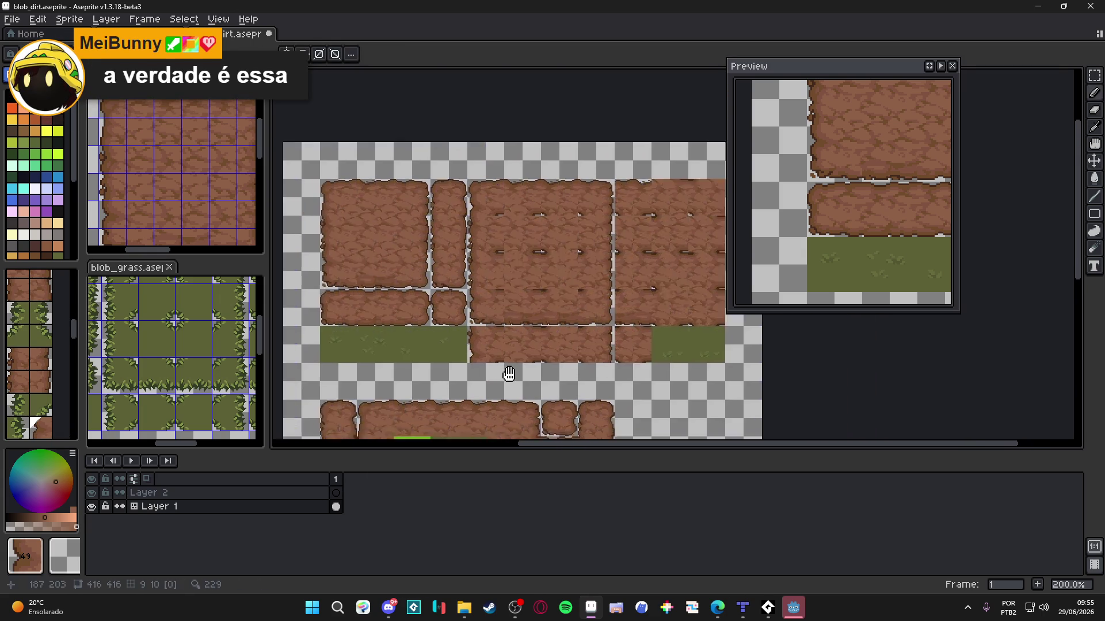
scroll(553, 369, "down", 1)
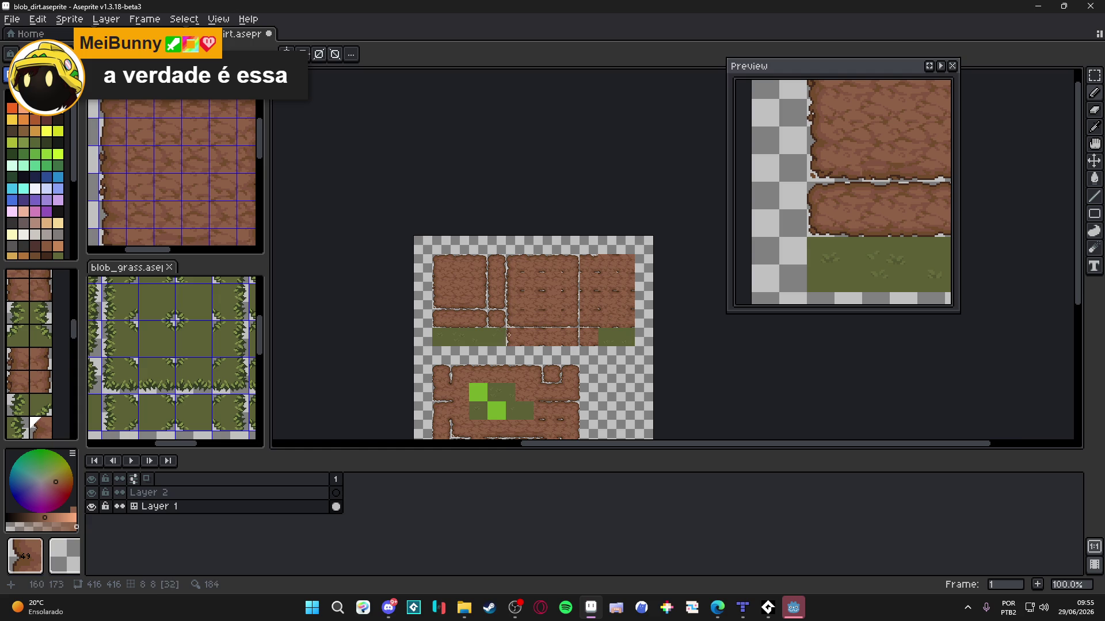
scroll(500, 336, "up", 1)
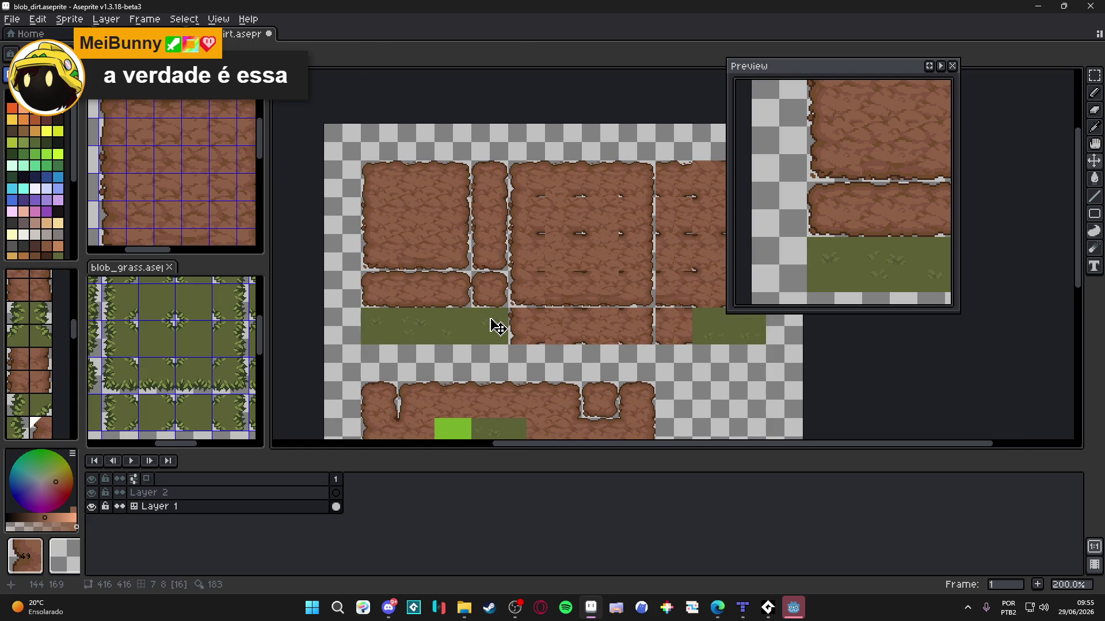
key("m")
mouse_move(495, 317)
left_mouse_down()
mouse_move(386, 343)
mouse_move(395, 351)
left_mouse_up()
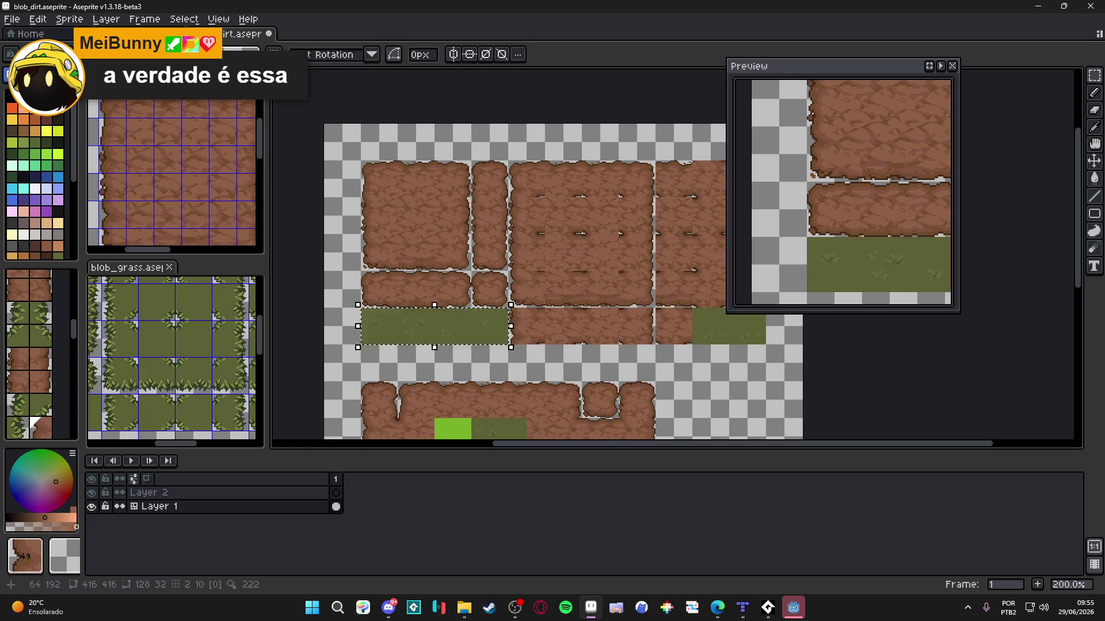
key("Delete")
mouse_move(651, 304)
left_mouse_down()
mouse_move(672, 325)
mouse_move(723, 340)
left_mouse_up()
key("Delete")
key("ctrl+apostrophe")
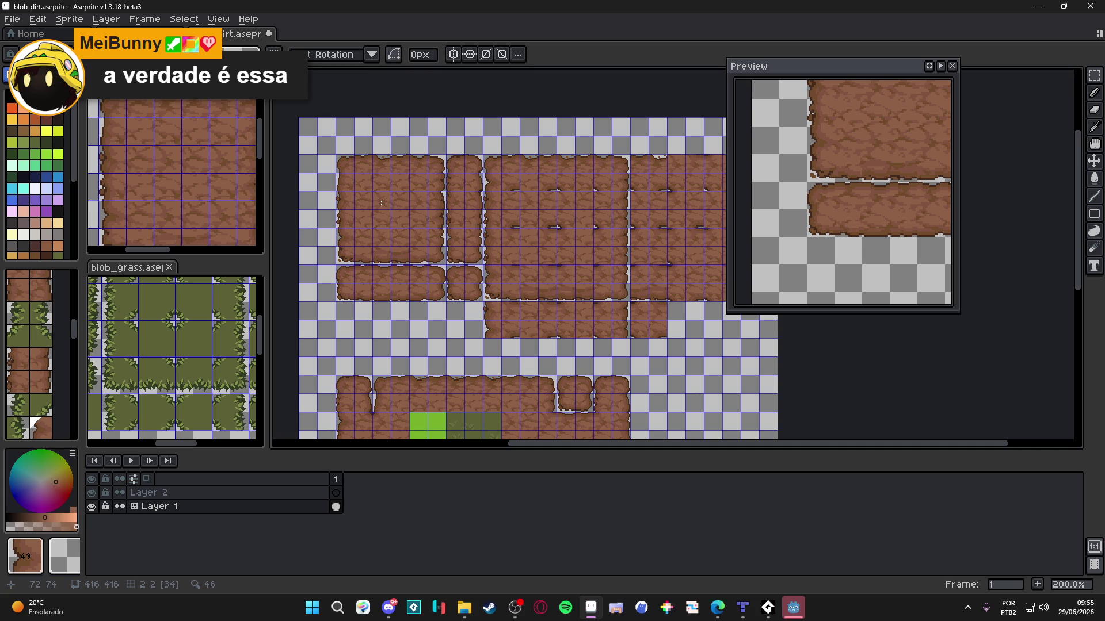
Step: Open the autotile_template project in Godot's Project Manager, then return to Aseprite
left_click_drag(382, 203, 359, 216)
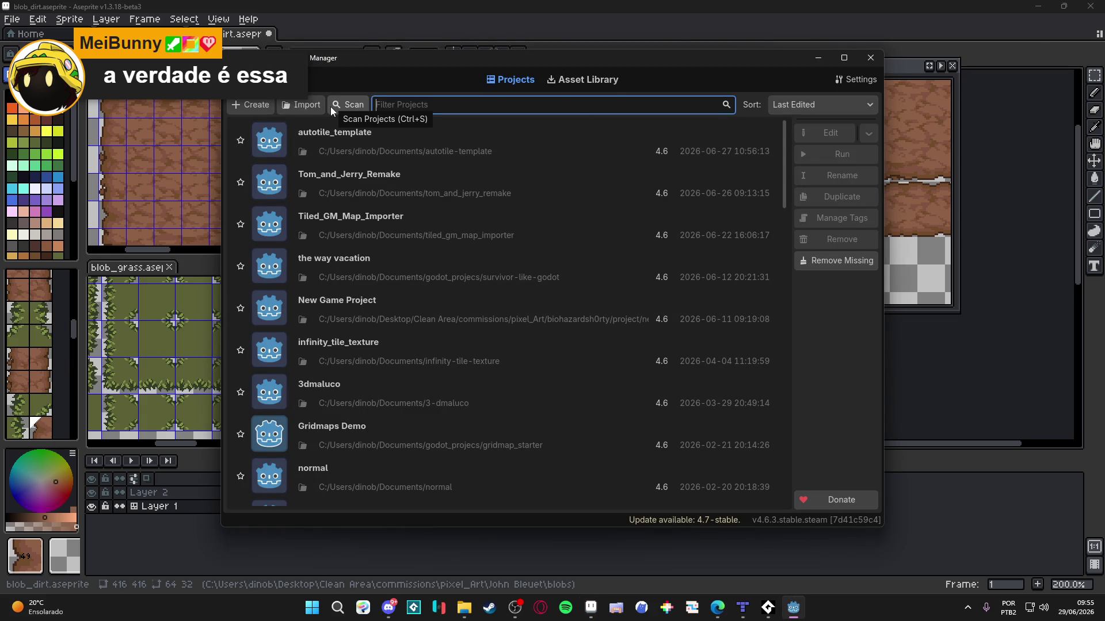
double_click(403, 148)
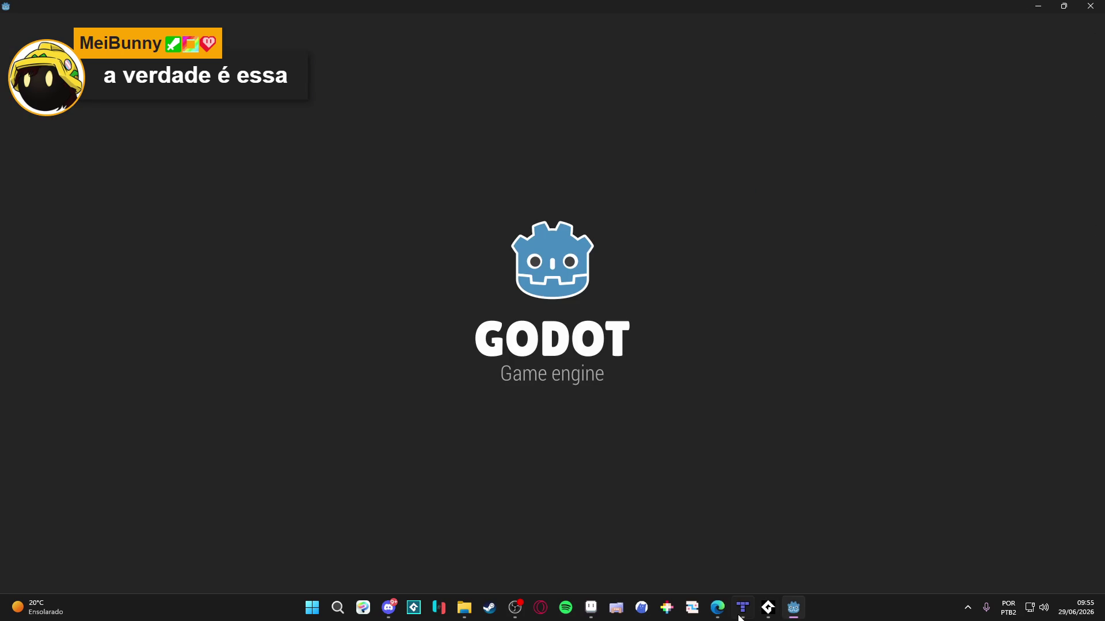
left_click(599, 618)
Step: Marquee-select the upper dirt tile block and create a blank 96×32 sprite
scroll(508, 217, "down", 2)
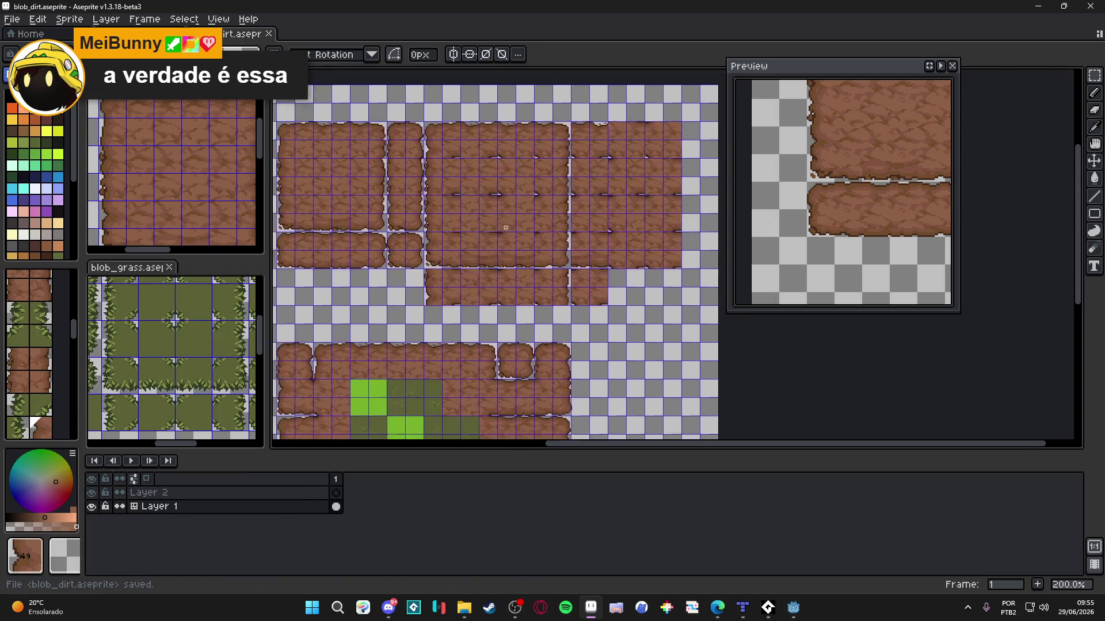
scroll(507, 217, "up", 1)
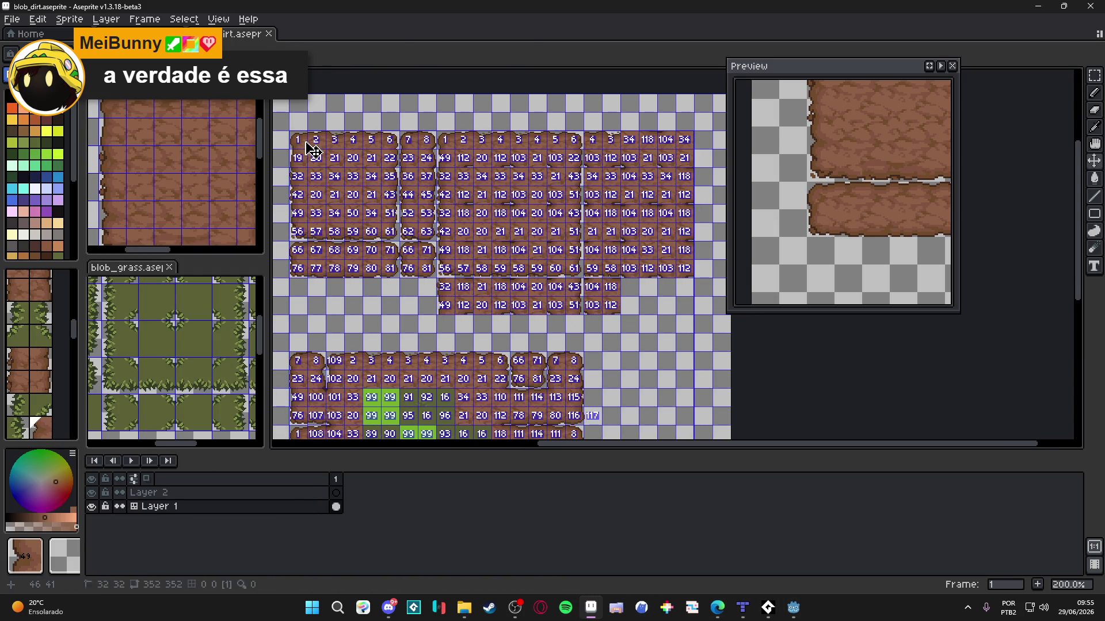
key("m")
mouse_move(287, 128)
left_mouse_down()
mouse_move(570, 243)
mouse_move(690, 278)
mouse_move(697, 317)
left_mouse_up()
left_click(11, 19)
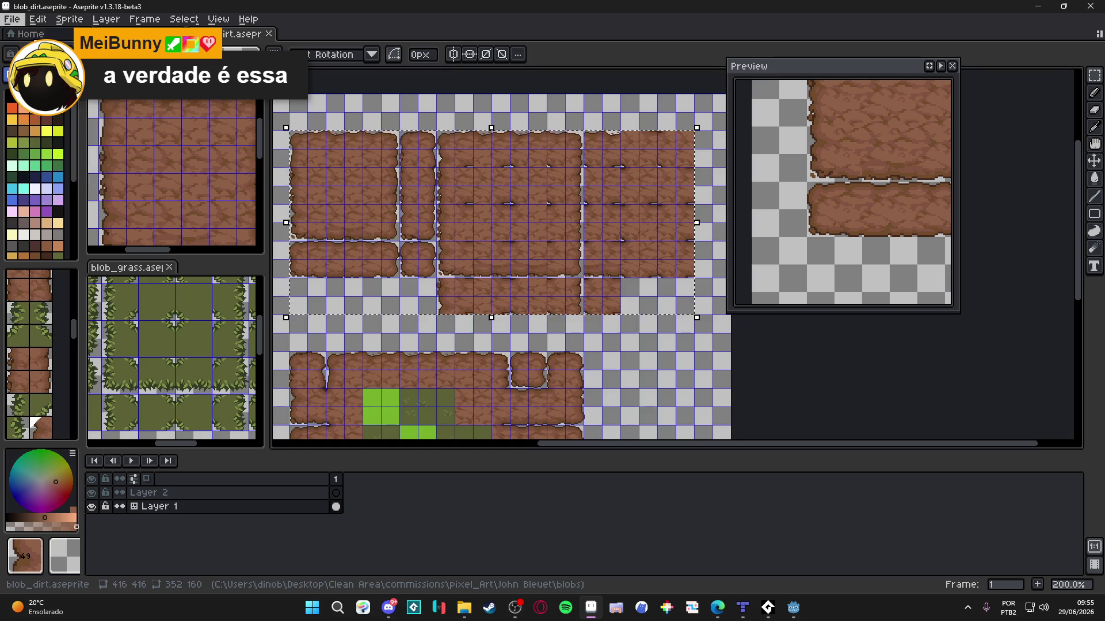
left_click(23, 27)
left_click(513, 433)
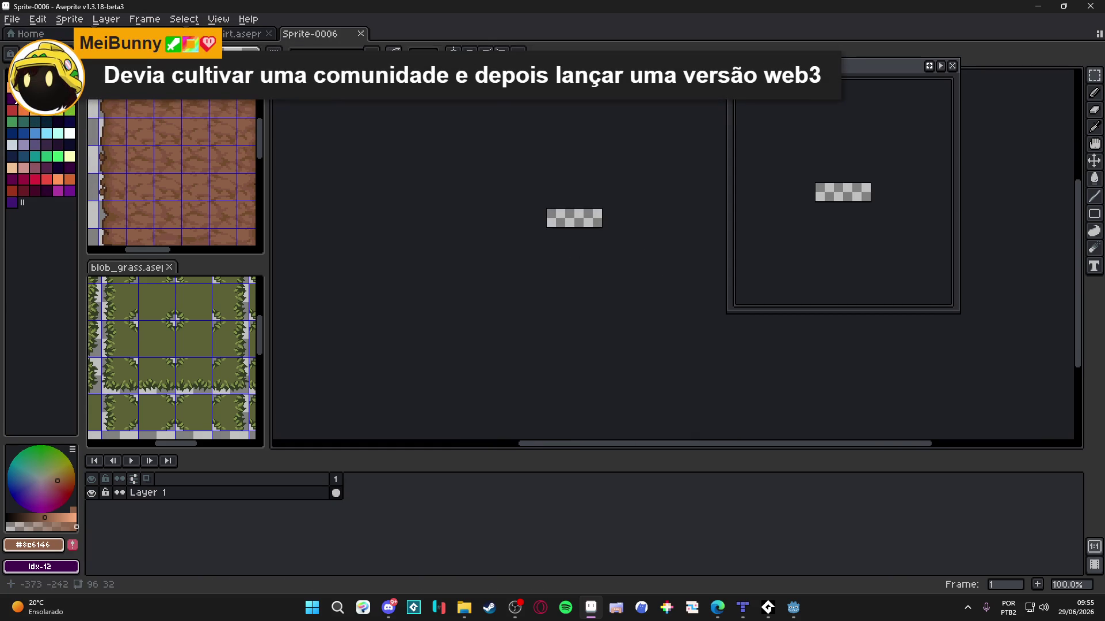
Step: Copy the dirt block from blob_dirt in pixel mode and paste it into a new 352×160 sprite
left_click(231, 35)
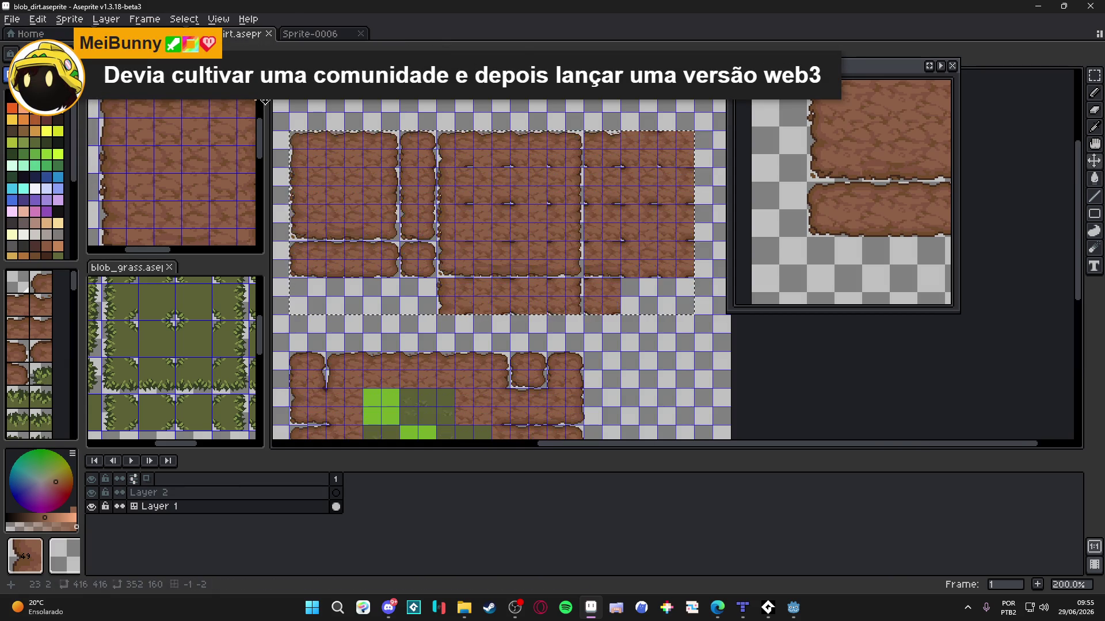
key("Tab")
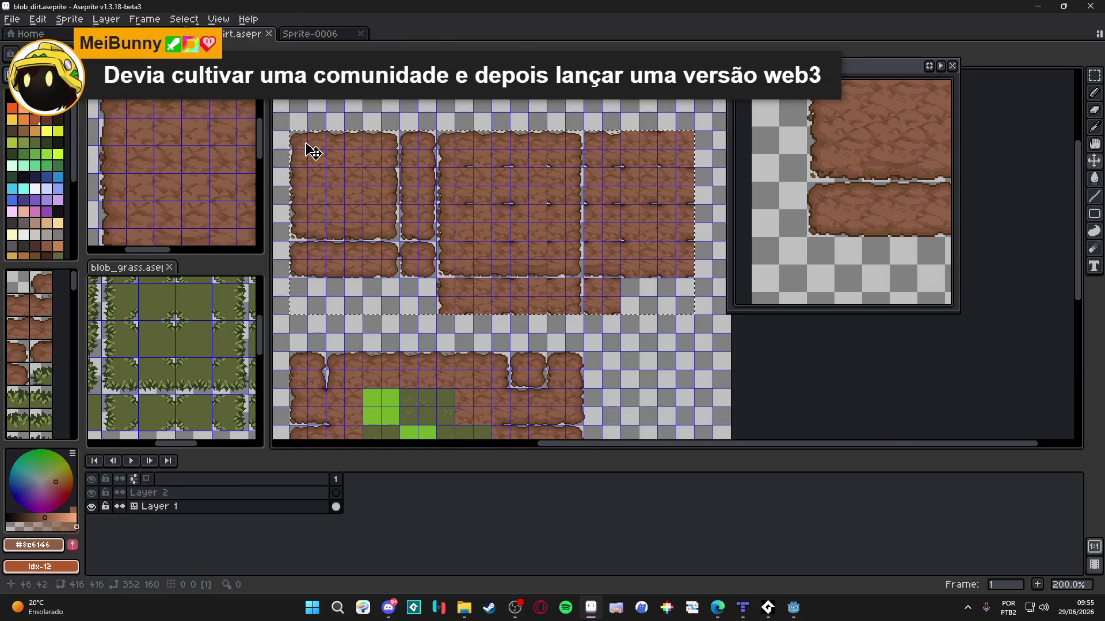
key("alt+f")
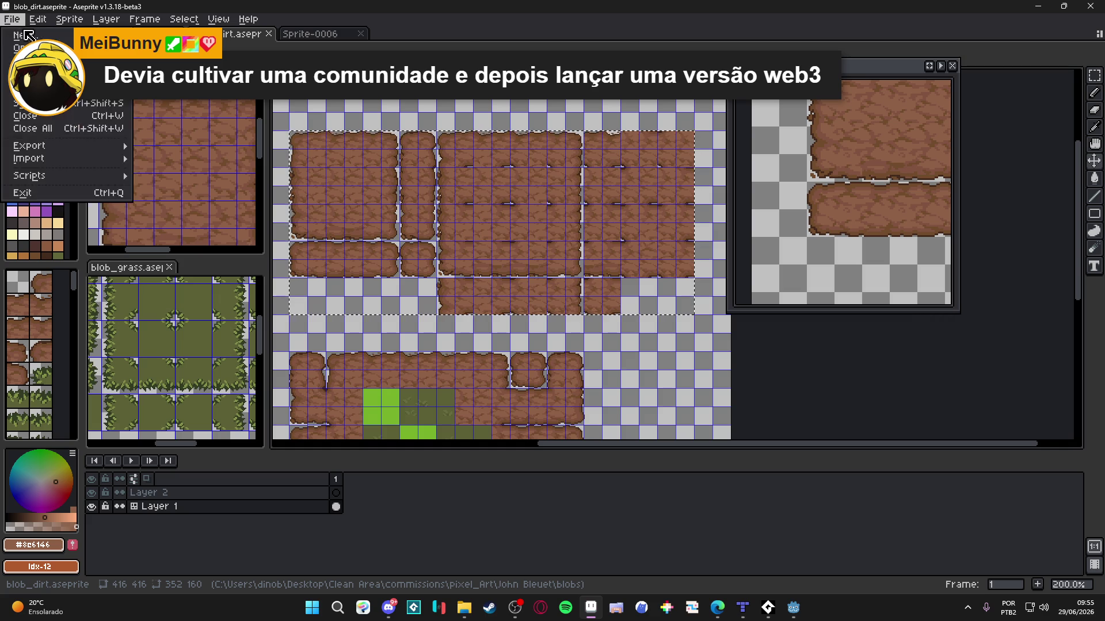
key("n")
left_click(518, 426)
key("ctrl+v")
scroll(448, 253, "up", 3)
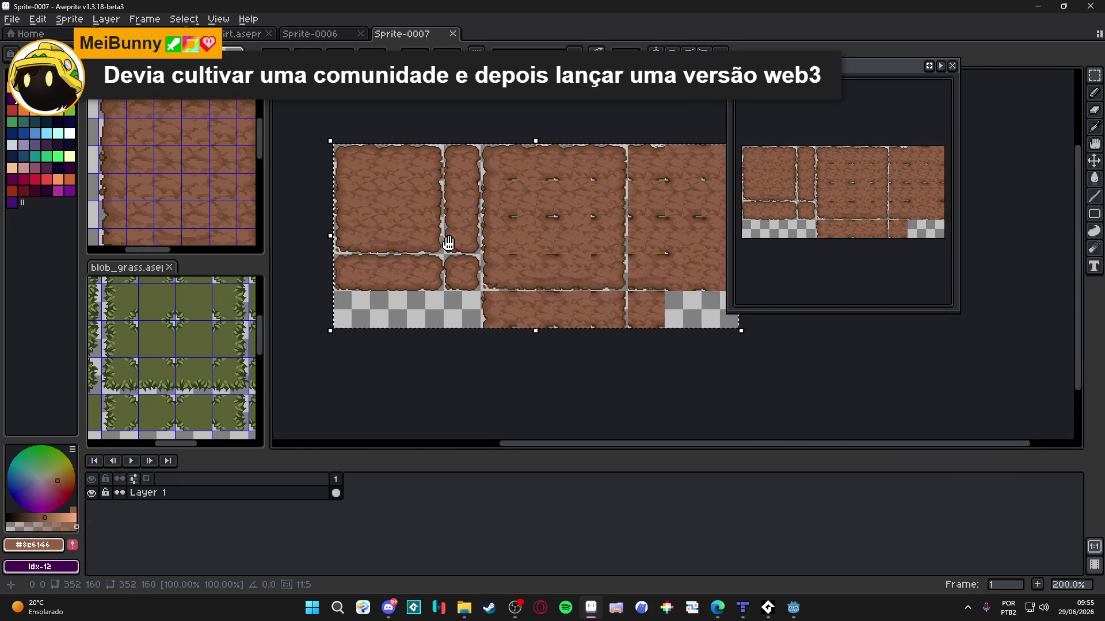
scroll(448, 254, "down", 1)
key("Return")
key("alt+f")
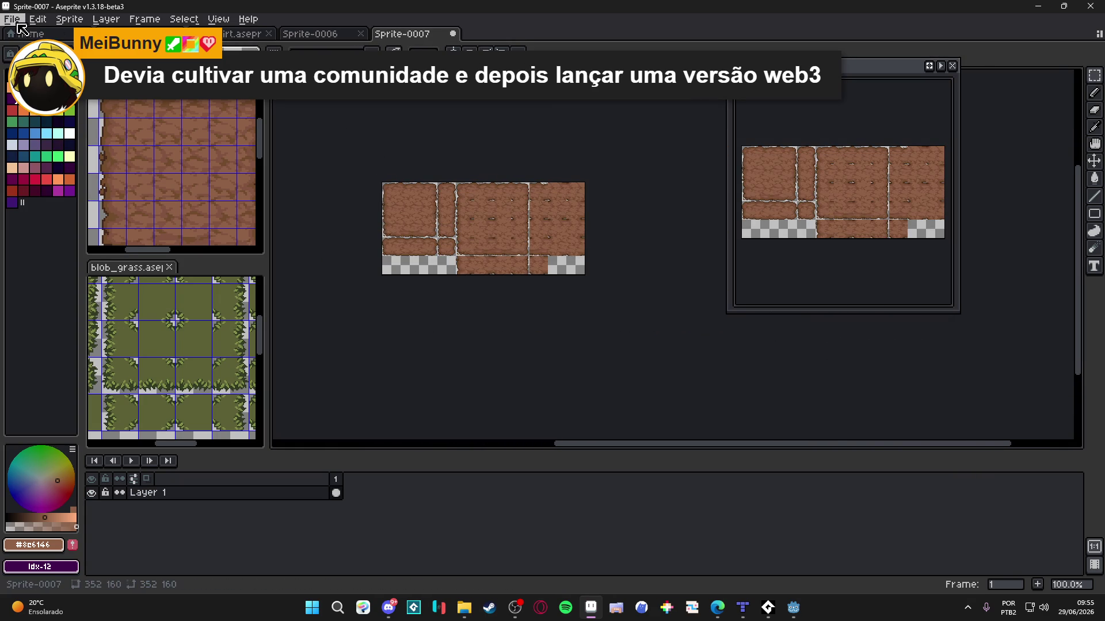
Step: Save the new sprite as a PNG named spr_blob_dirt.png
left_click(46, 103)
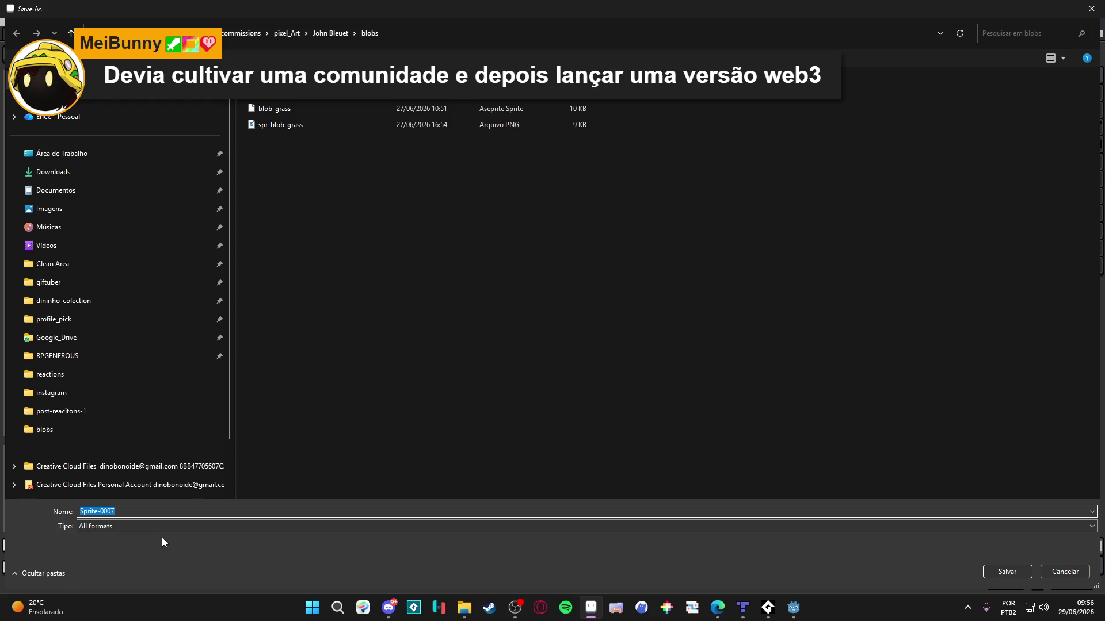
left_click(116, 527)
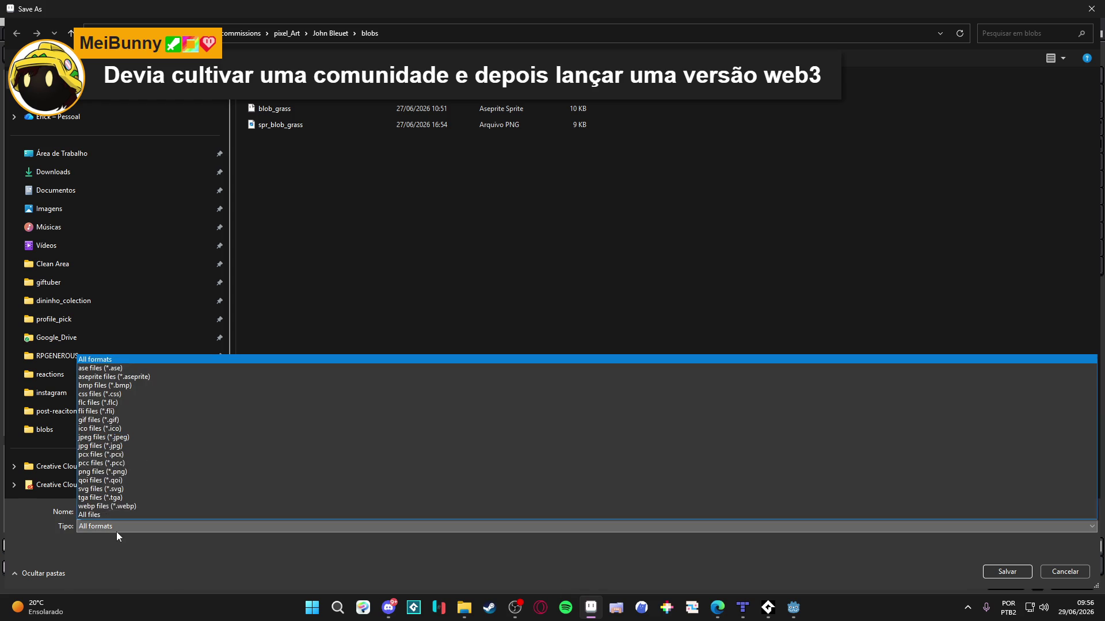
left_click(110, 473)
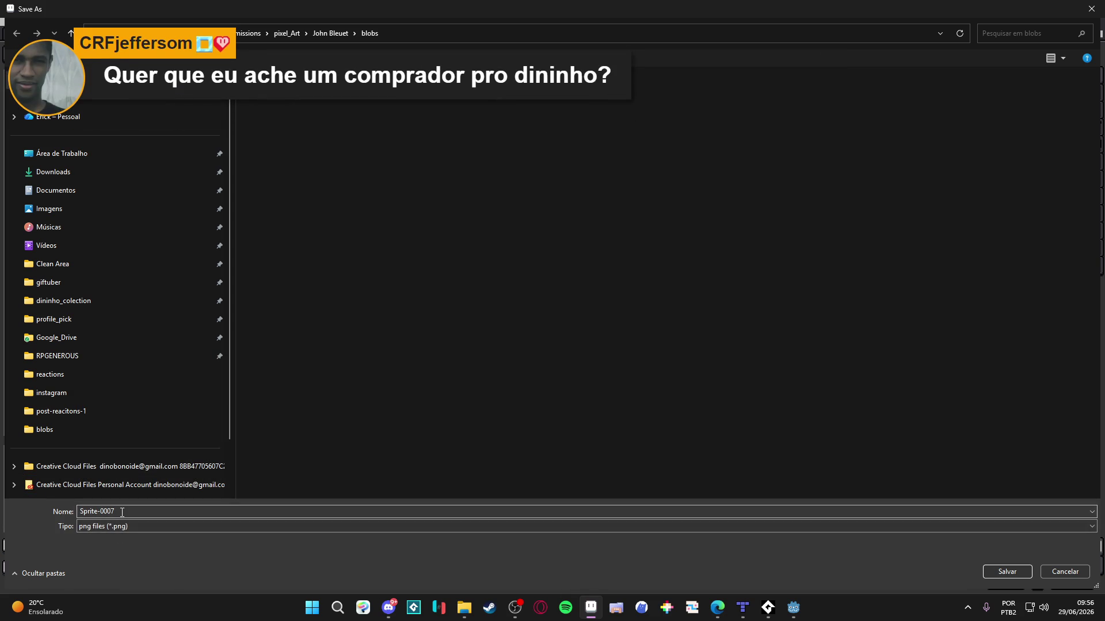
double_click(122, 512)
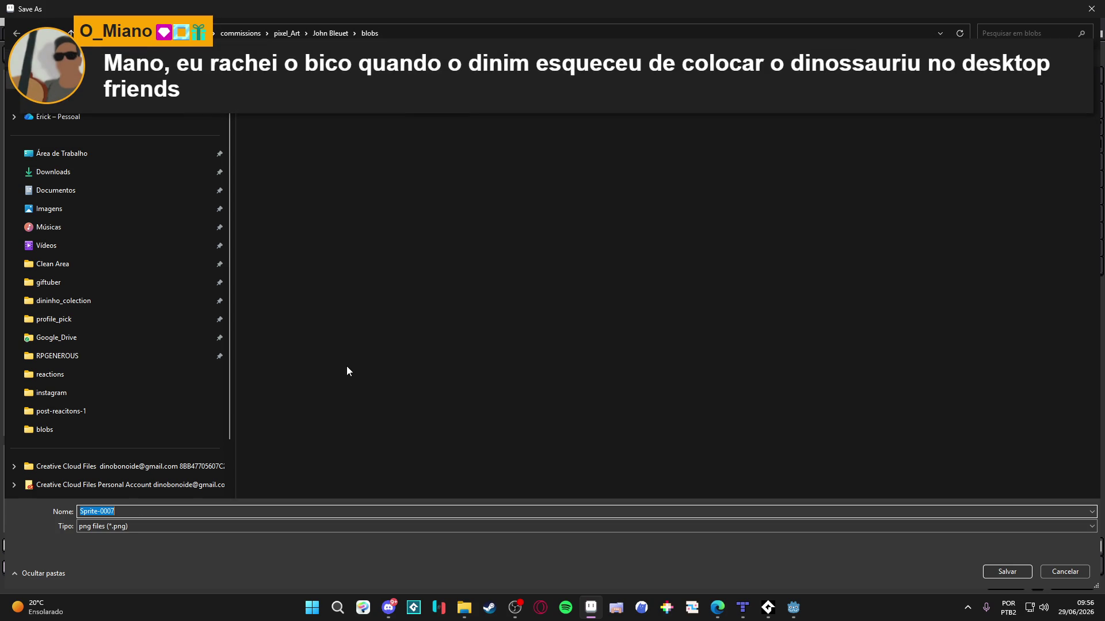
type("spr_blob_grass")
double_click(184, 516)
left_click(202, 510)
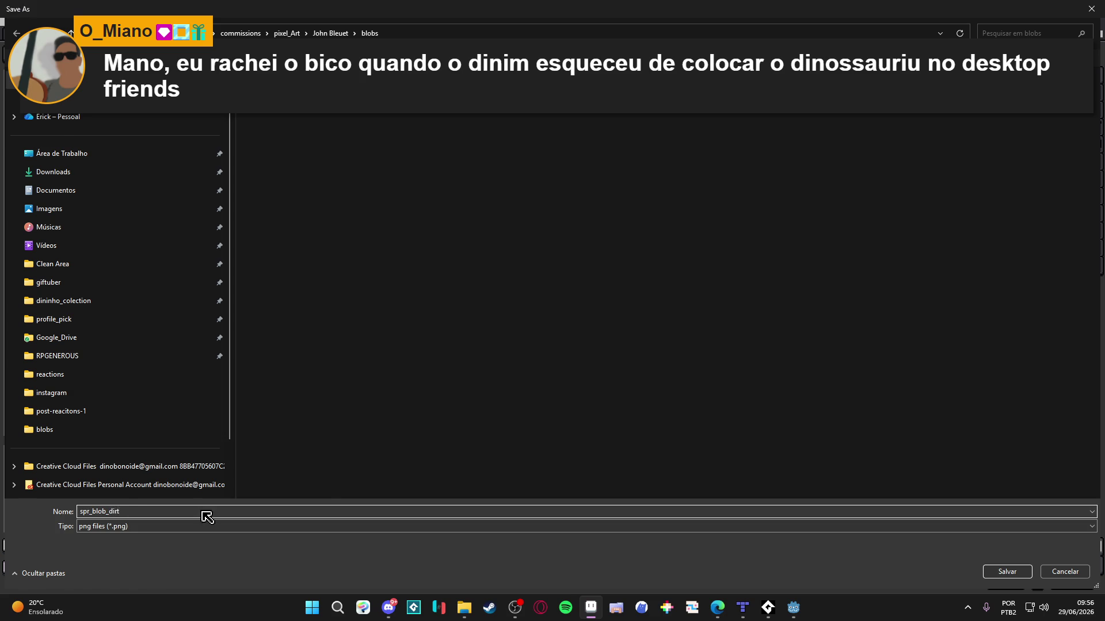
key("Return")
Step: Check the tiles against a 32×32 grid, hide the grid, then switch back to the other sprite and Godot
scroll(526, 241, "up", 1)
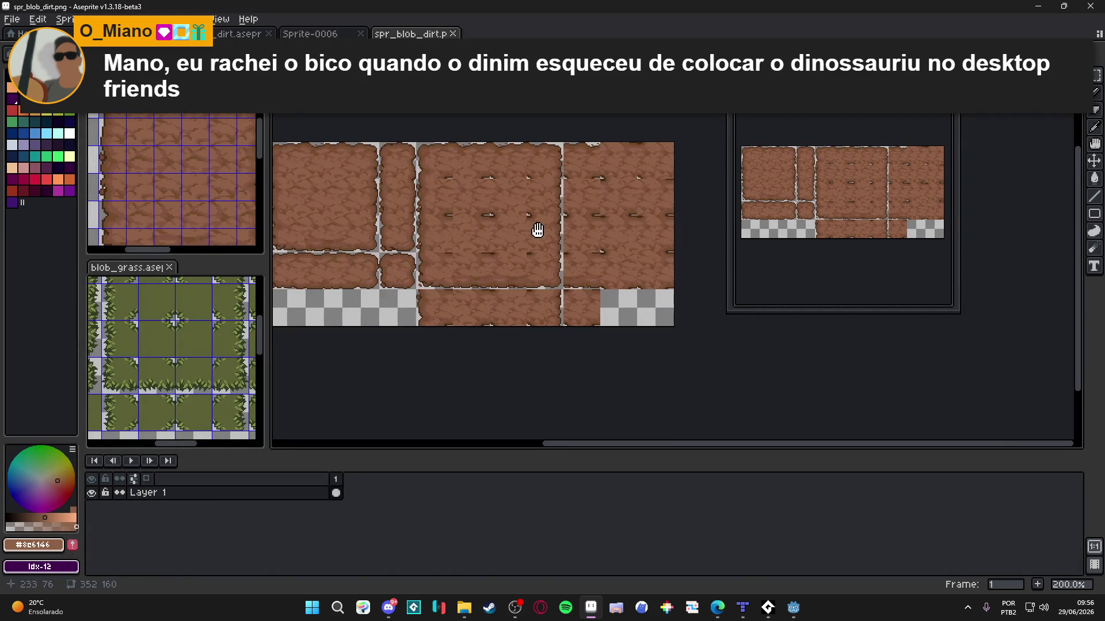
left_click(221, 19)
mouse_move(288, 116)
left_click(476, 117)
key("Tab")
key("Tab")
type("32")
key("Tab")
type("32")
key("Return")
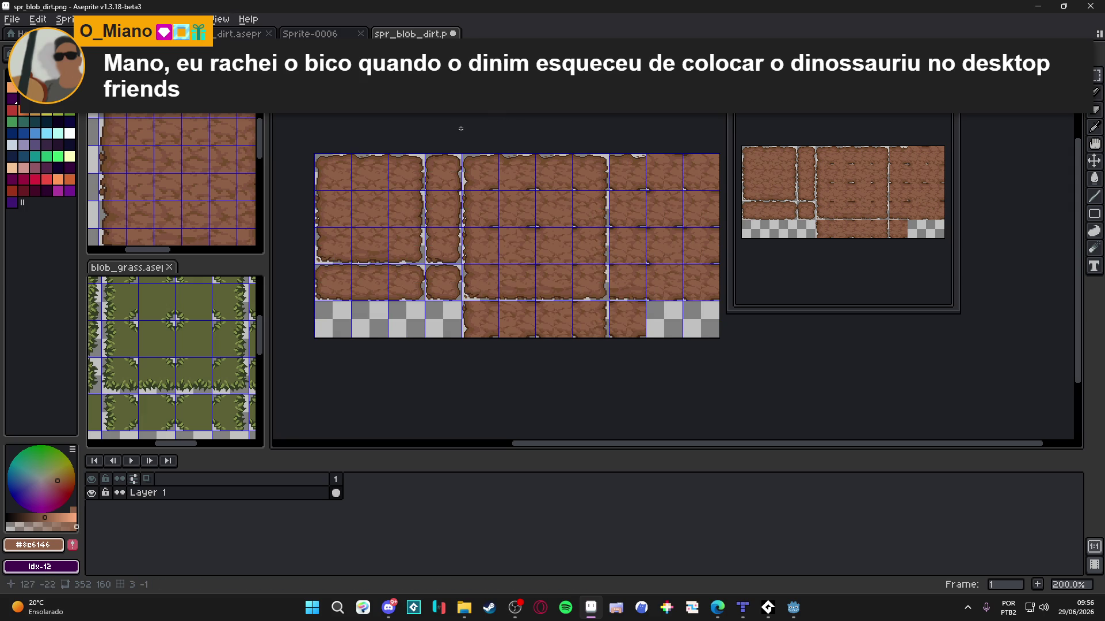
scroll(477, 150, "down", 1)
scroll(480, 153, "up", 1)
key("ctrl+apostrophe")
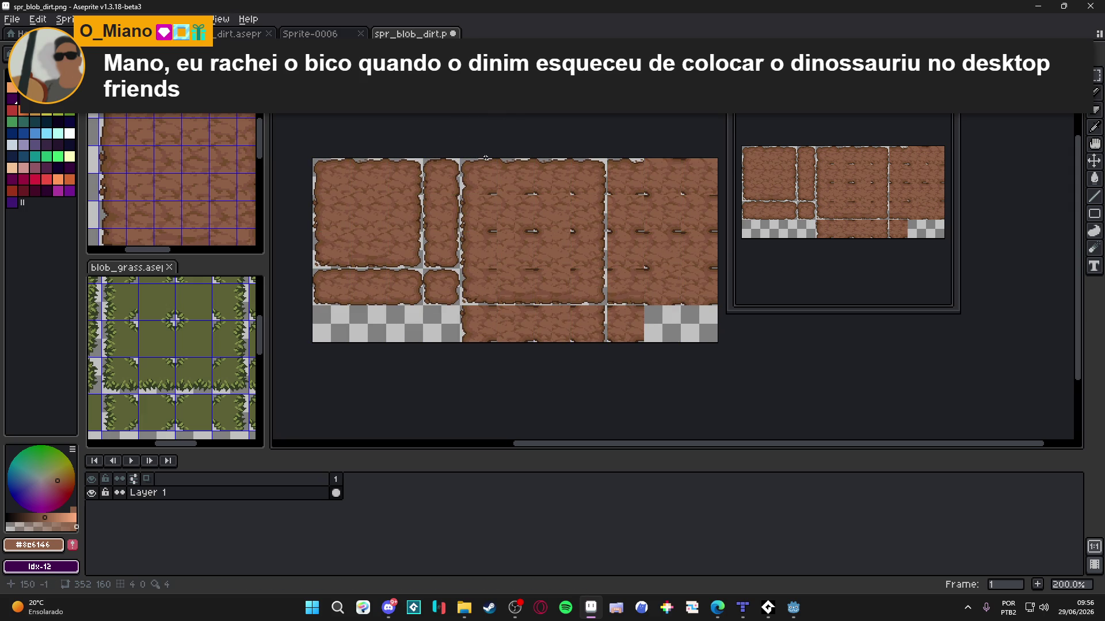
key("ctrl+shift+Tab")
key("ctrl+shift+Tab")
key("ctrl+shift+Tab")
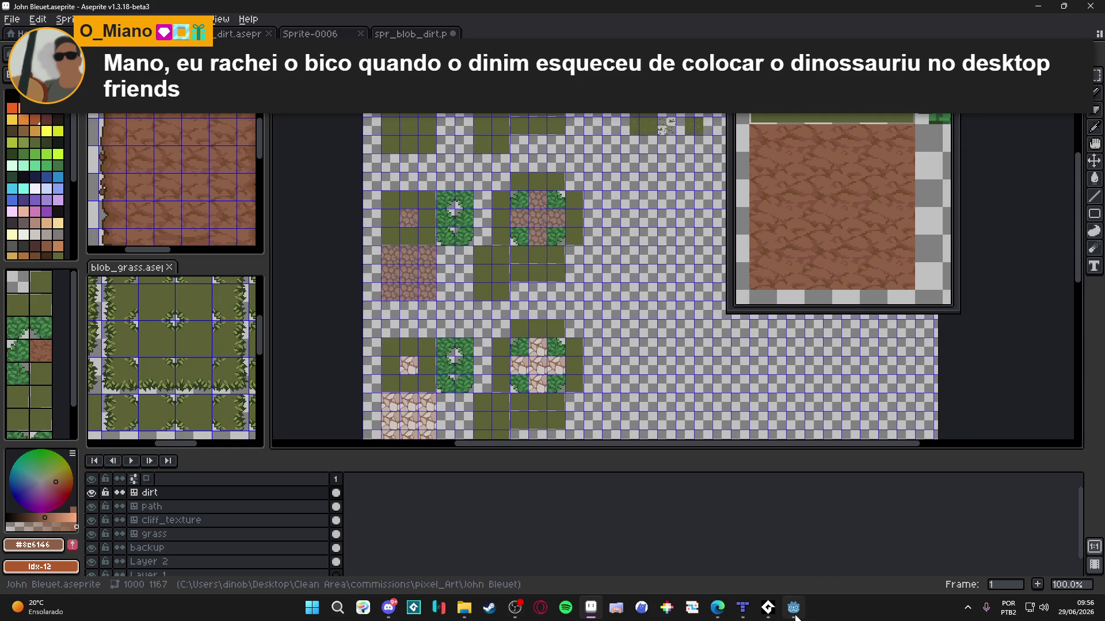
key("alt+Tab")
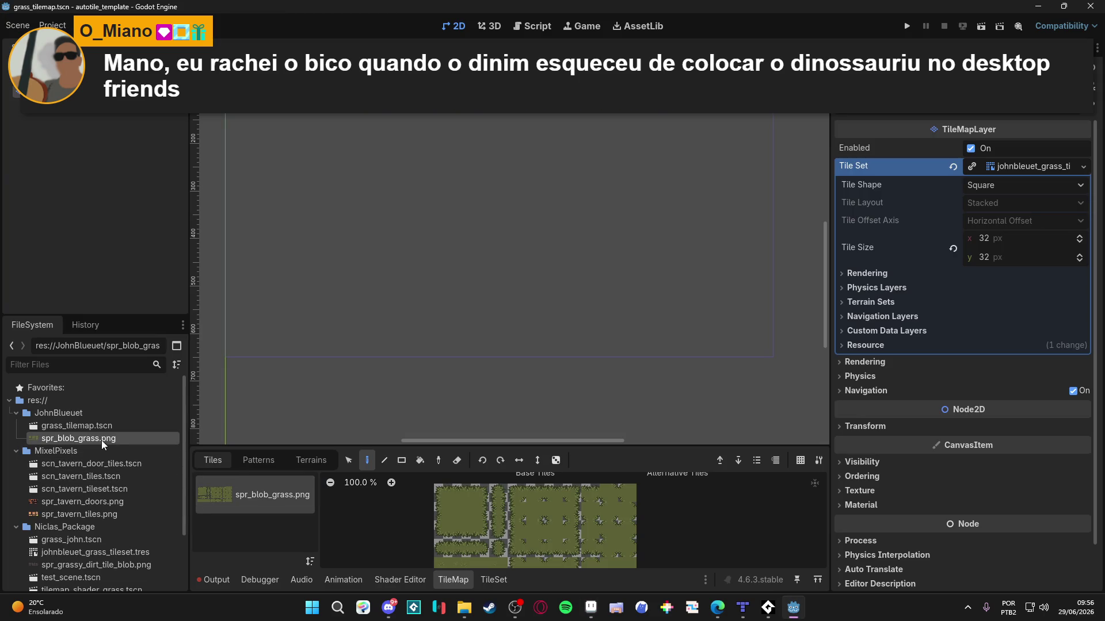
Step: Add spr_blob_dirt.png to the JohnBlueuet folder
left_click(86, 413)
key("ctrl+alt+r")
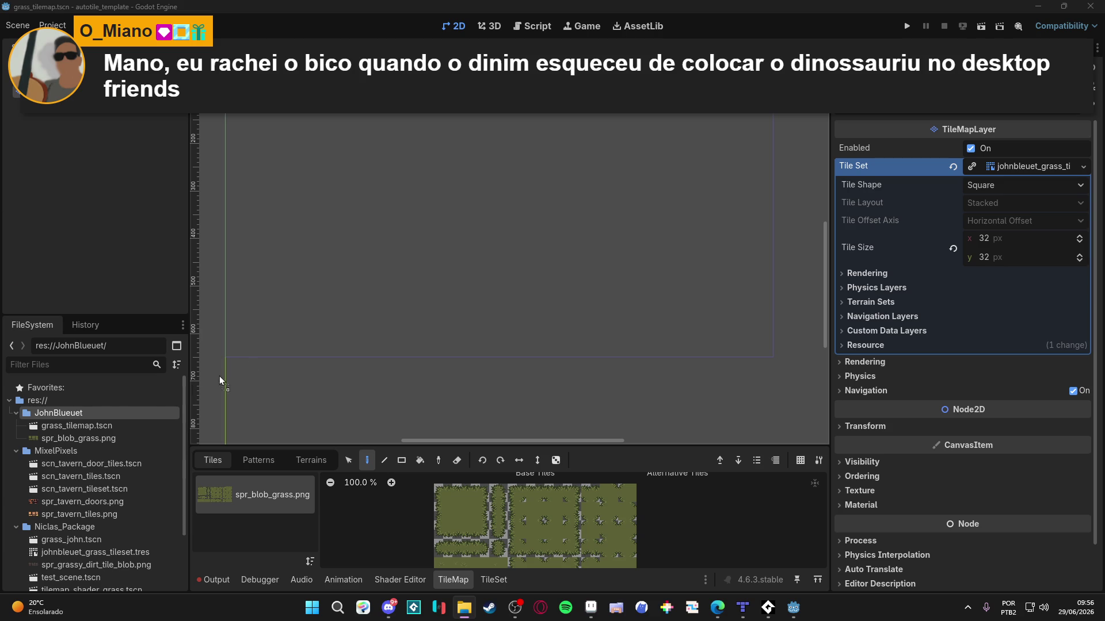
left_click_drag(84, 416, 86, 413)
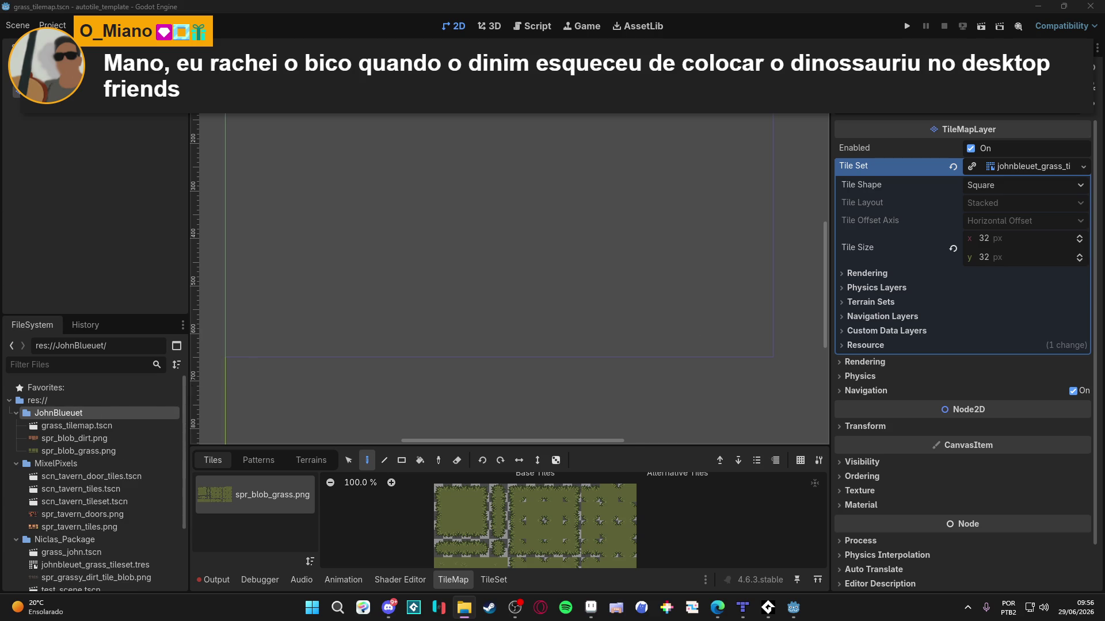
Step: Duplicate grass_tilemap.tscn as dirt_tilemap.tscn and open the copy
left_click(84, 427)
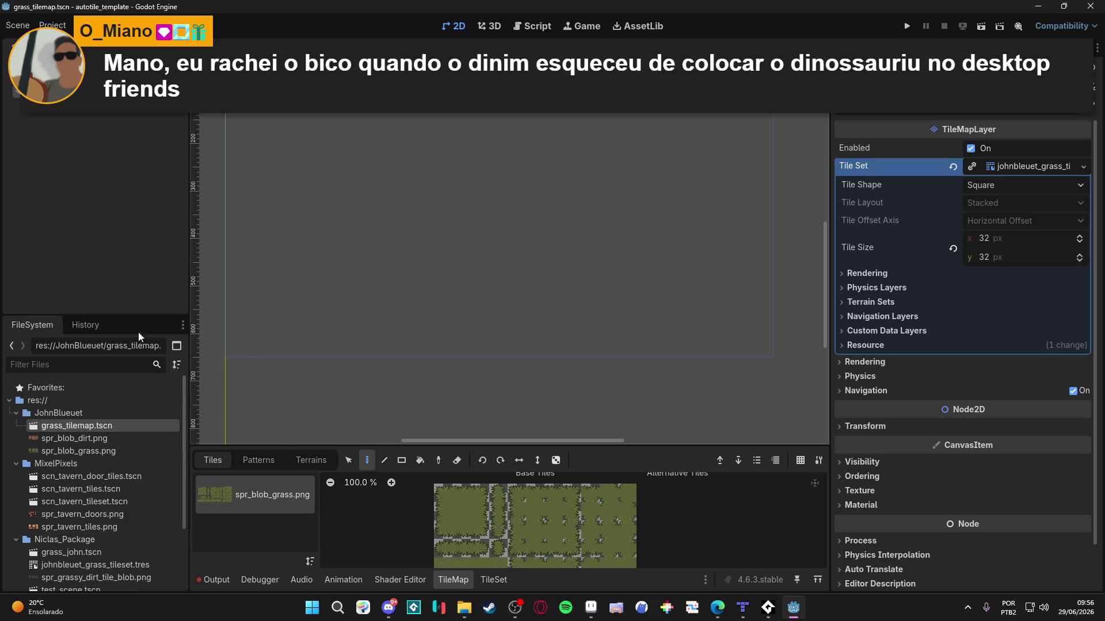
right_click(79, 425)
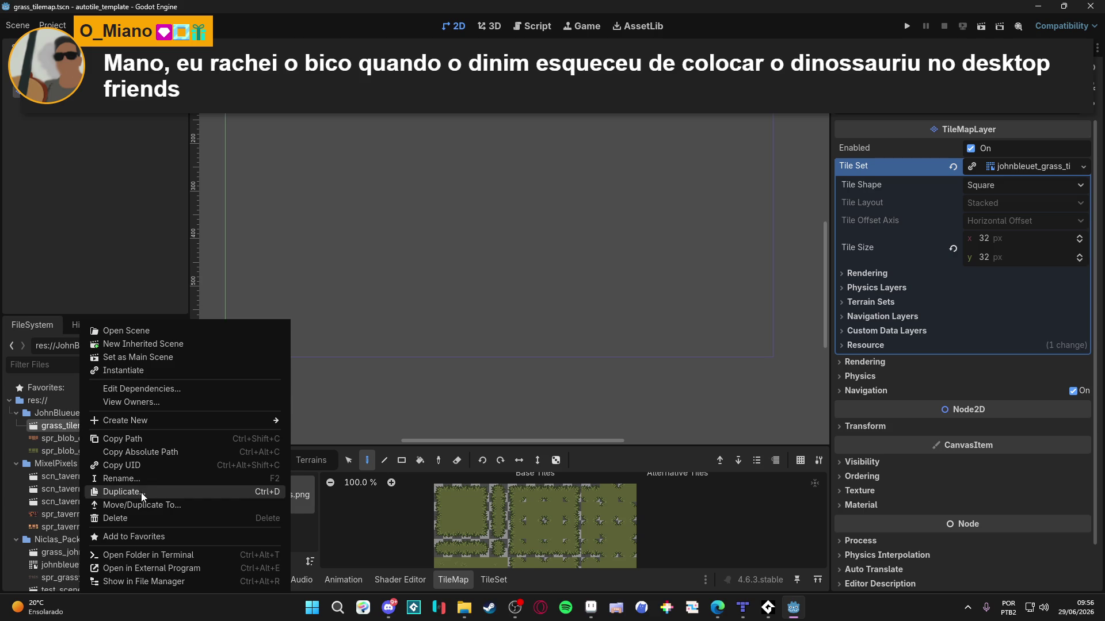
left_click(124, 492)
left_click(442, 304)
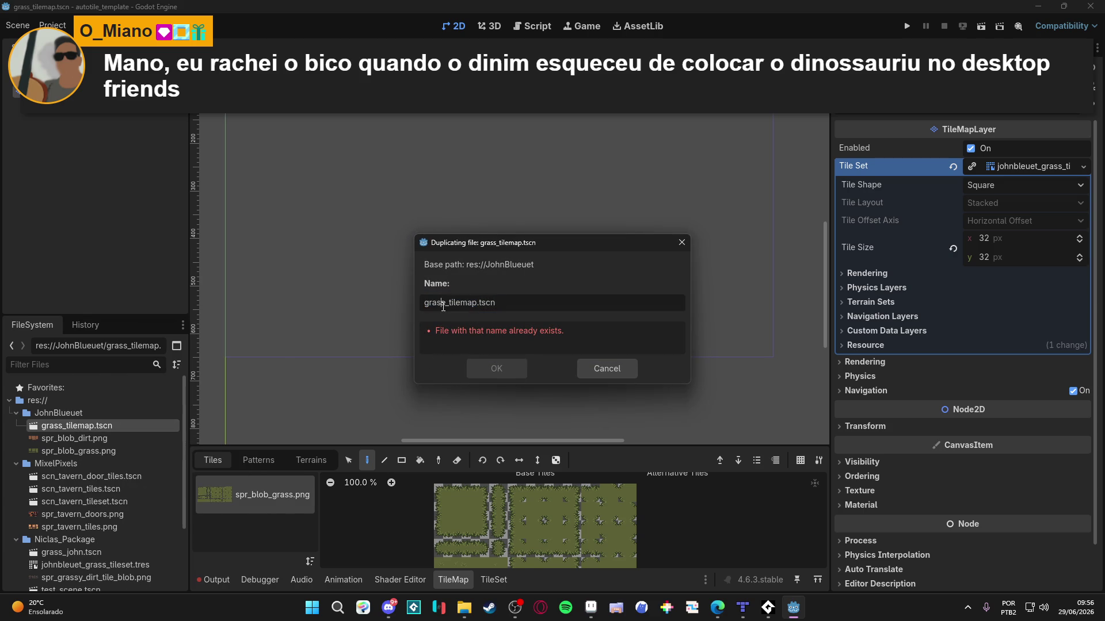
double_click(444, 306)
type("dirt")
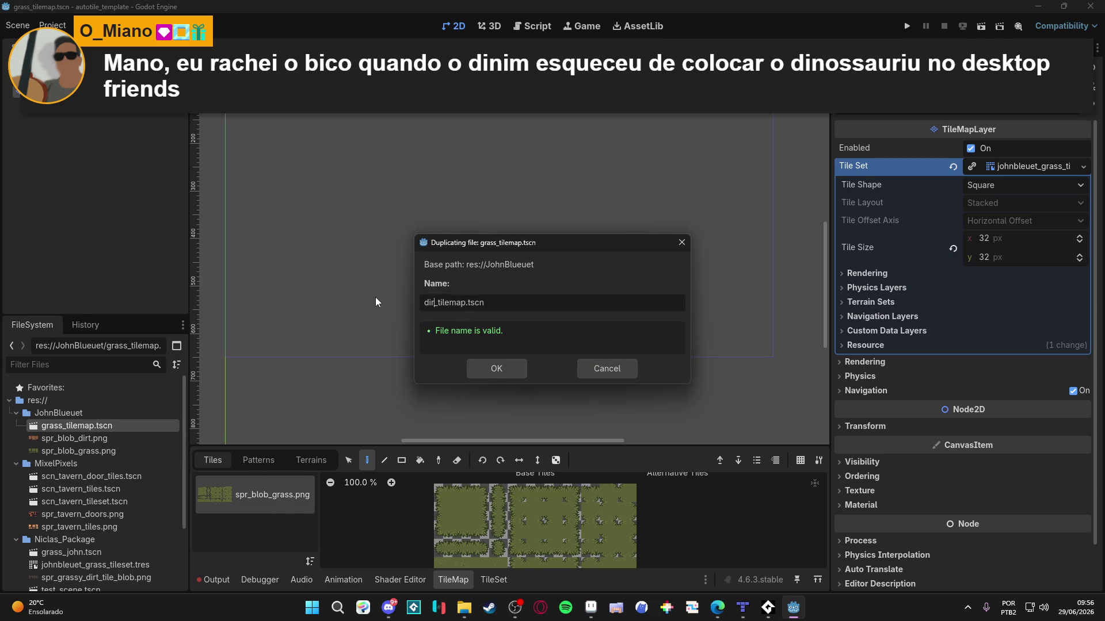
key("Return")
double_click(92, 429)
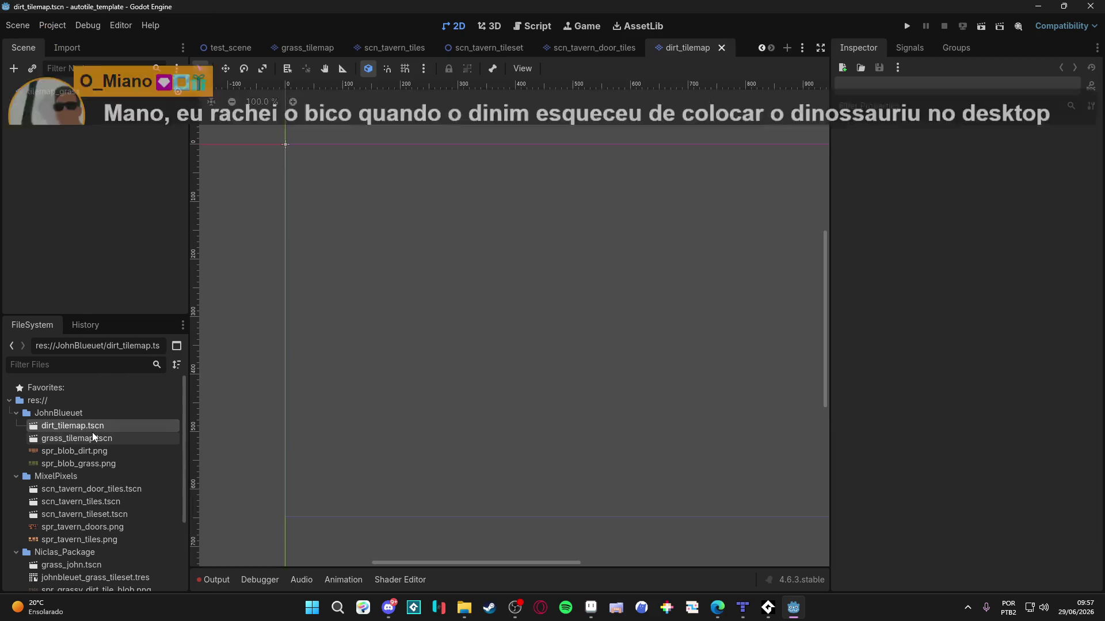
Step: Rename the tilemap_grass layer to tilemap_dirt
left_click(92, 93)
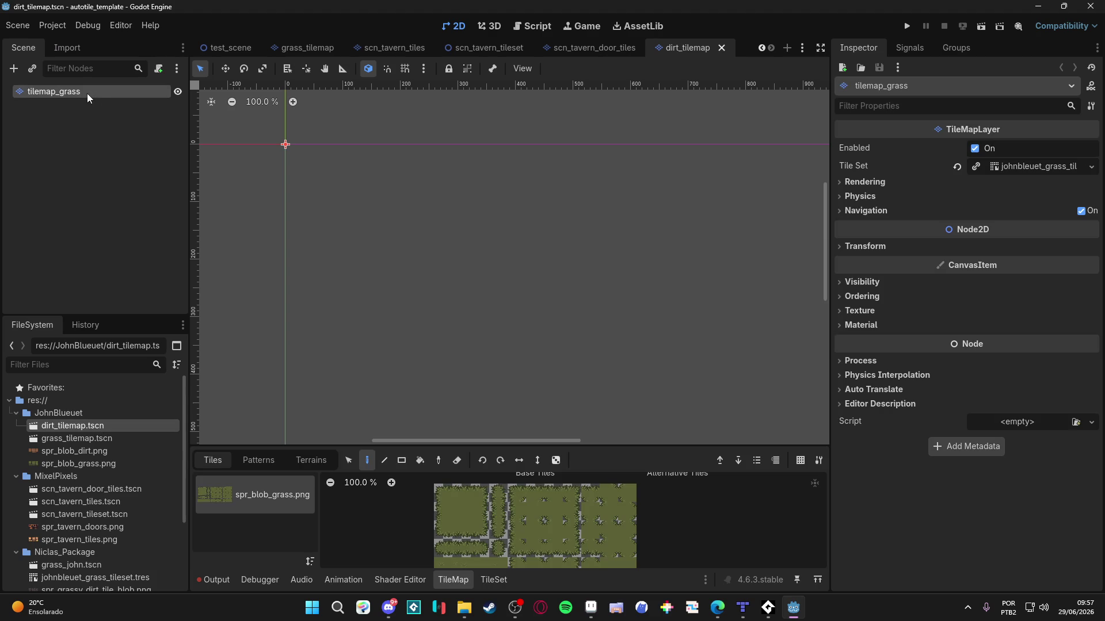
left_click(88, 93)
type("tilemap")
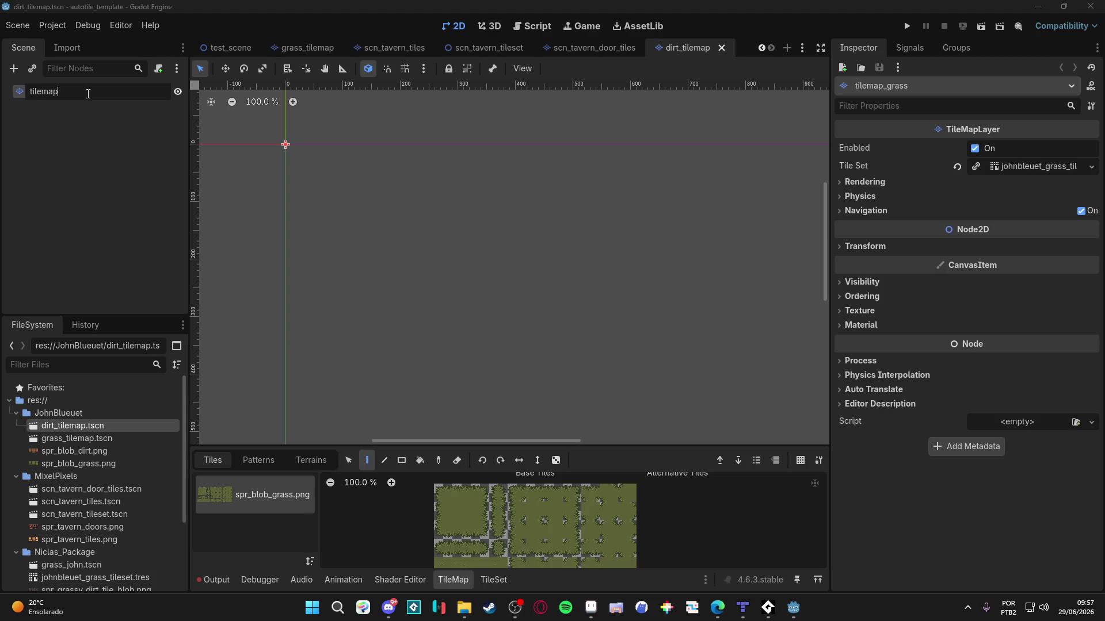
type("_dirt")
key("Return")
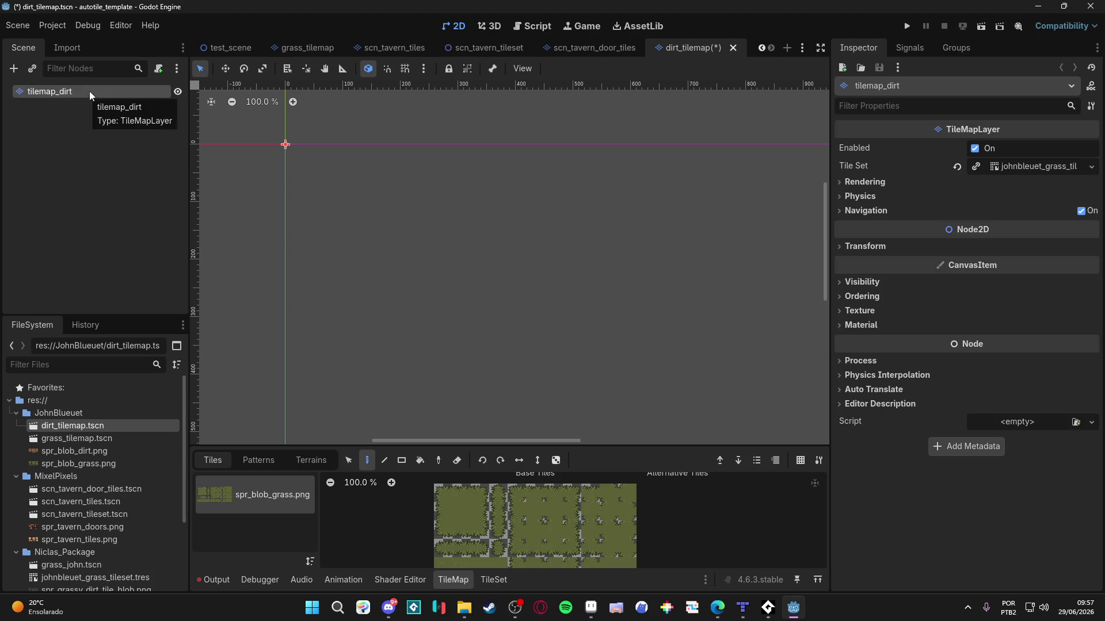
Step: Make the layer's TileSet unique and save it as dirt_tilemap.tres in JohnBlueuet
left_click(1091, 168)
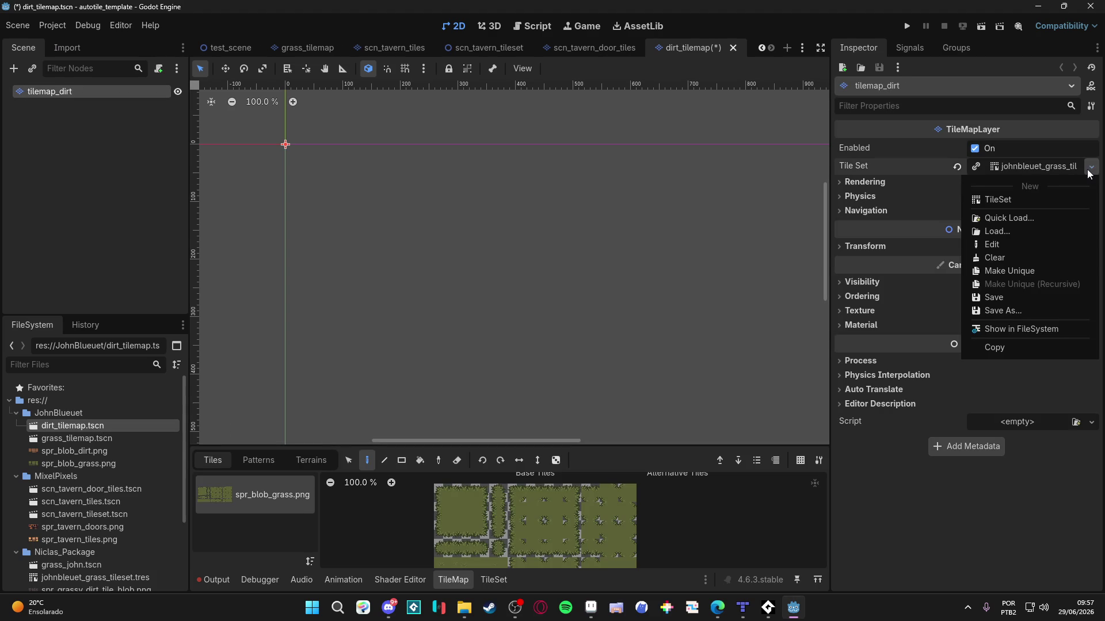
left_click(1058, 270)
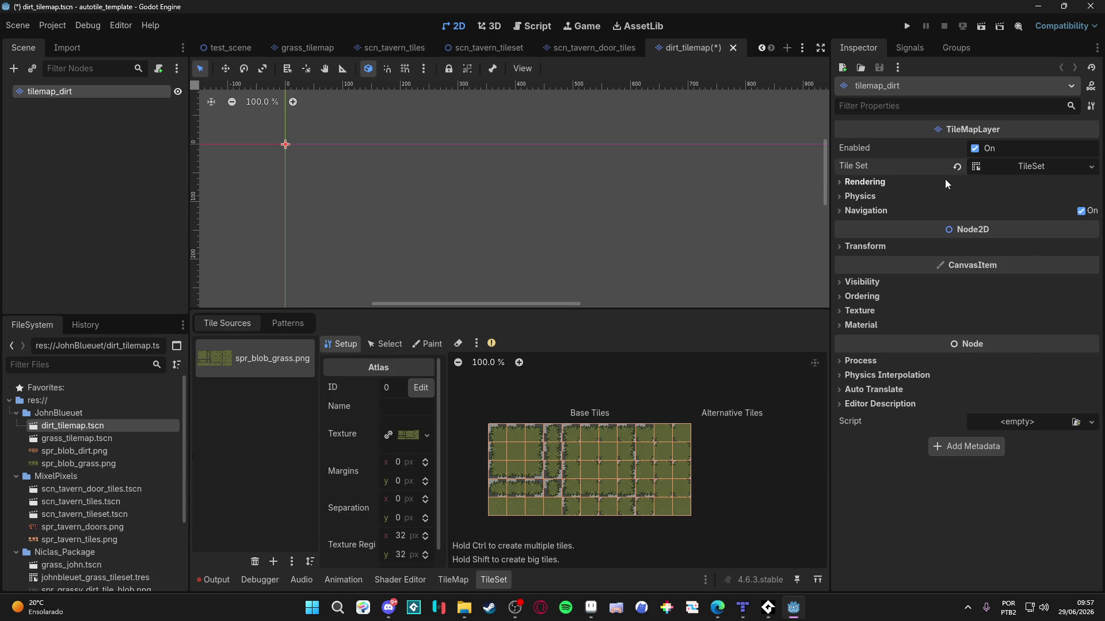
left_click(1090, 167)
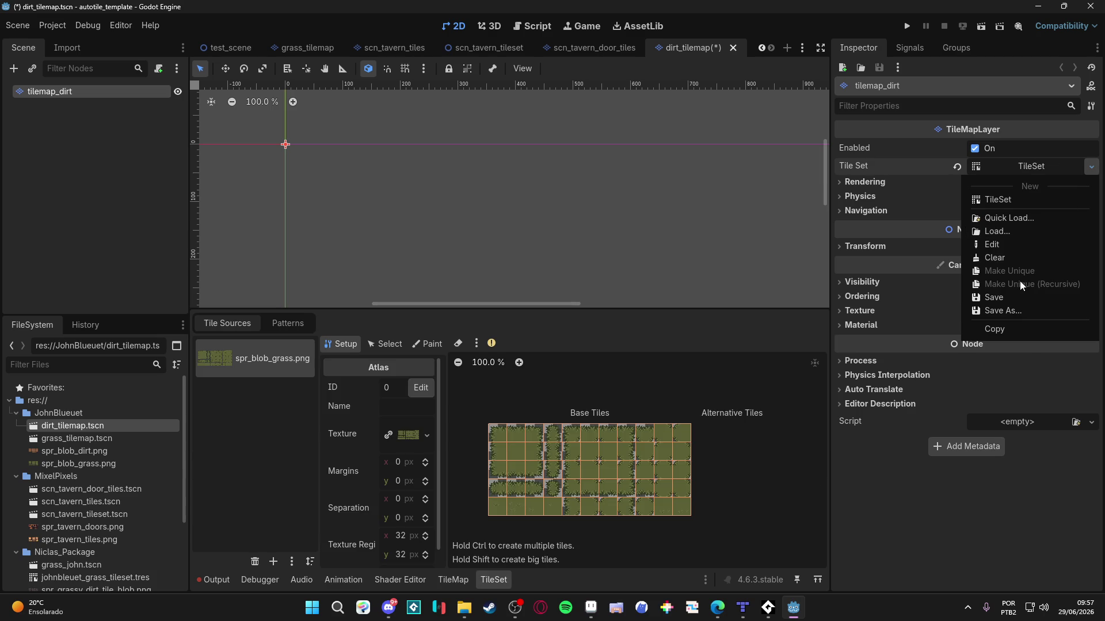
left_click(1008, 311)
type("dirt_tilemap.tres")
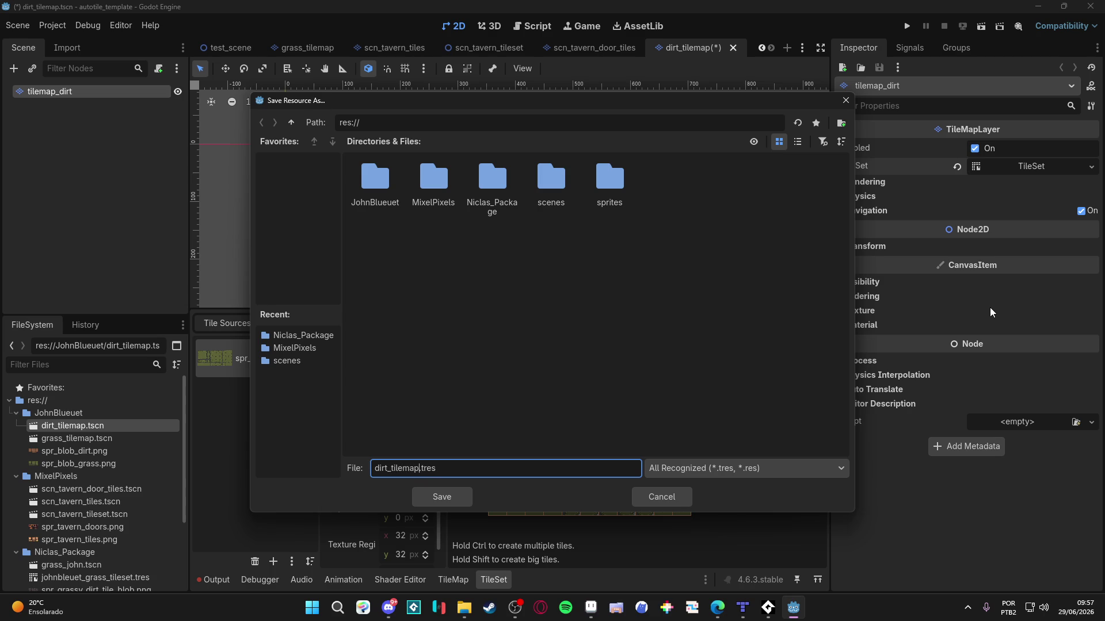
double_click(373, 170)
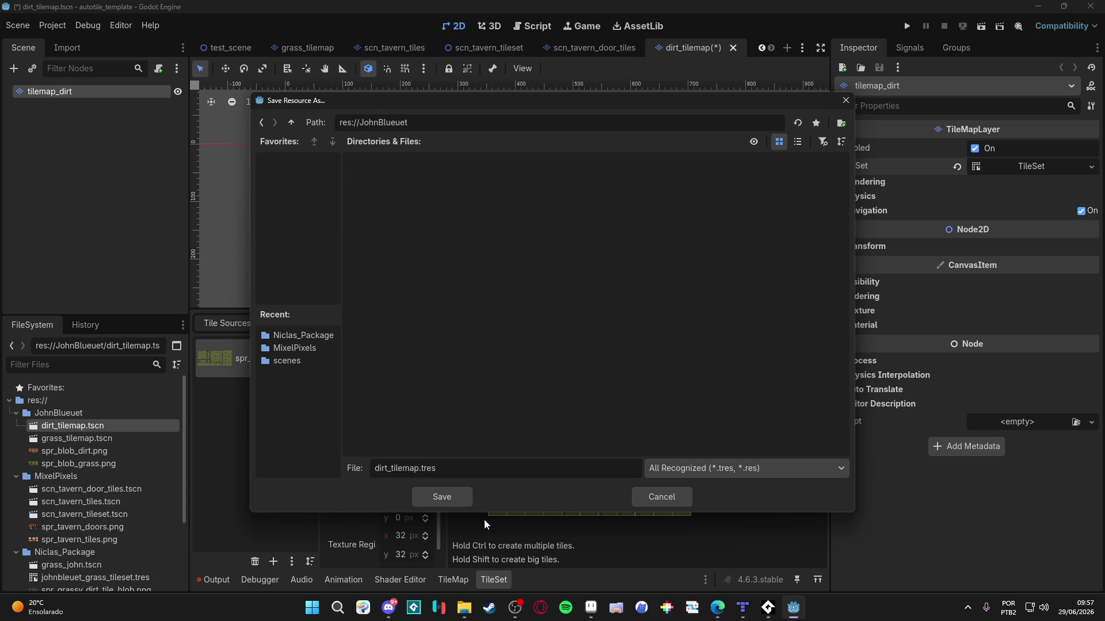
left_click(448, 502)
left_click(1017, 168)
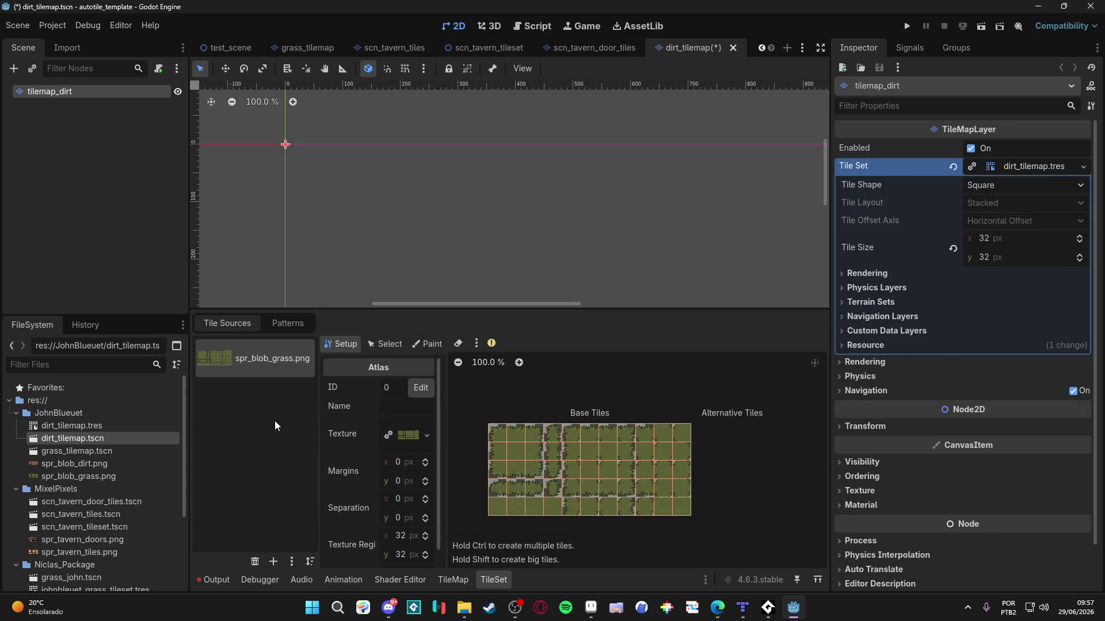
Step: Swap the atlas texture to spr_blob_dirt.png and accept auto-creating its tiles
left_click(427, 436)
key("Escape")
left_click(389, 435)
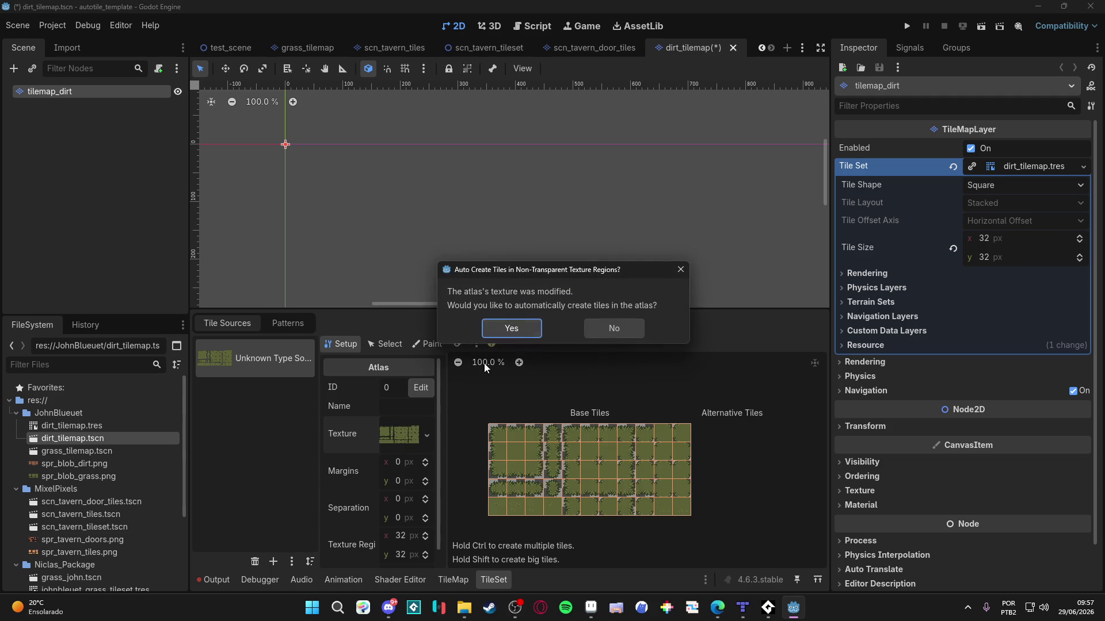
left_click(583, 336)
left_click(426, 436)
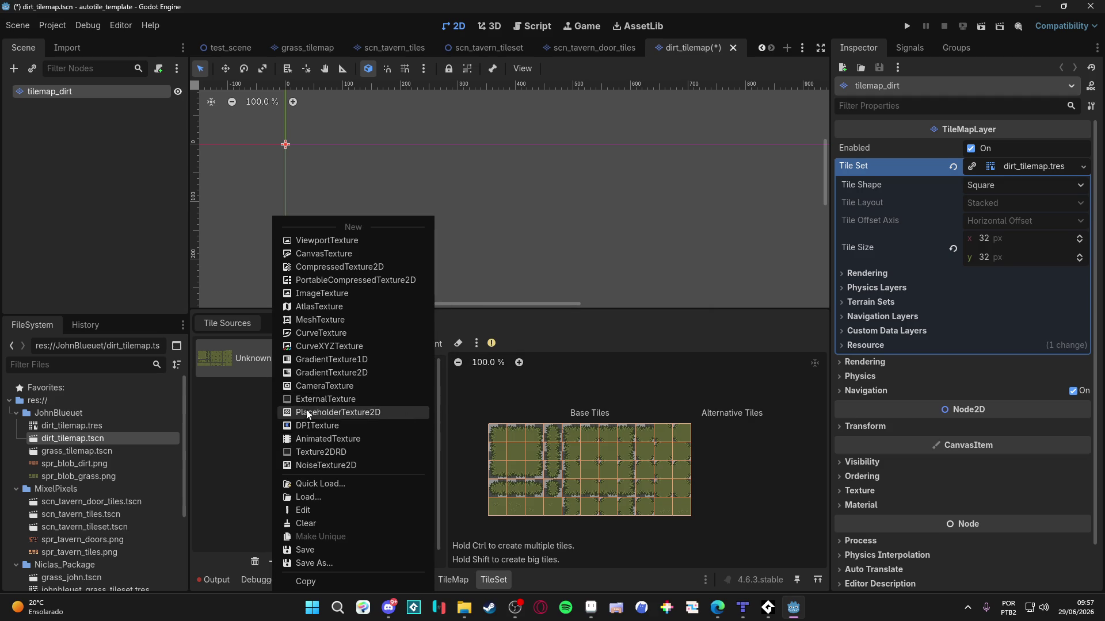
left_click(348, 487)
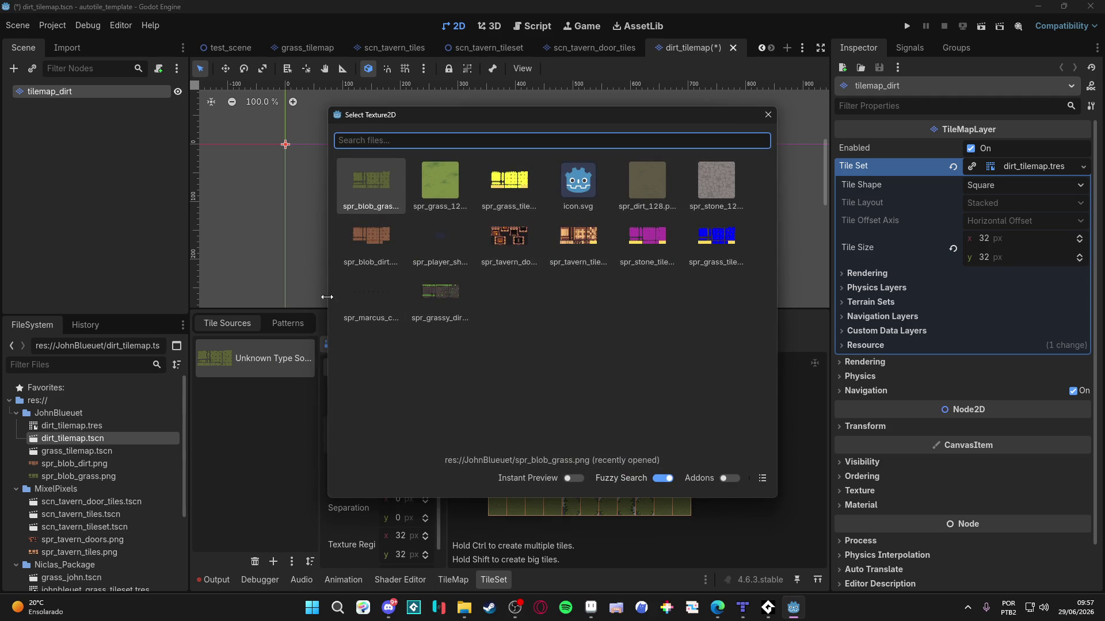
left_click(366, 258)
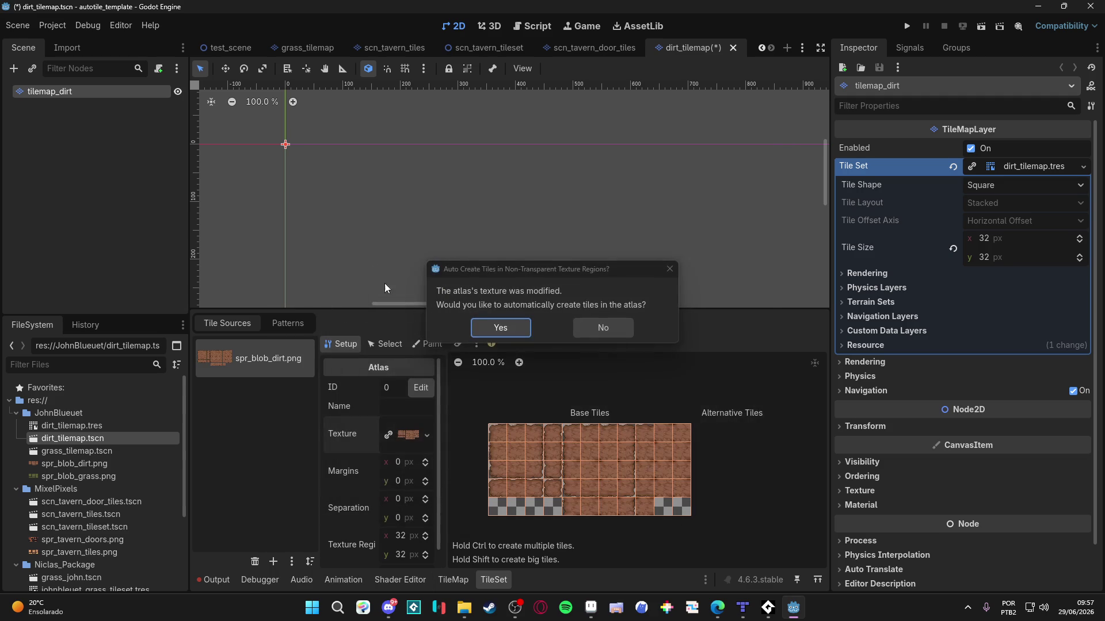
left_click(514, 325)
Step: Set the Paint tab to paint Terrains using Terrain Set 0
left_click(427, 345)
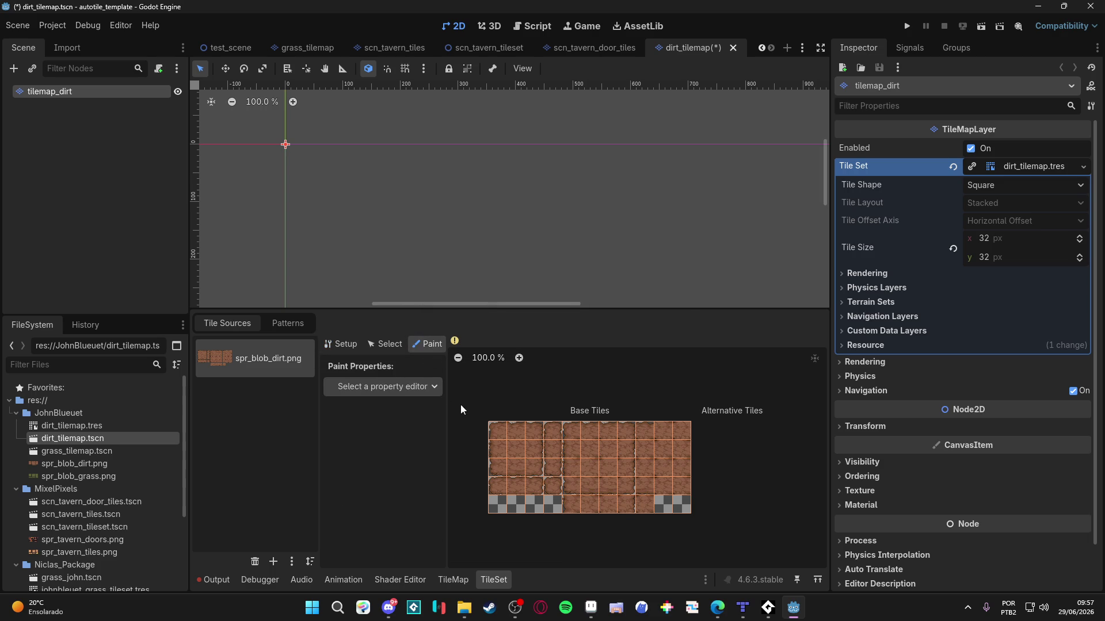
left_click(412, 386)
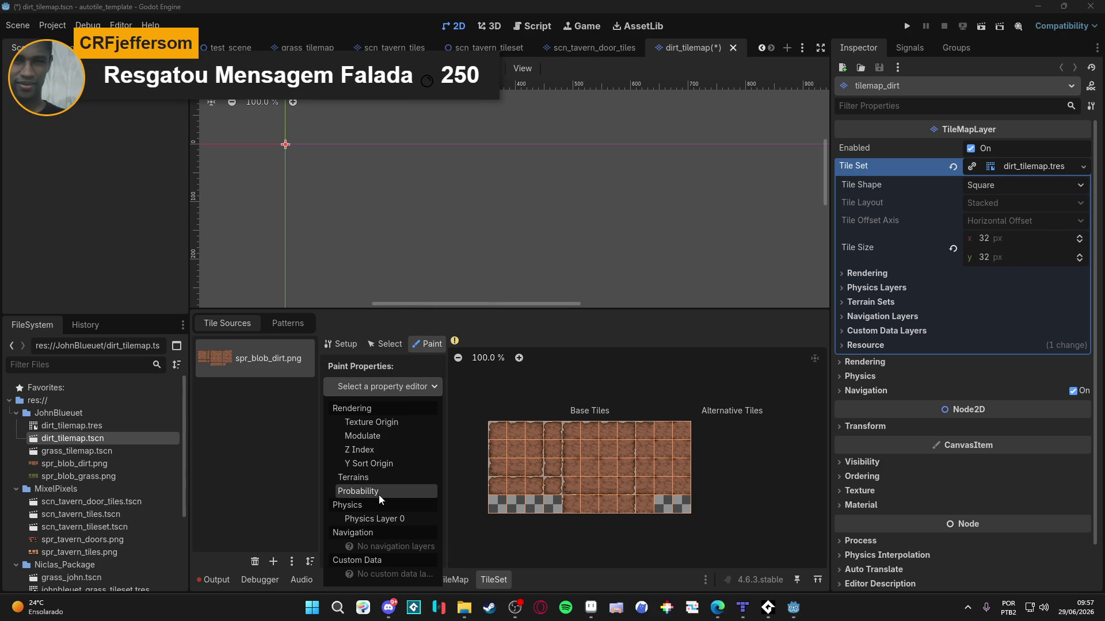
left_click(377, 478)
left_click(410, 426)
left_click(411, 460)
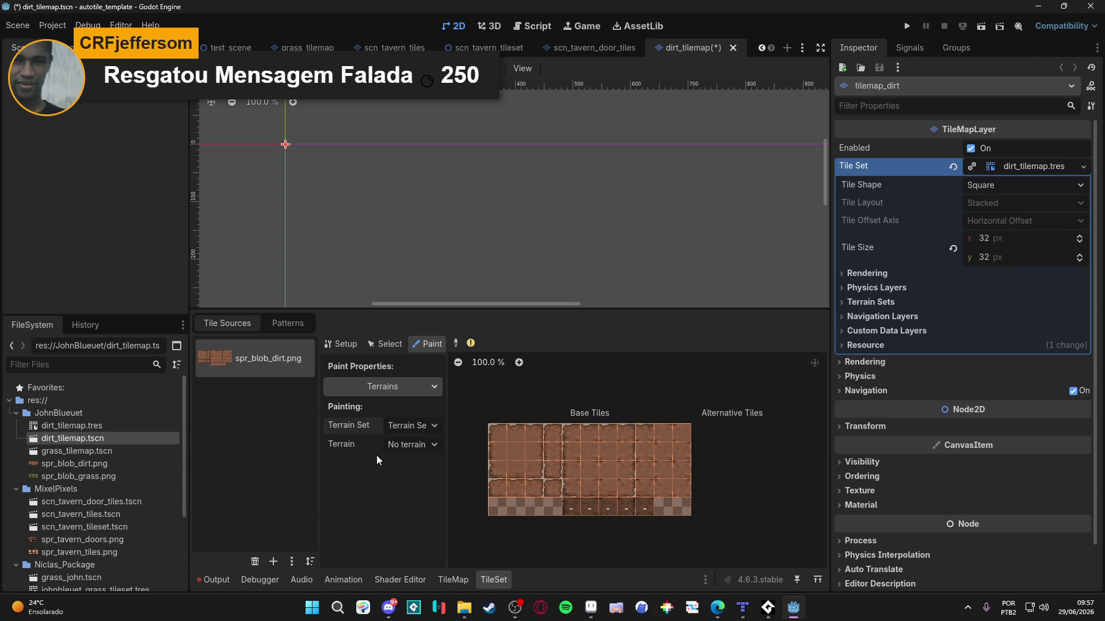
Step: Pick Terrain 0 for painting and change its colour to pink
left_click(412, 445)
left_click(422, 478)
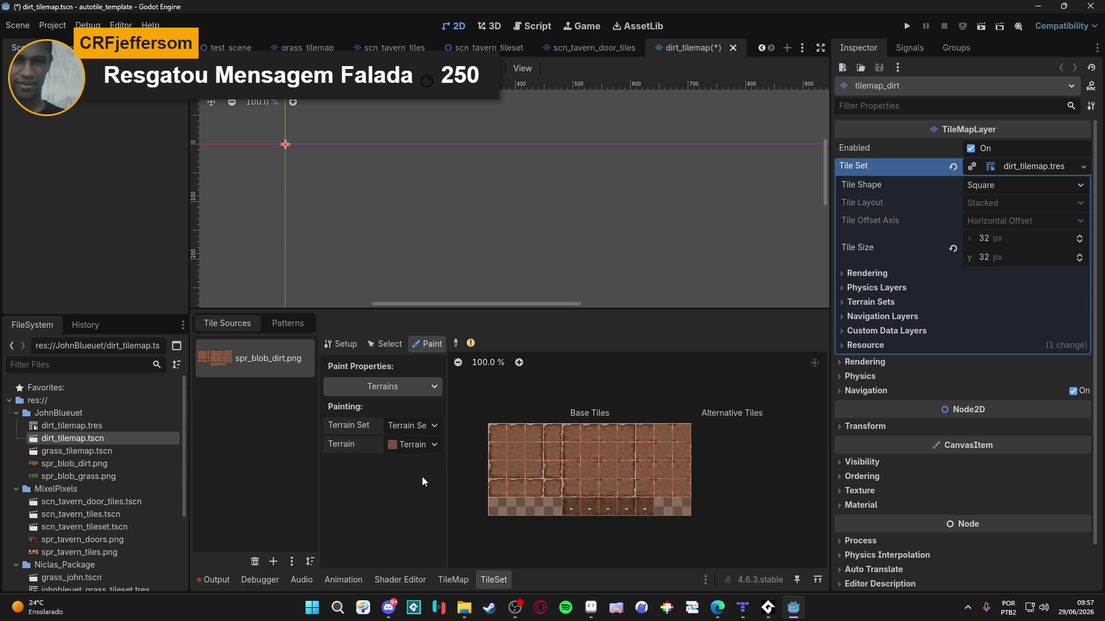
left_click(874, 302)
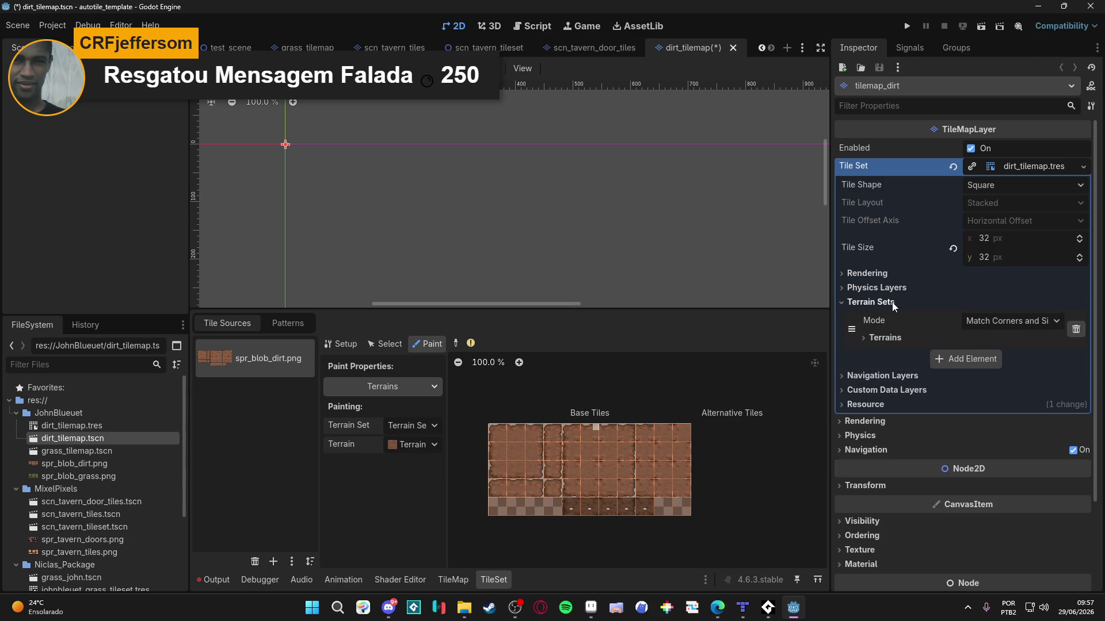
left_click(887, 339)
left_click(1020, 381)
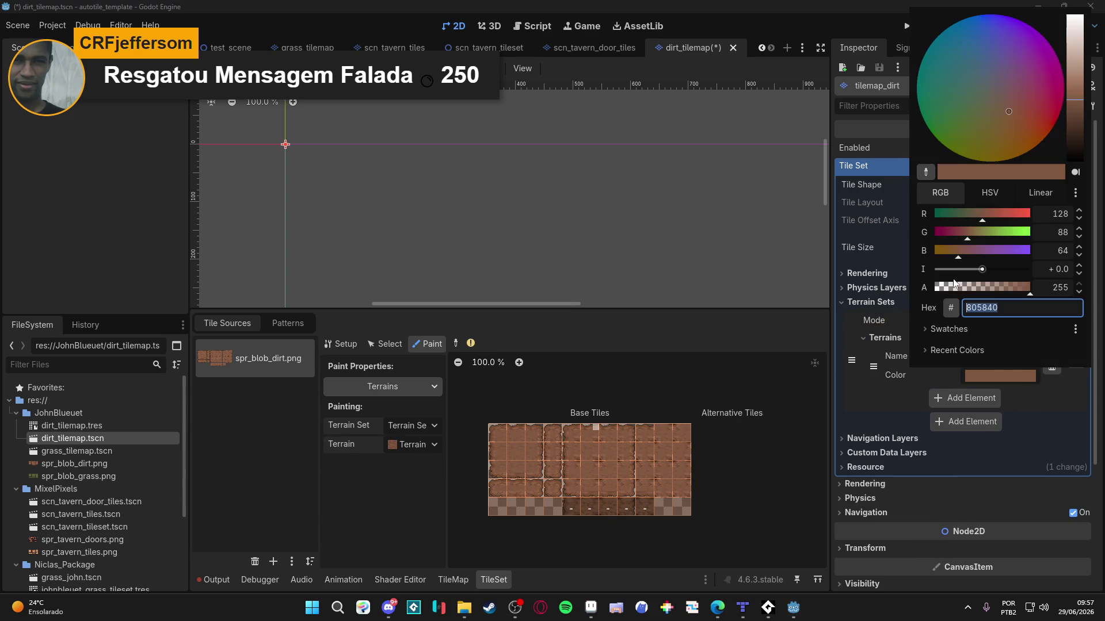
left_click(1042, 92)
left_click(409, 501)
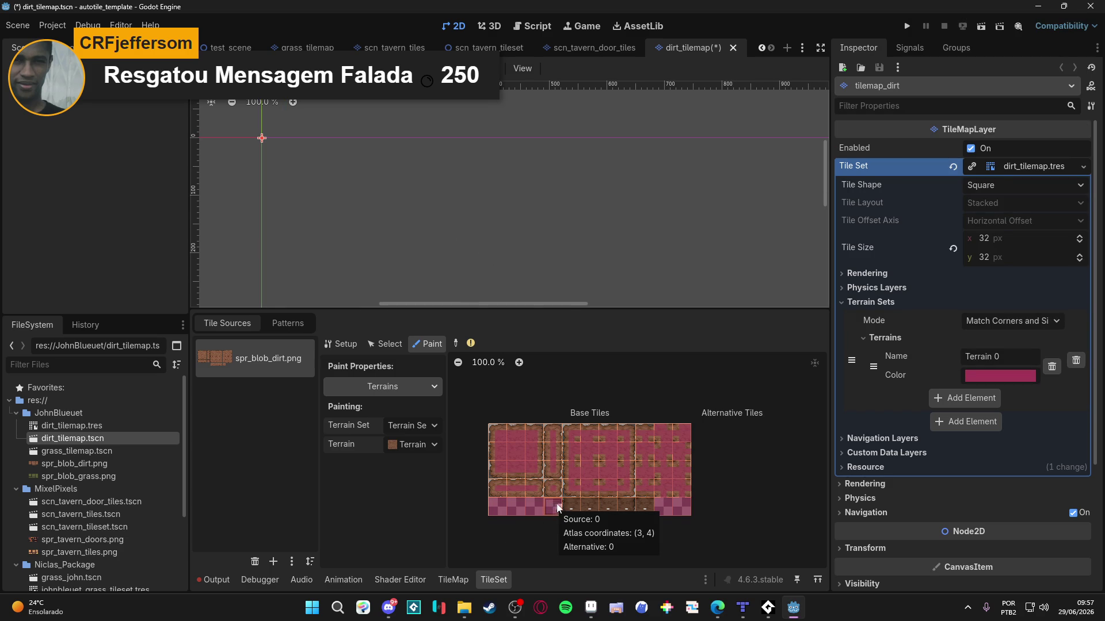
Step: Clear the terrain peering bits from the bottom-row dirt tiles and save the scene
left_click_drag(549, 506, 502, 509)
left_click_drag(501, 513, 530, 506)
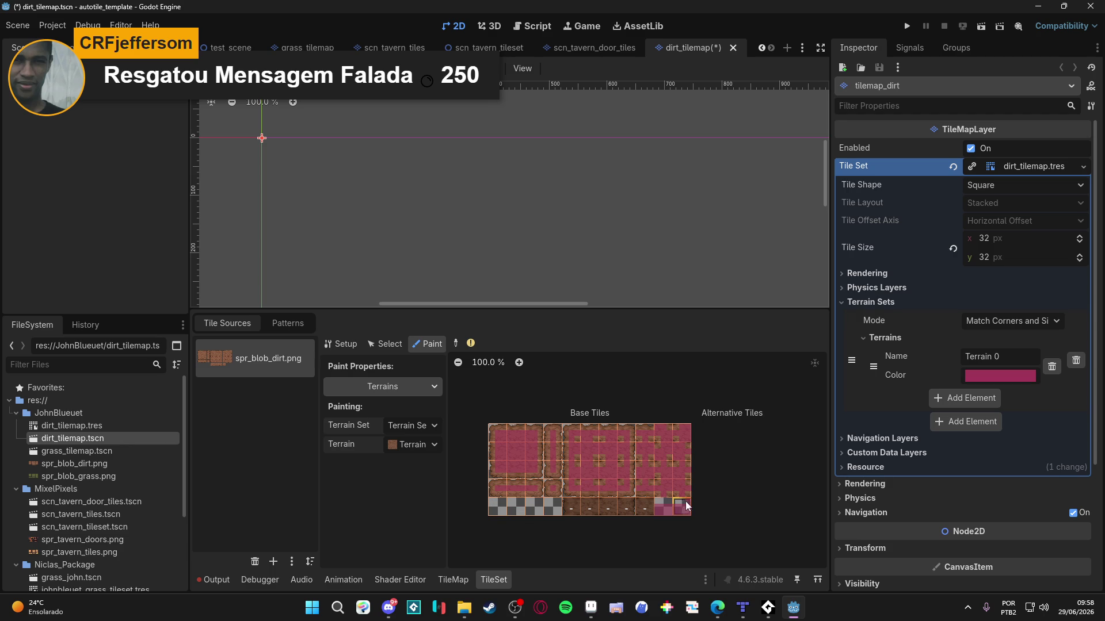
right_click(670, 509)
key("ctrl+s")
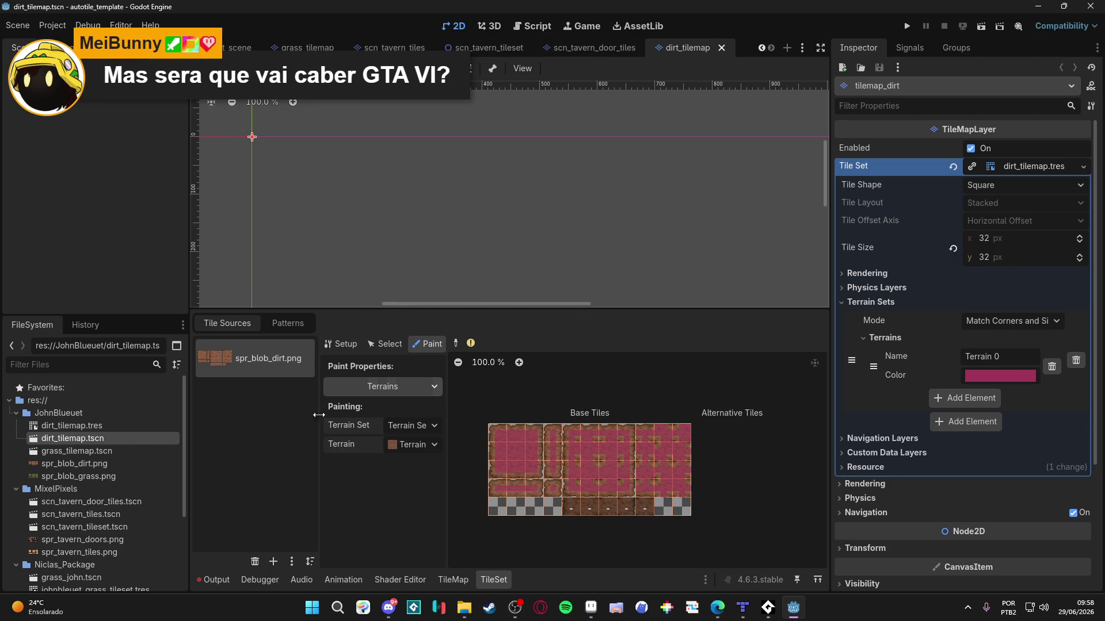
Step: Select Terrain 0 in the TileMap panel's Terrains tab for map painting
left_click(459, 585)
left_click(491, 585)
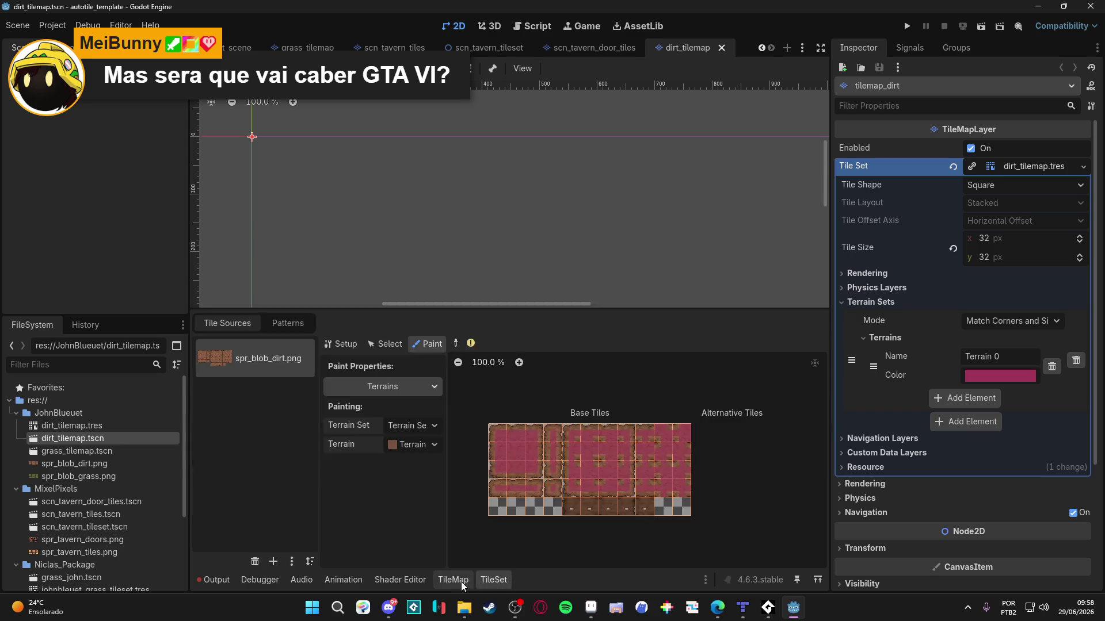
left_click(455, 581)
left_click(311, 459)
left_click(242, 495)
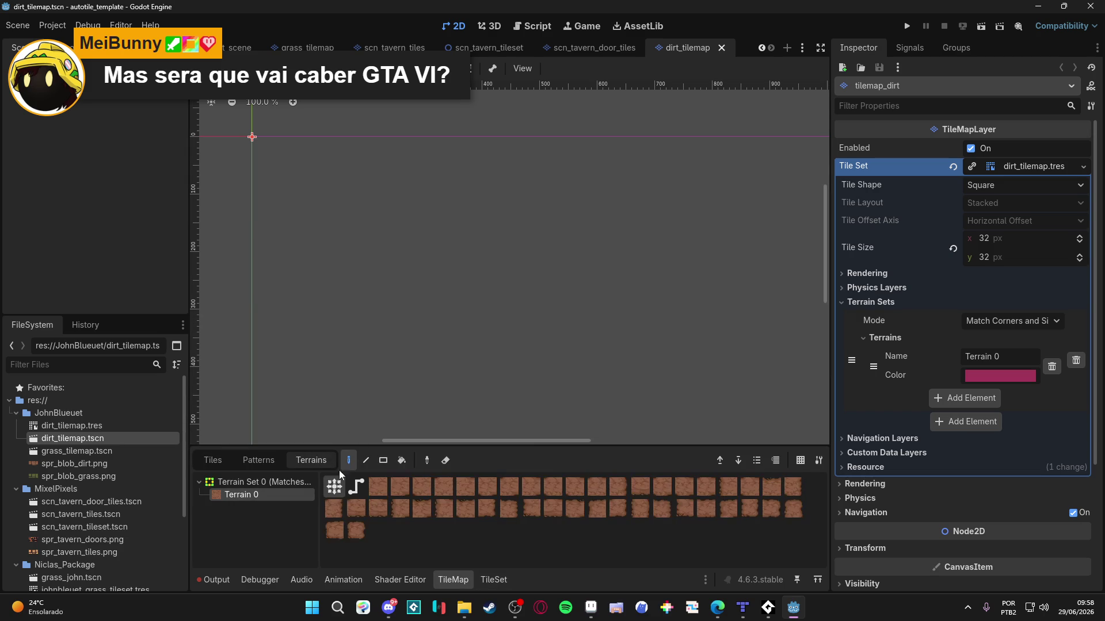
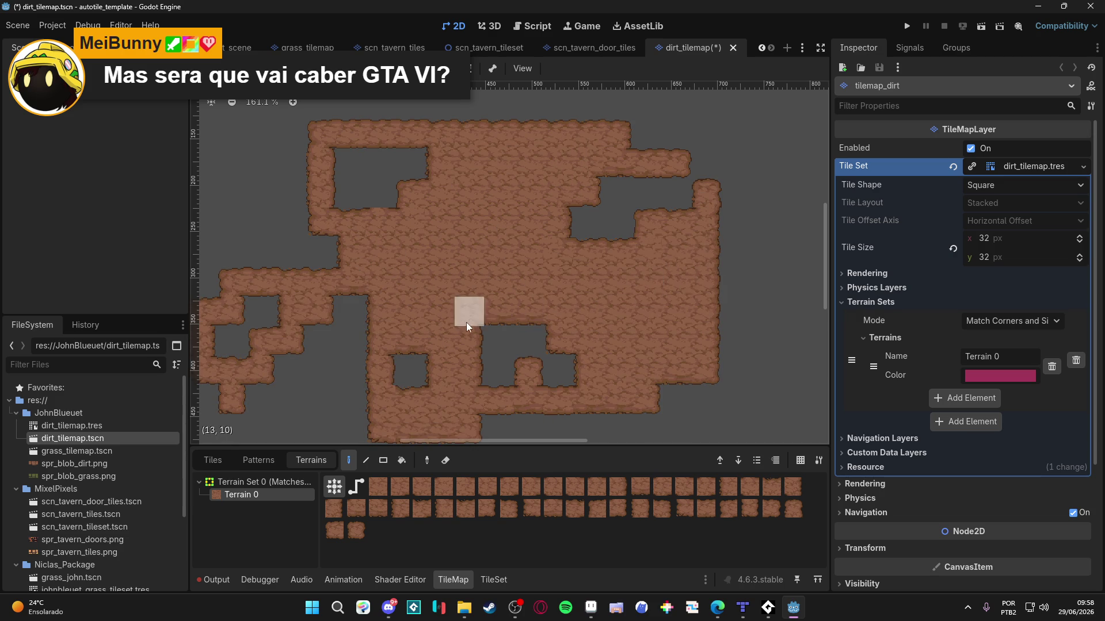
Step: Paint Terrain 0 dirt over the gaps on the left and middle and along the bottom
scroll(465, 323, "up", 1)
scroll(465, 324, "left", 1)
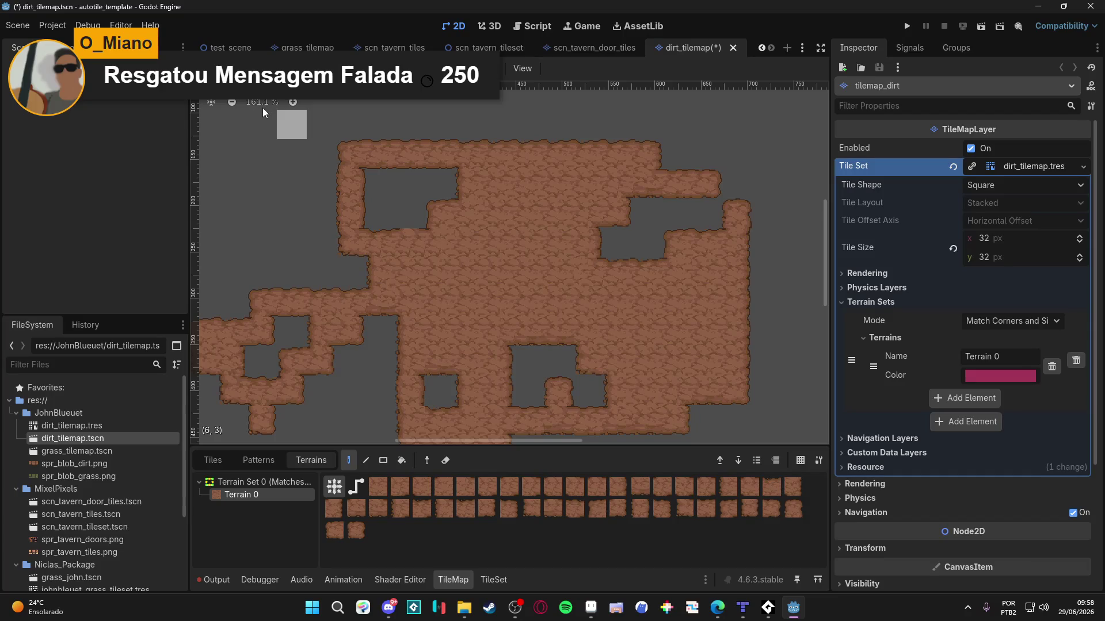
scroll(318, 174, "down", 1)
scroll(326, 189, "down", 2)
scroll(329, 189, "up", 3)
mouse_move(493, 228)
left_mouse_down()
mouse_move(420, 195)
mouse_move(499, 374)
left_mouse_up()
scroll(499, 374, "down", 5)
scroll(499, 374, "right", 3)
mouse_move(490, 189)
left_mouse_down()
mouse_move(791, 361)
mouse_move(595, 253)
mouse_move(423, 340)
mouse_move(234, 373)
left_mouse_up()
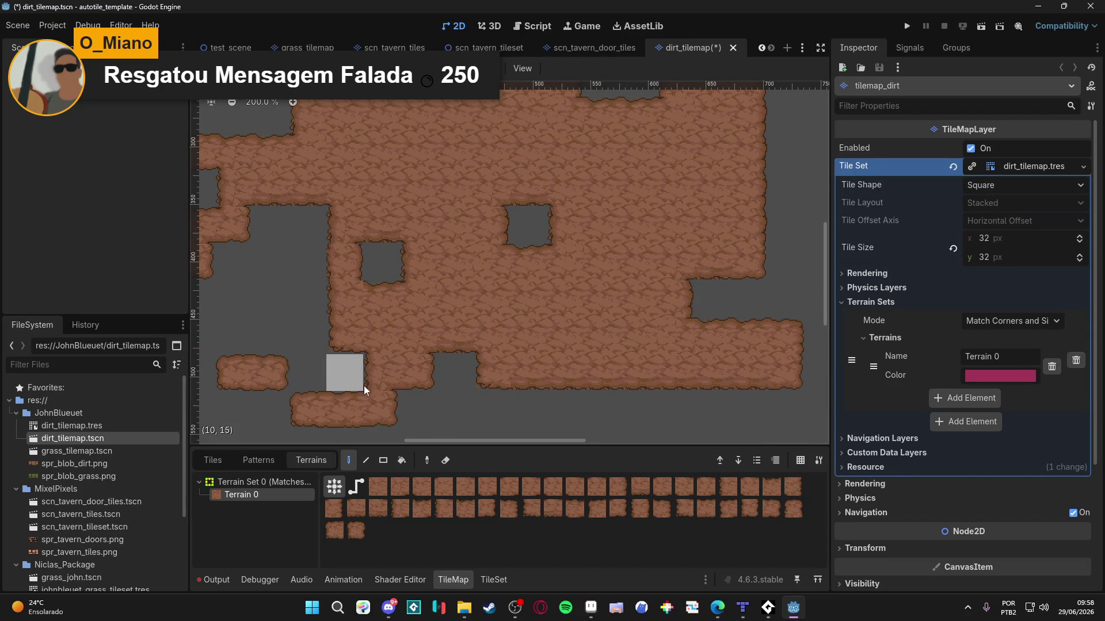
Step: Fill the remaining lower-left, upper and centre-left holes with dirt
left_click_drag(564, 237, 586, 371)
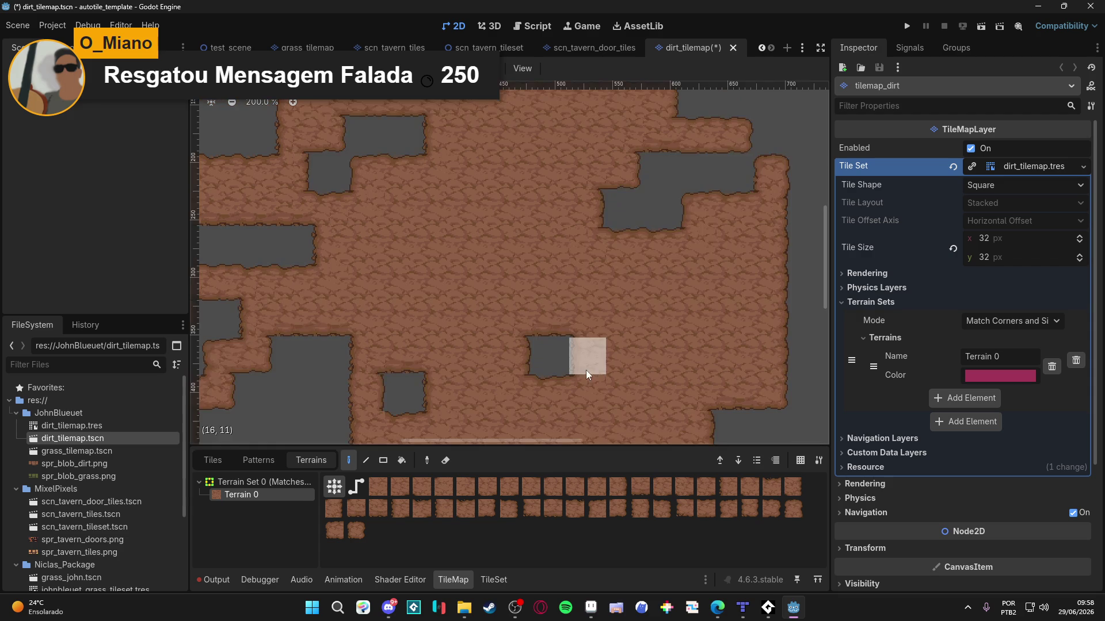
scroll(558, 316, "down", 2)
left_click_drag(548, 291, 376, 357)
mouse_move(367, 284)
left_mouse_down()
mouse_move(388, 185)
mouse_move(351, 226)
mouse_move(233, 232)
left_mouse_up()
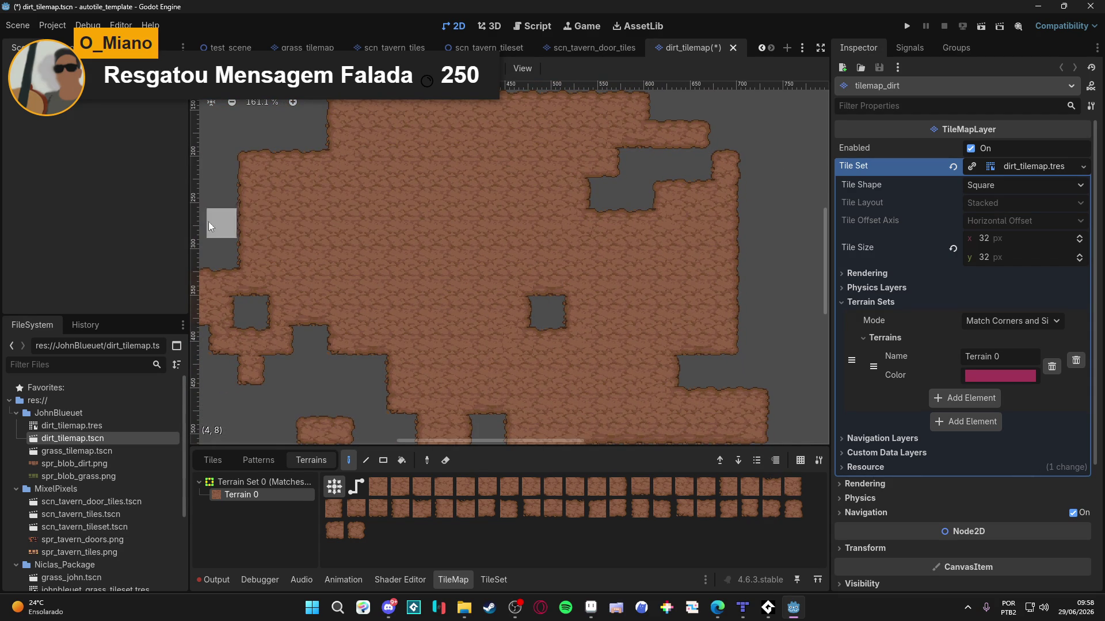
Step: Instance grass_tilemap.tscn into the scene and position the tilemap_grass node in the scene tree
right_click(47, 121)
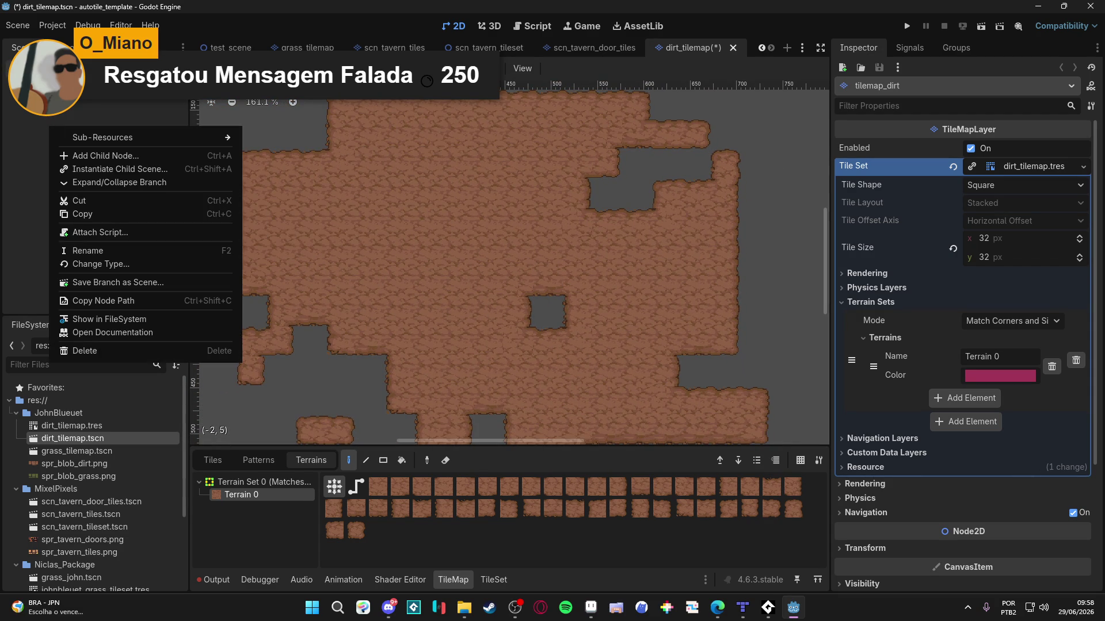
key("Escape")
left_click(77, 451)
left_click_drag(101, 461, 88, 190)
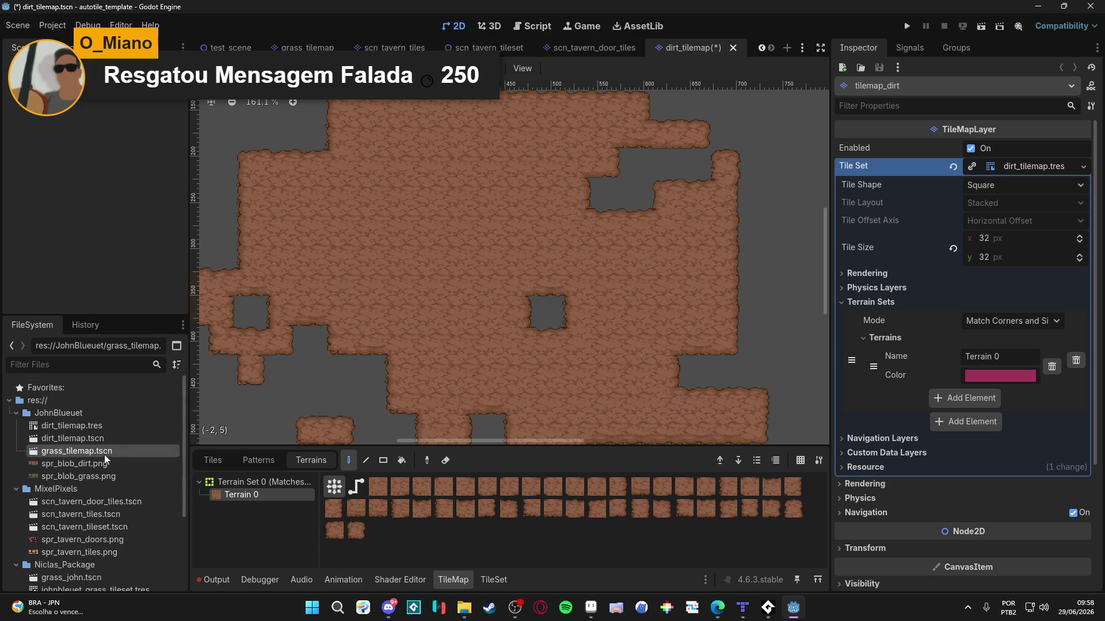
left_click_drag(104, 456, 406, 263)
left_click_drag(60, 104, 51, 81)
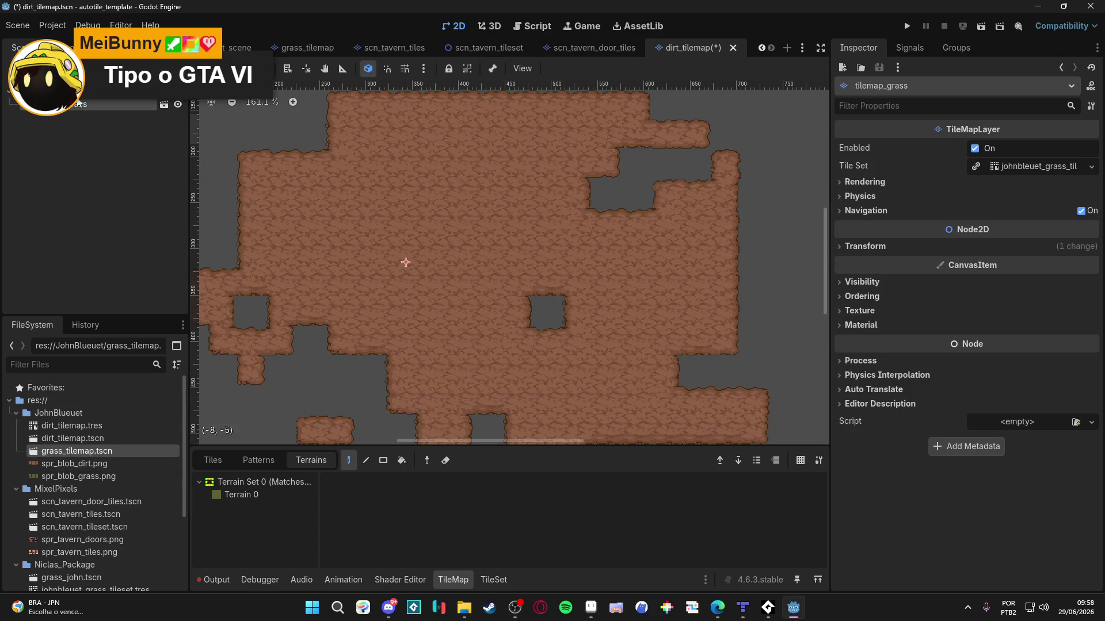
Step: Paint grass Terrain 0 in the centre, then rectangle-fill grass across the whole map and its right side
left_click(254, 494)
mouse_move(407, 271)
left_mouse_down()
mouse_move(498, 271)
mouse_move(374, 222)
mouse_move(414, 133)
mouse_move(276, 190)
mouse_move(457, 305)
mouse_move(327, 379)
mouse_move(506, 205)
mouse_move(589, 223)
mouse_move(430, 304)
mouse_move(733, 183)
mouse_move(277, 168)
mouse_move(494, 230)
mouse_move(333, 259)
mouse_move(391, 212)
mouse_move(372, 111)
left_mouse_up()
scroll(494, 230, "down", 2)
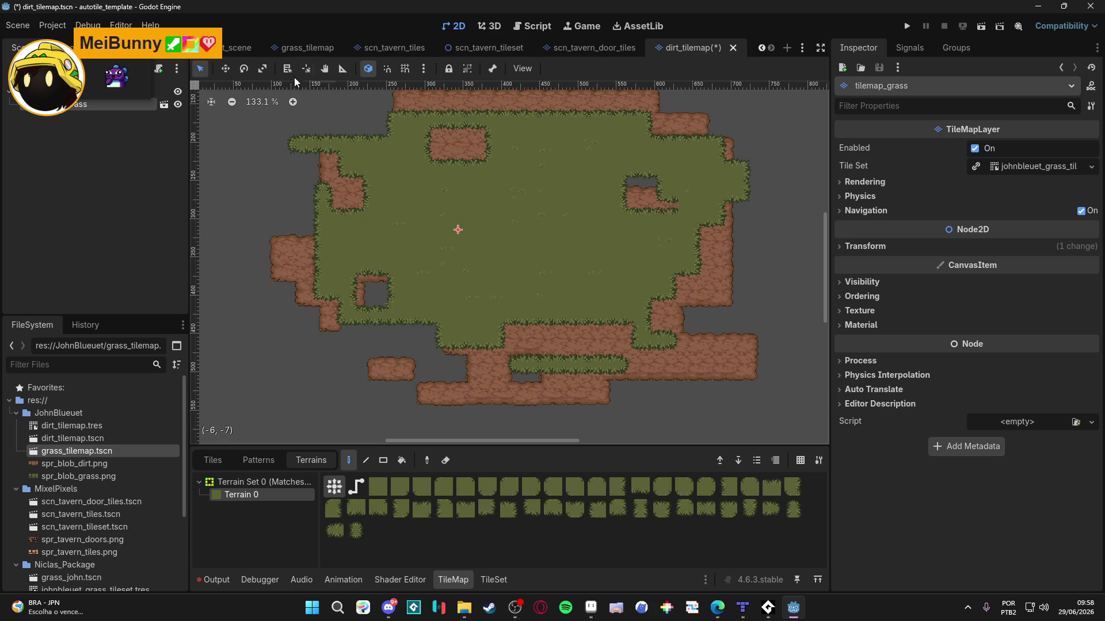
left_click(384, 461)
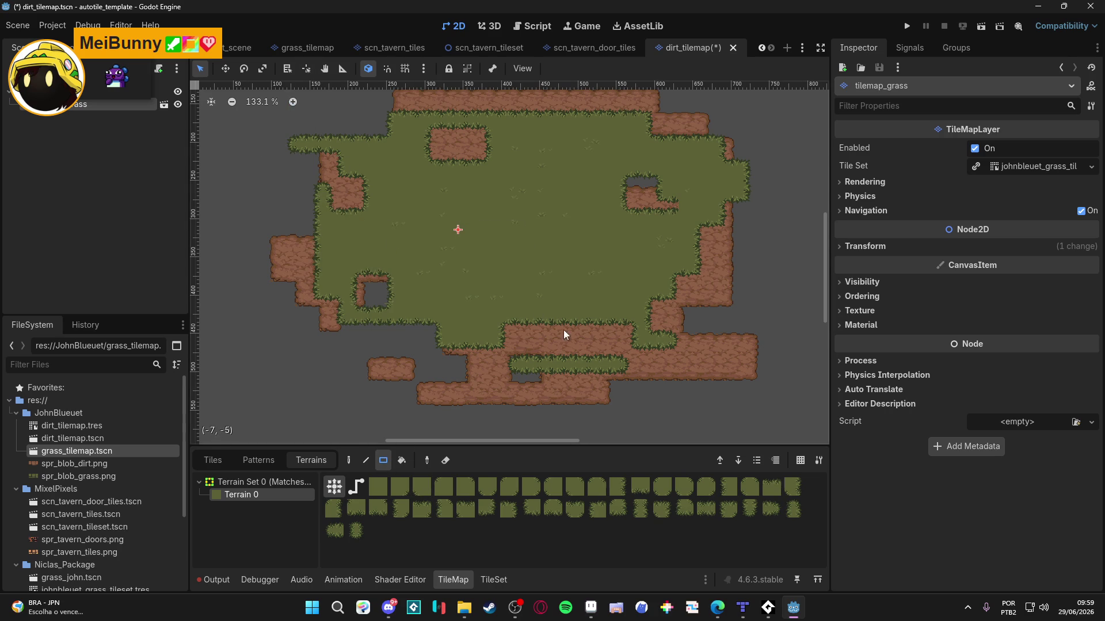
mouse_move(736, 412)
left_mouse_down()
mouse_move(333, 108)
mouse_move(270, 95)
left_mouse_up()
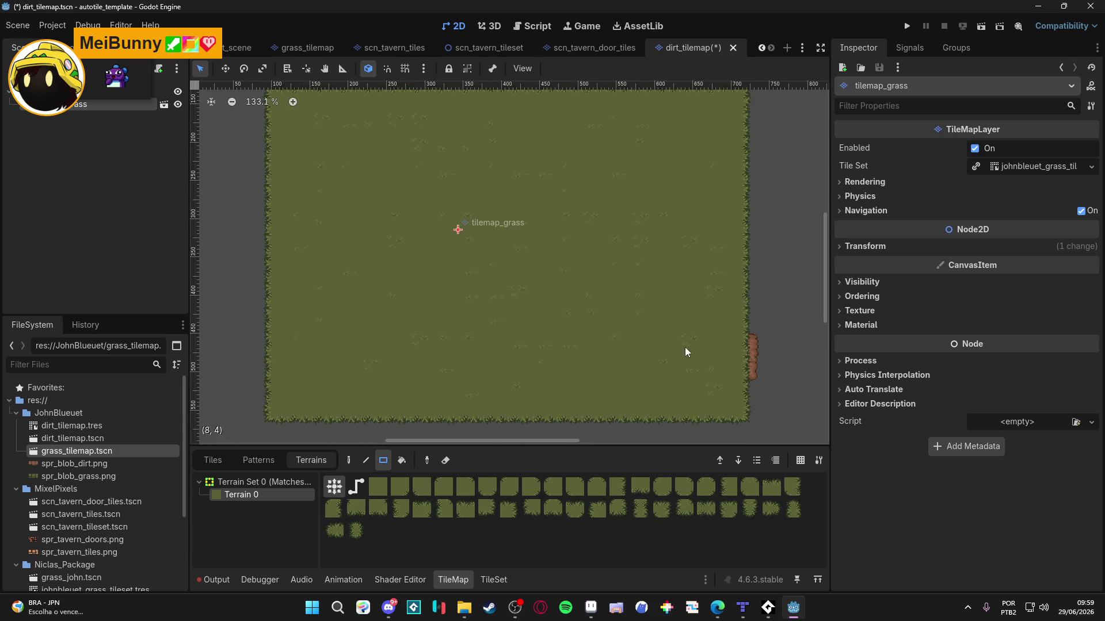
left_click_drag(749, 401, 650, 105)
Step: Finish the grass on the right, then erase grass along the upper path and the right column
left_click_drag(759, 408, 607, 100)
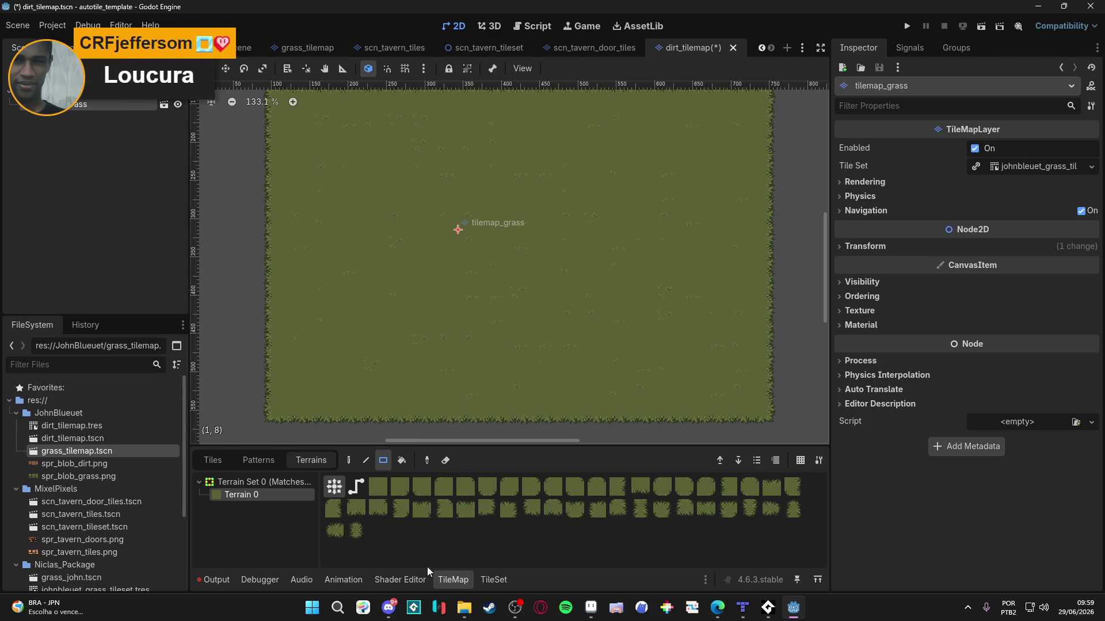
left_click(443, 465)
mouse_move(297, 168)
left_mouse_down()
mouse_move(485, 166)
mouse_move(502, 313)
mouse_move(622, 305)
mouse_move(623, 253)
mouse_move(707, 243)
left_mouse_up()
left_click_drag(707, 242, 711, 337)
left_click_drag(713, 396, 714, 397)
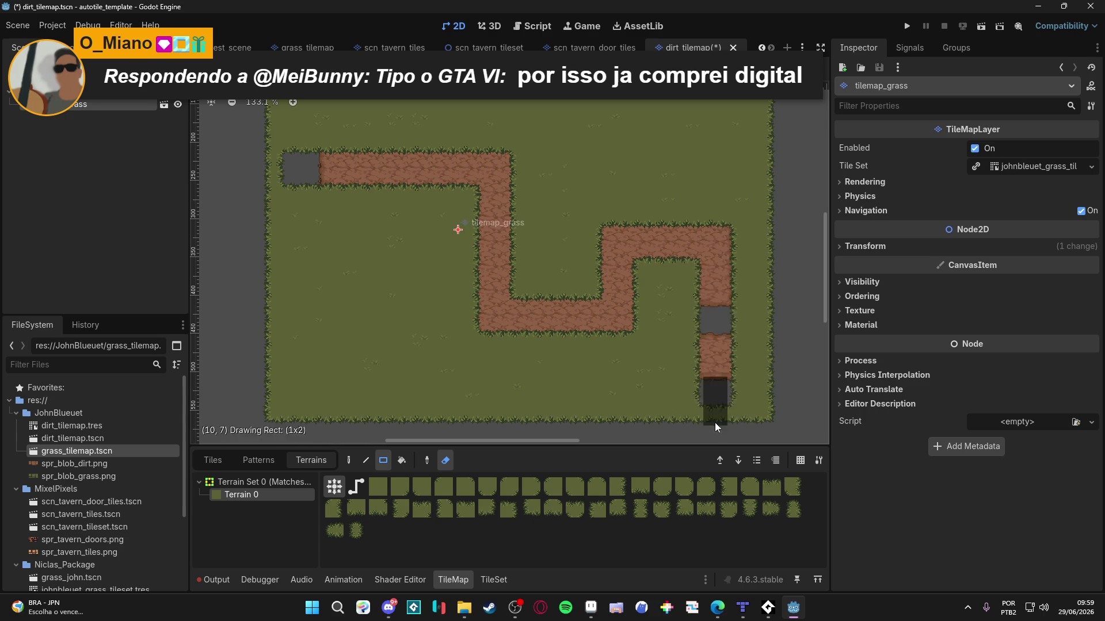
Step: Erase a one-row grass strip along the path's lower left, then select tilemap_dirt's Terrain 0
left_click_drag(480, 320, 257, 333)
key("ctrl+z")
left_click_drag(474, 319, 224, 317)
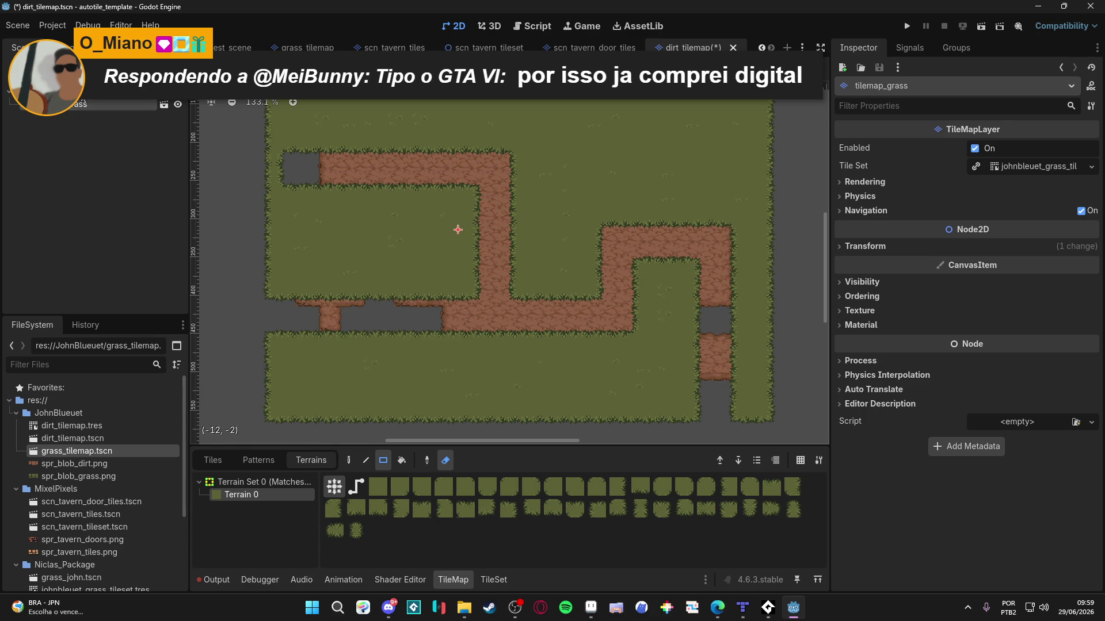
left_click(81, 92)
left_click(264, 495)
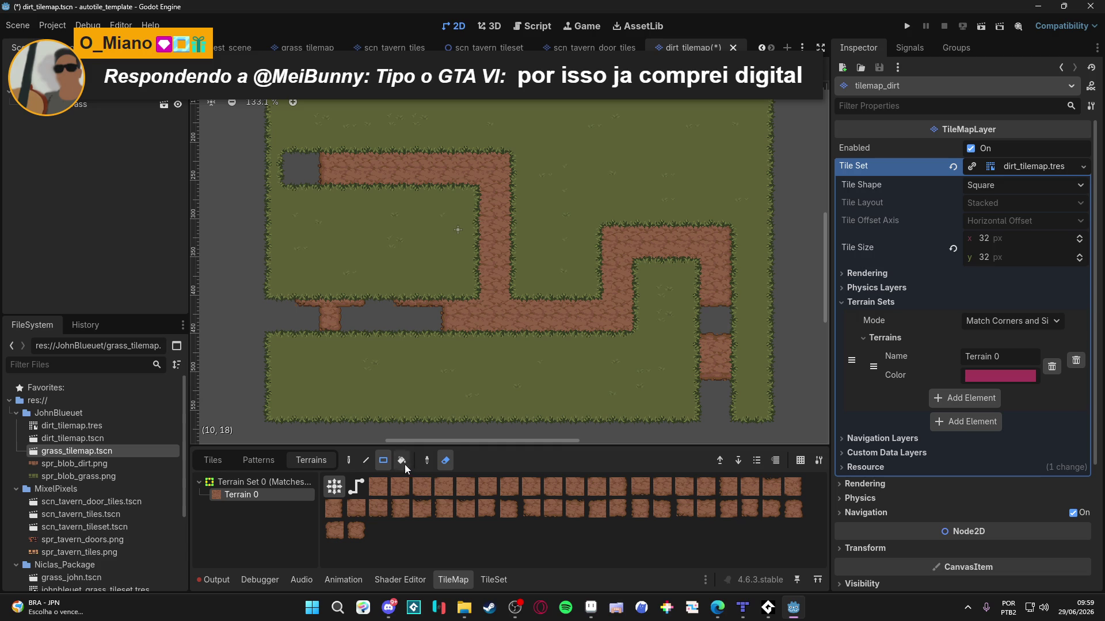
Step: Fill the empty grey path cells with dirt and pan around to check the continuous winding path
key("ctrl+z")
scroll(538, 253, "up", 3)
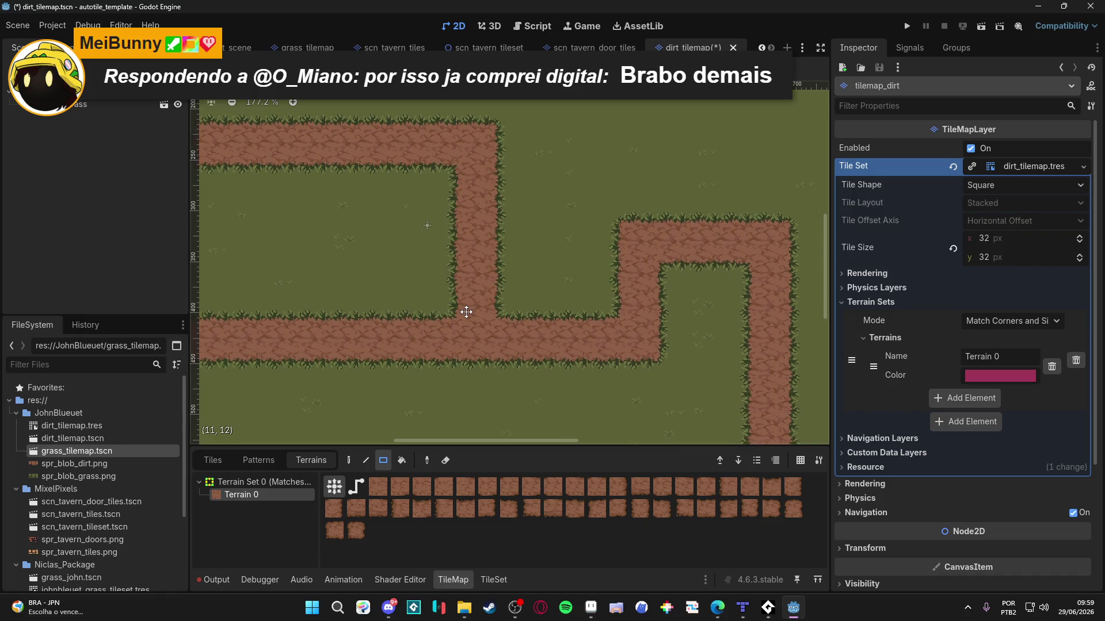
scroll(474, 305, "down", 1)
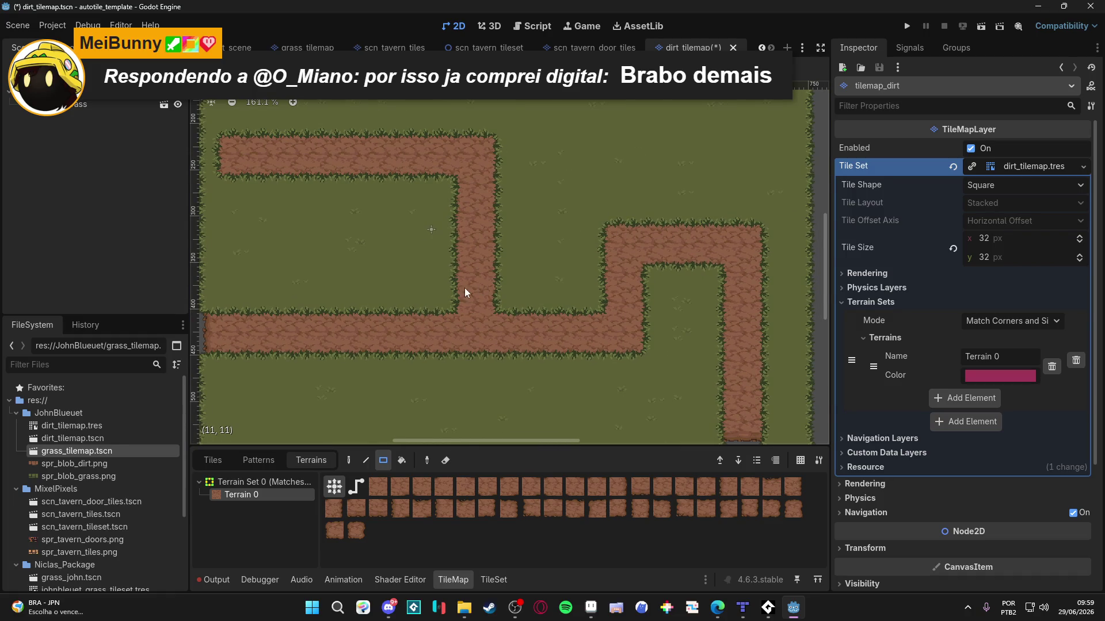
left_click_drag(540, 228, 553, 235)
mouse_move(471, 299)
left_mouse_down()
mouse_move(443, 286)
mouse_move(537, 295)
mouse_move(498, 278)
left_mouse_up()
scroll(401, 196, "up", 2)
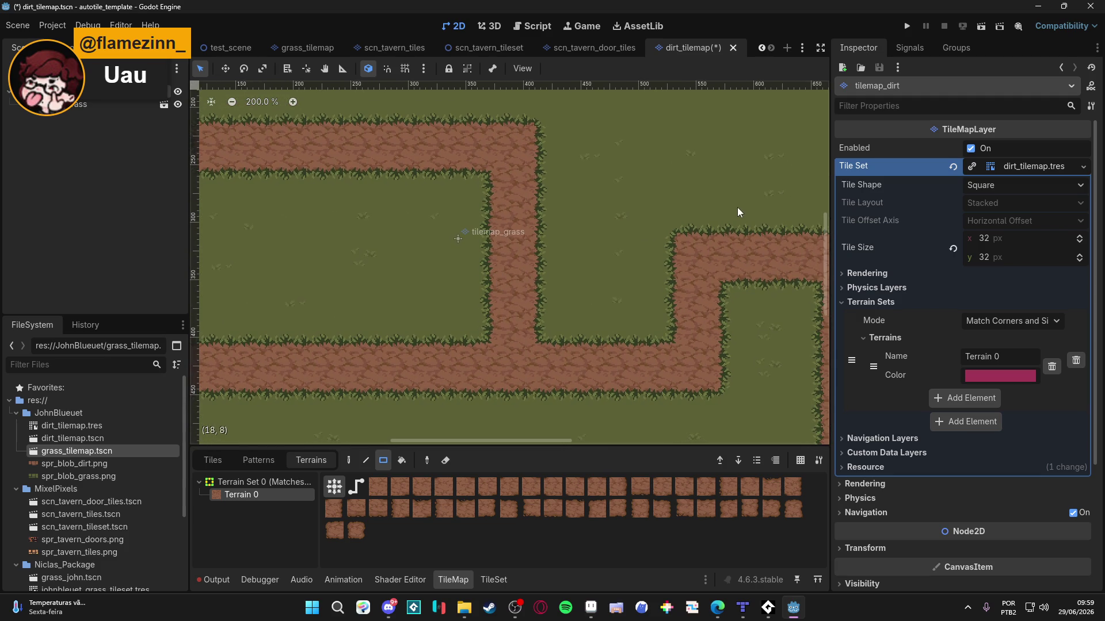
left_click_drag(546, 241, 534, 243)
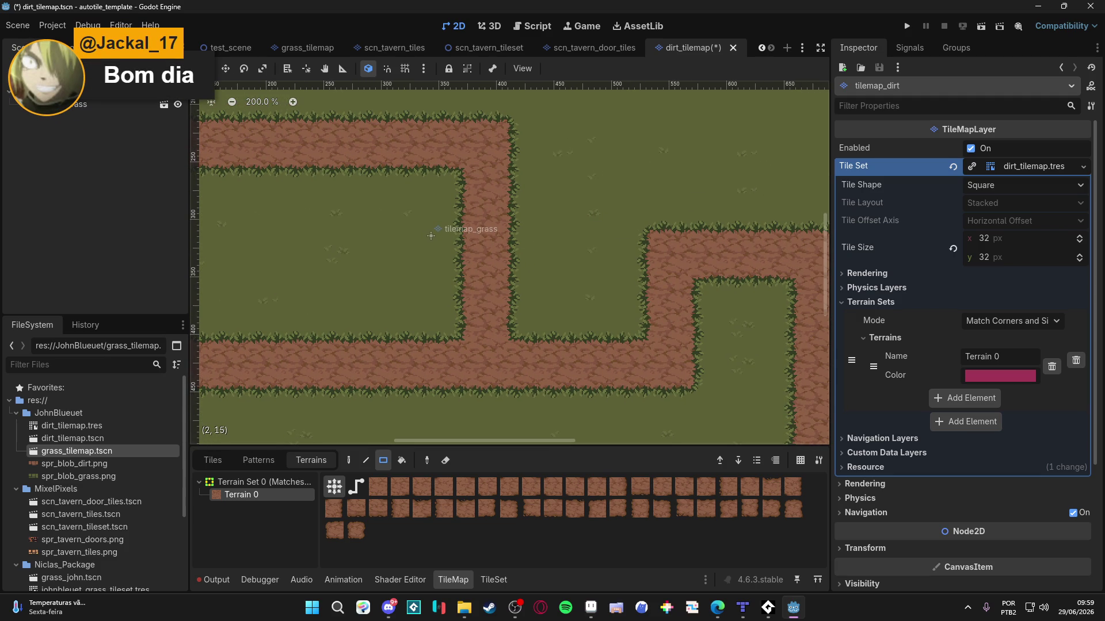
key("alt+Tab")
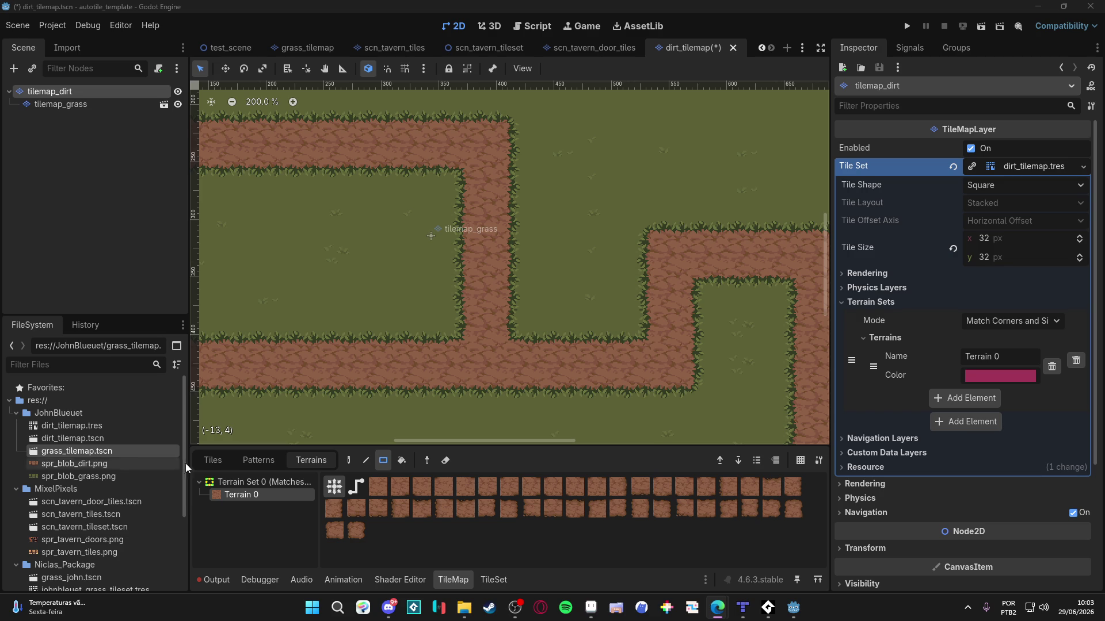
Step: Search Steam for 'dininho' and browse the Dininho Space Adventure store page
left_click(489, 607)
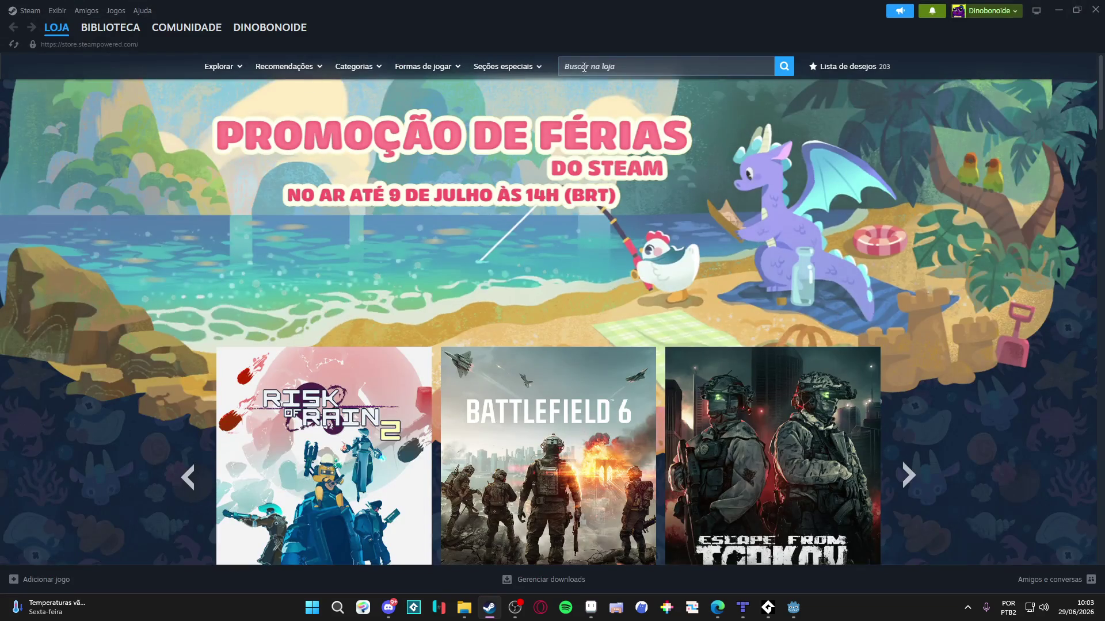
left_click(613, 67)
type("dininho")
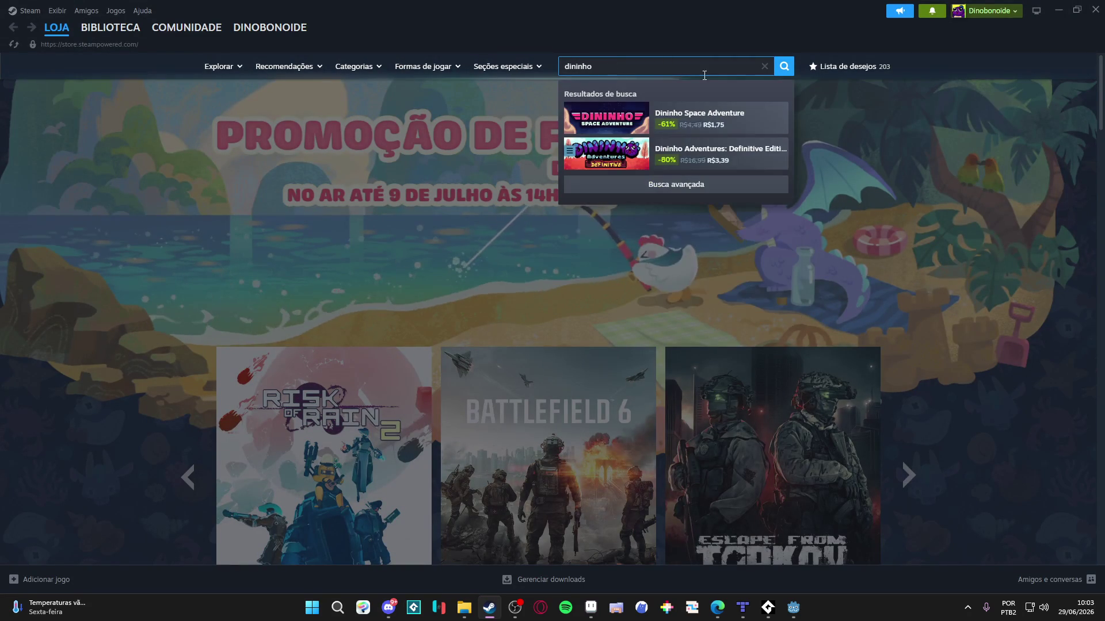
left_click(708, 118)
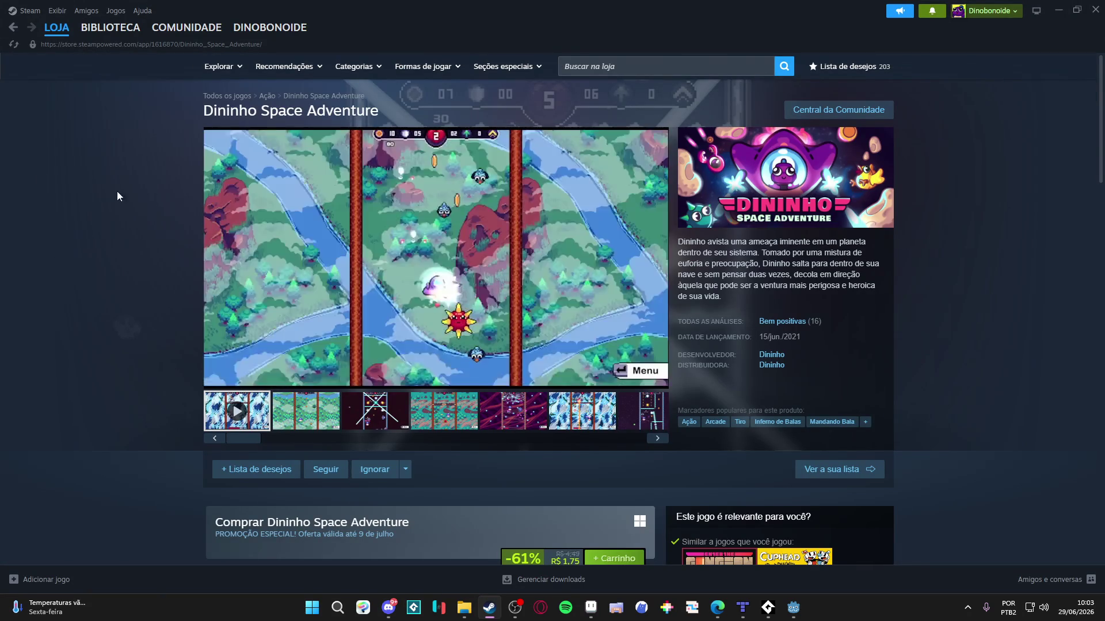
scroll(1019, 263, "down", 2)
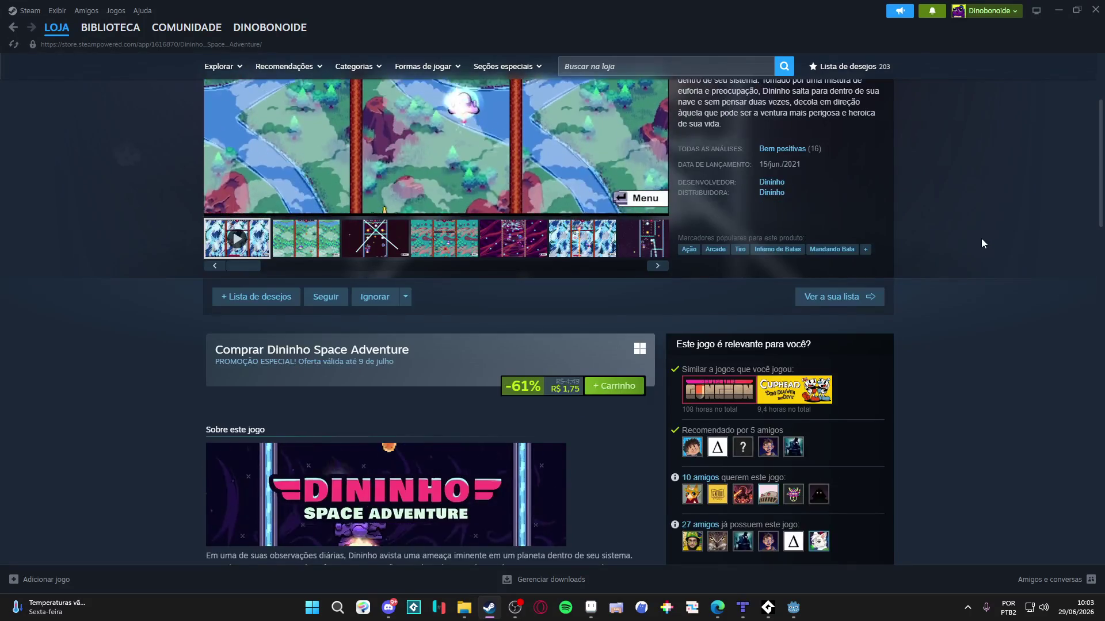
scroll(981, 237, "up", 2)
scroll(981, 237, "down", 5)
scroll(984, 237, "down", 5)
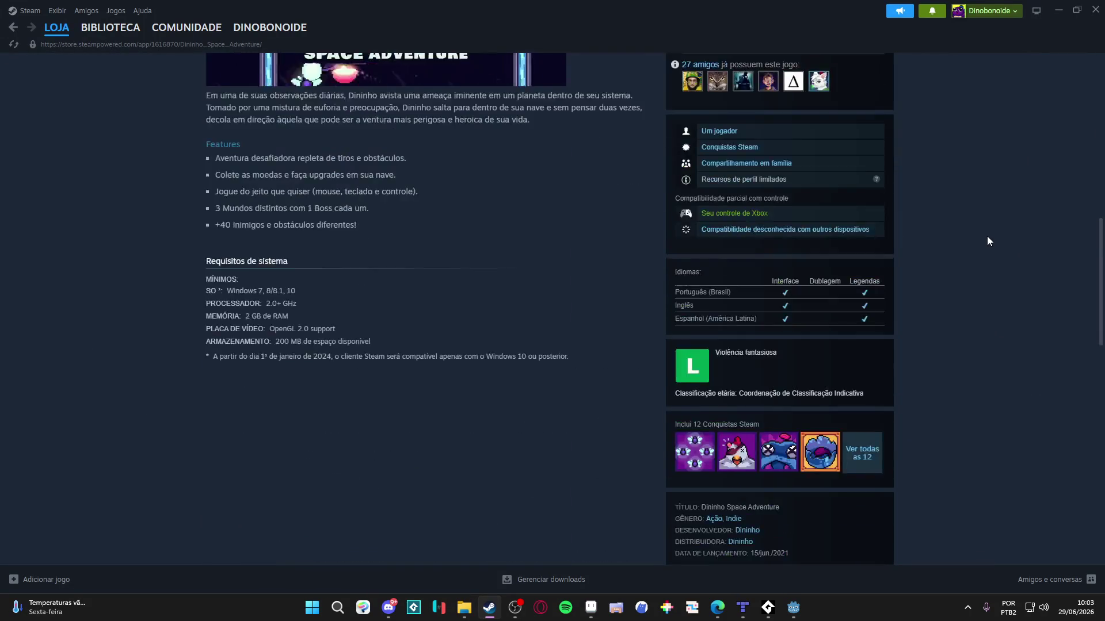
scroll(984, 237, "up", 9)
scroll(192, 272, "up", 3)
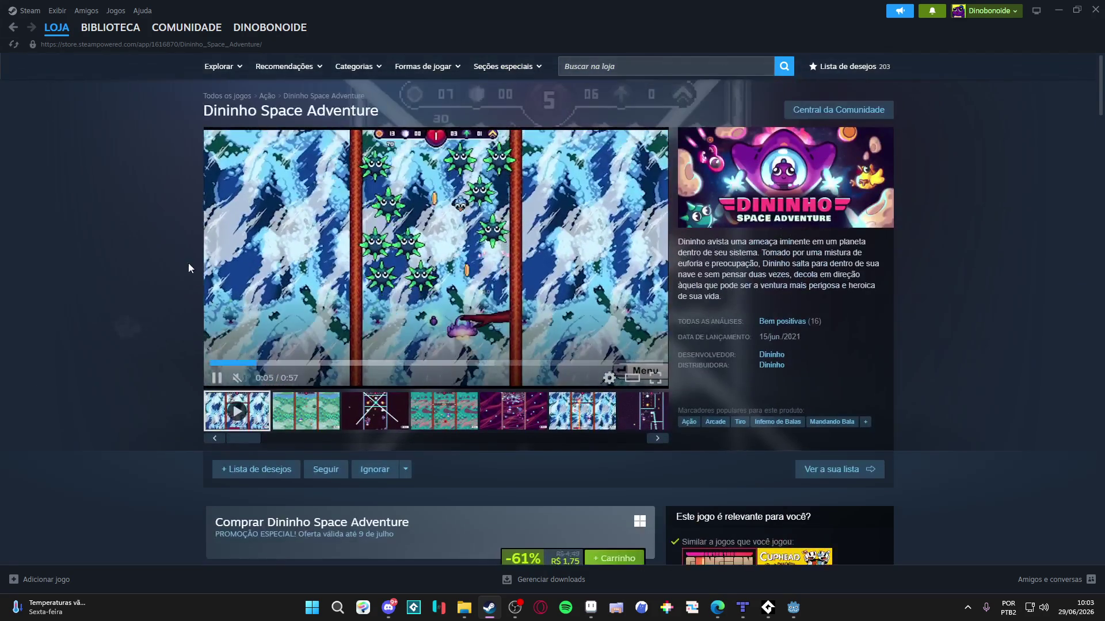
scroll(209, 246, "down", 12)
scroll(230, 244, "up", 10)
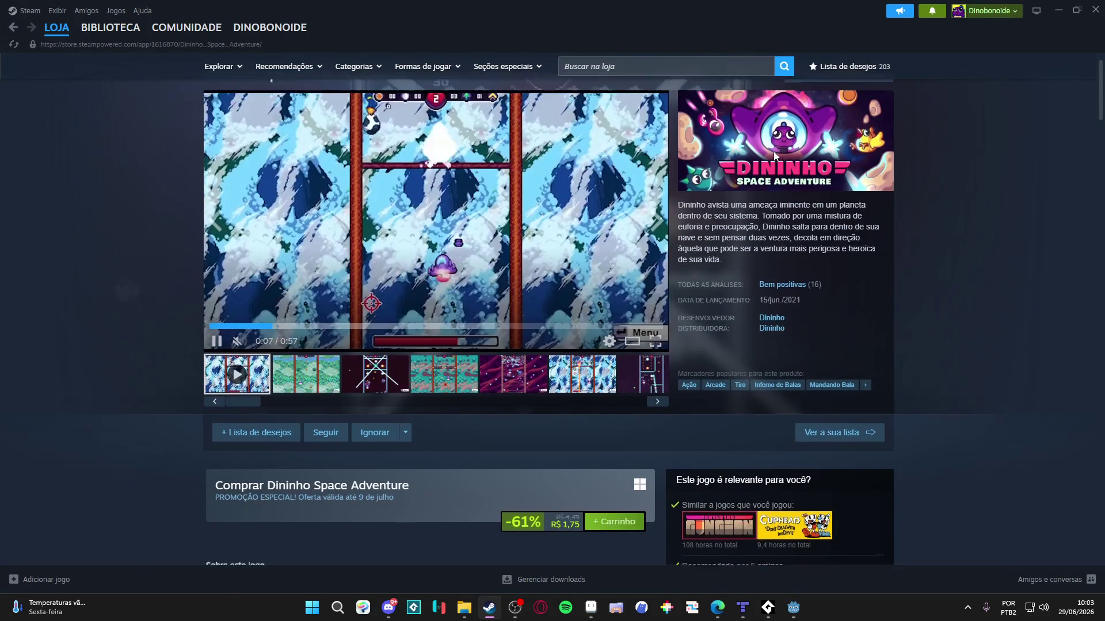
scroll(773, 151, "up", 1)
Step: Search 'dininho advent' and browse the Dininho Adventures: Definitive Edition page's reviews and purchase options
left_click(624, 72)
type("dininho advent")
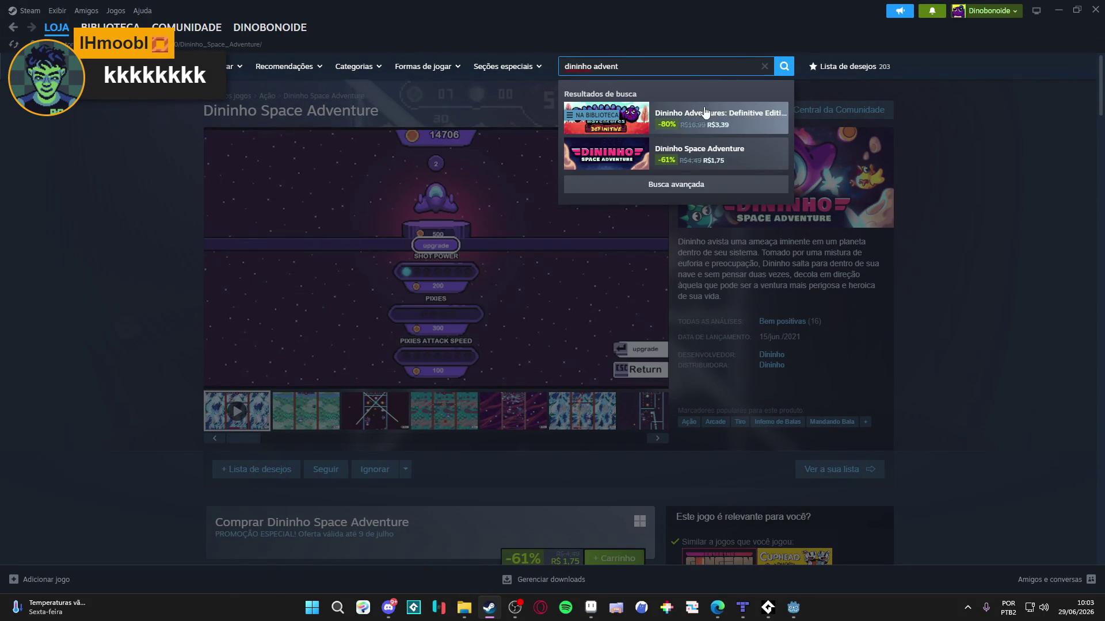
left_click(690, 118)
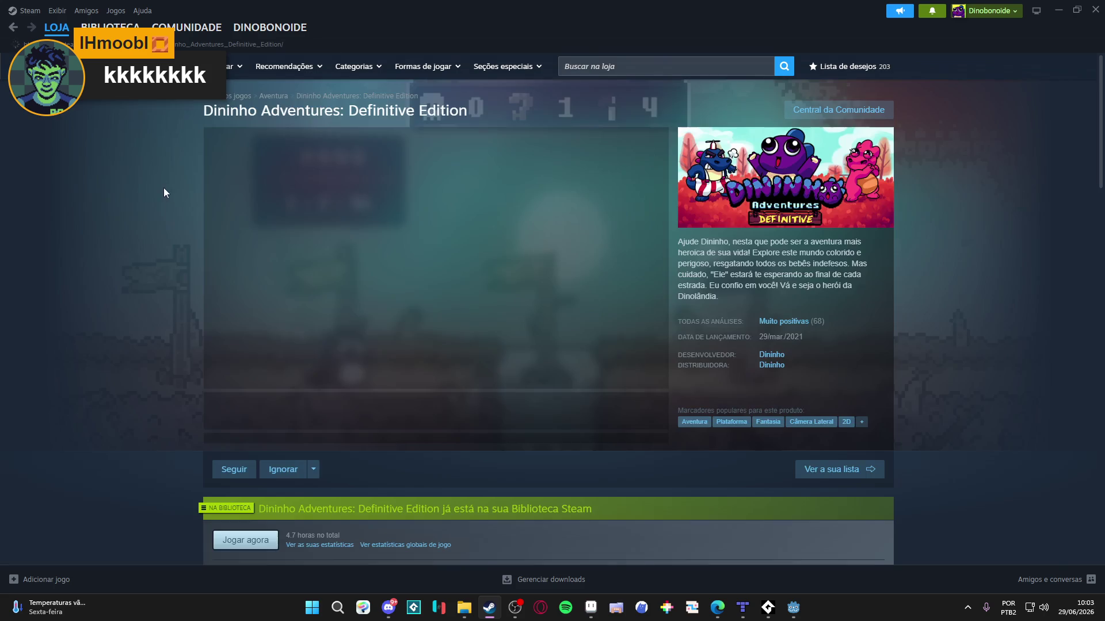
scroll(530, 355, "down", 2)
scroll(546, 345, "down", 6)
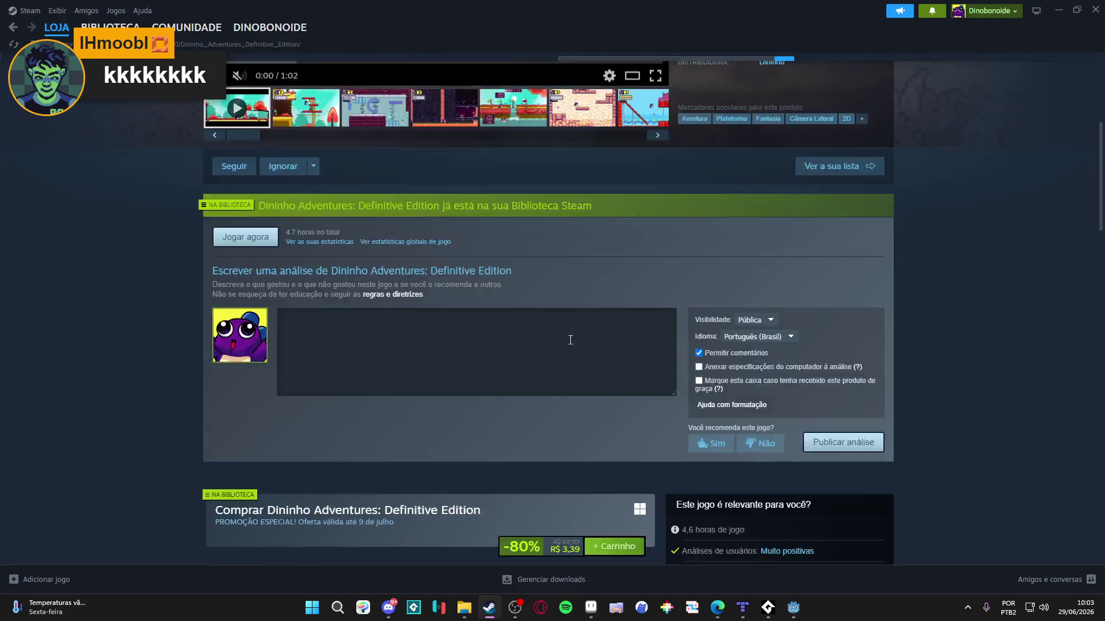
scroll(586, 330, "up", 4)
scroll(588, 329, "down", 5)
scroll(592, 328, "up", 9)
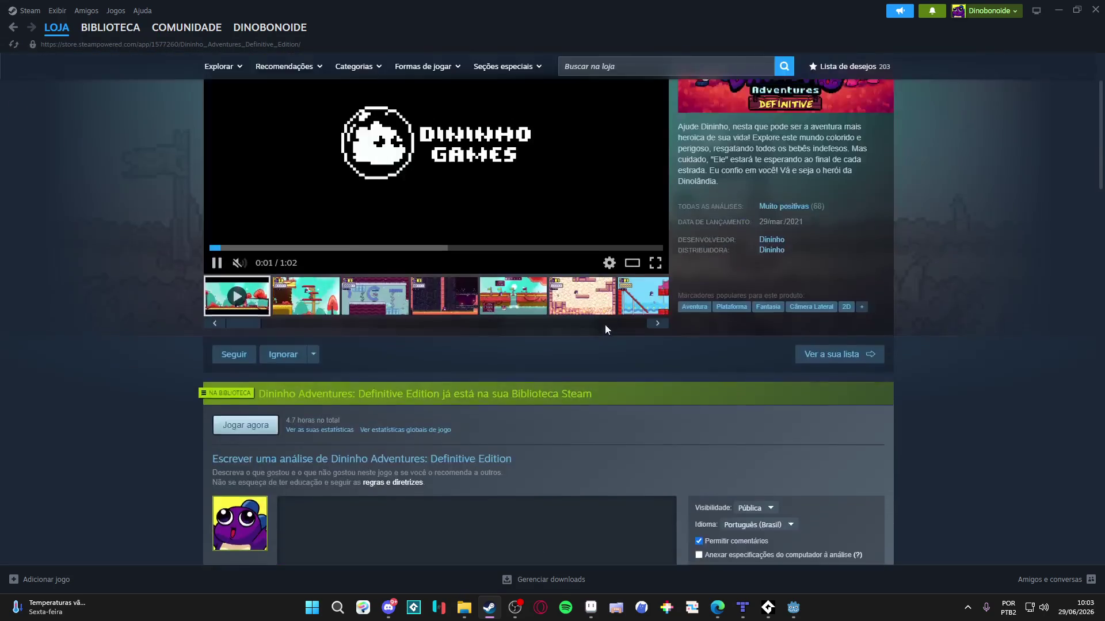
Step: Dismiss the search suggestions and return to the top of the page at its trailer
left_click(695, 68)
left_click(1010, 343)
scroll(838, 350, "down", 6)
scroll(702, 339, "up", 6)
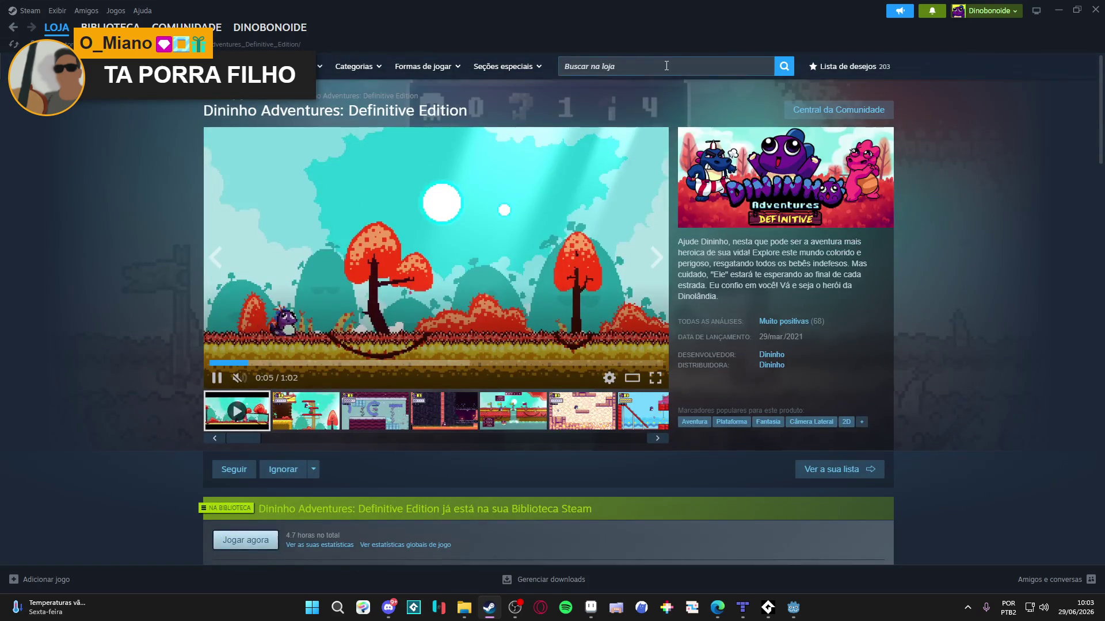
left_click(666, 65)
Step: Search 'jujubos' and open the Jujubos Puzzle store page, selecting its title text
type("jujubos")
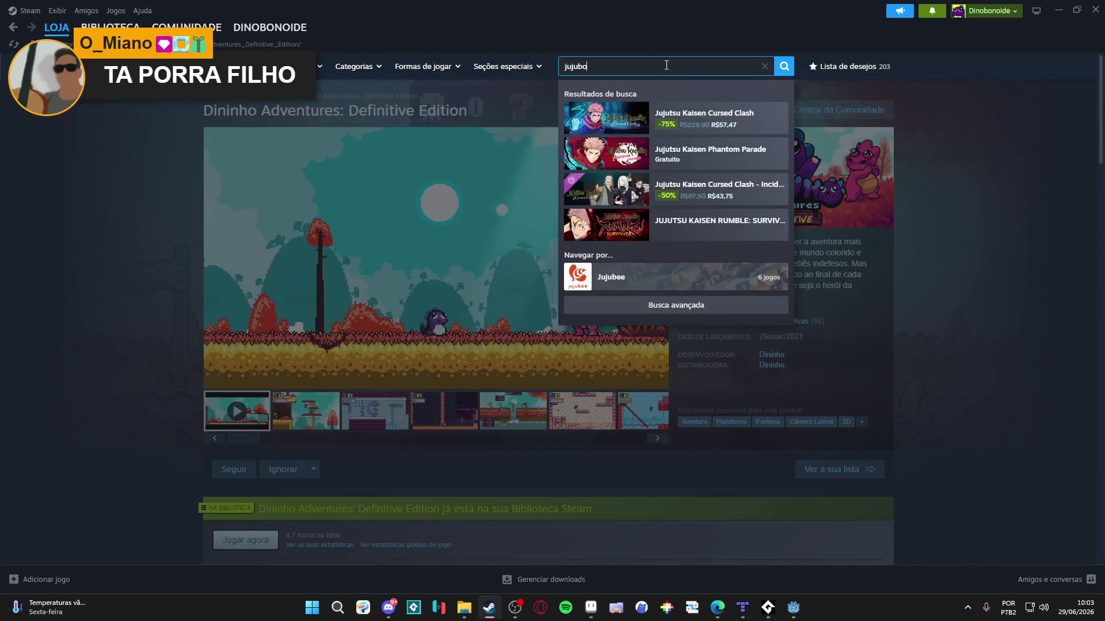
left_click(679, 118)
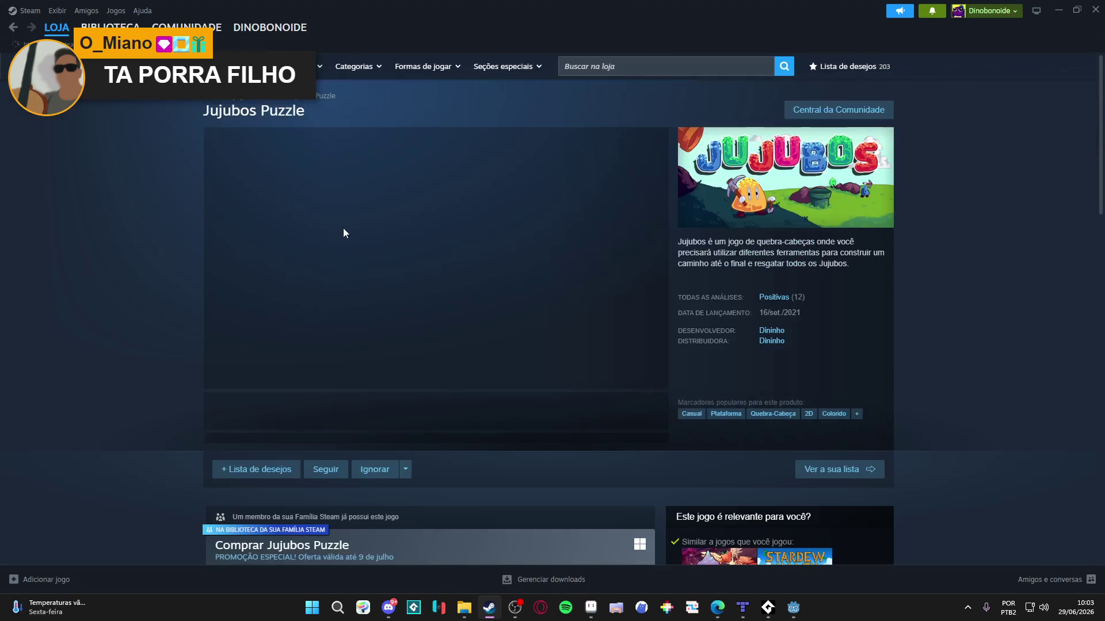
scroll(195, 242, "down", 10)
scroll(229, 203, "up", 10)
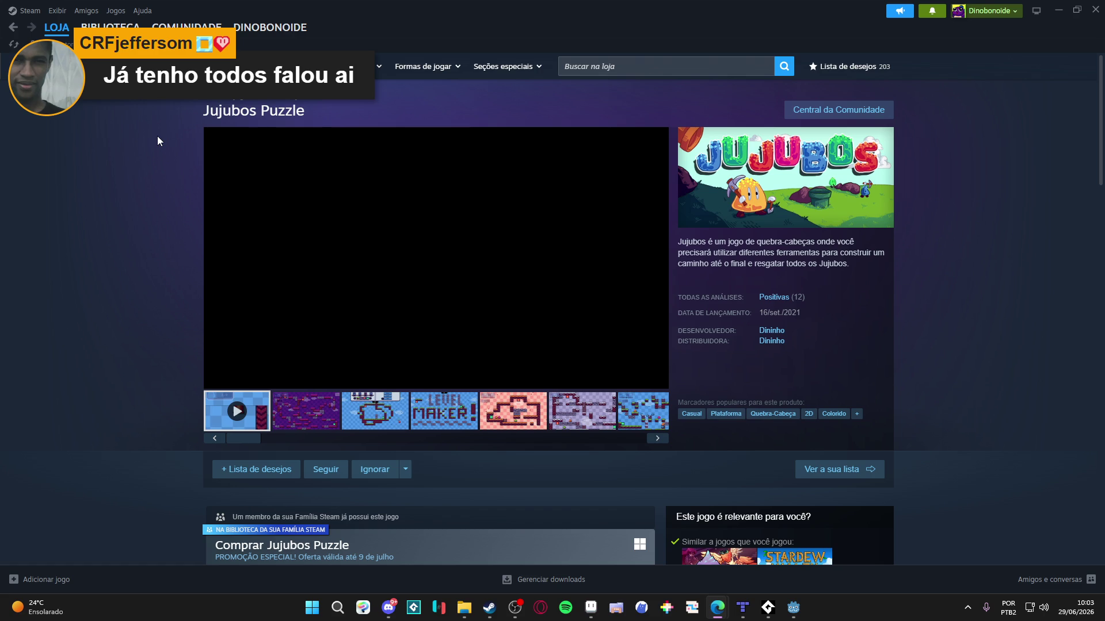
mouse_move(315, 286)
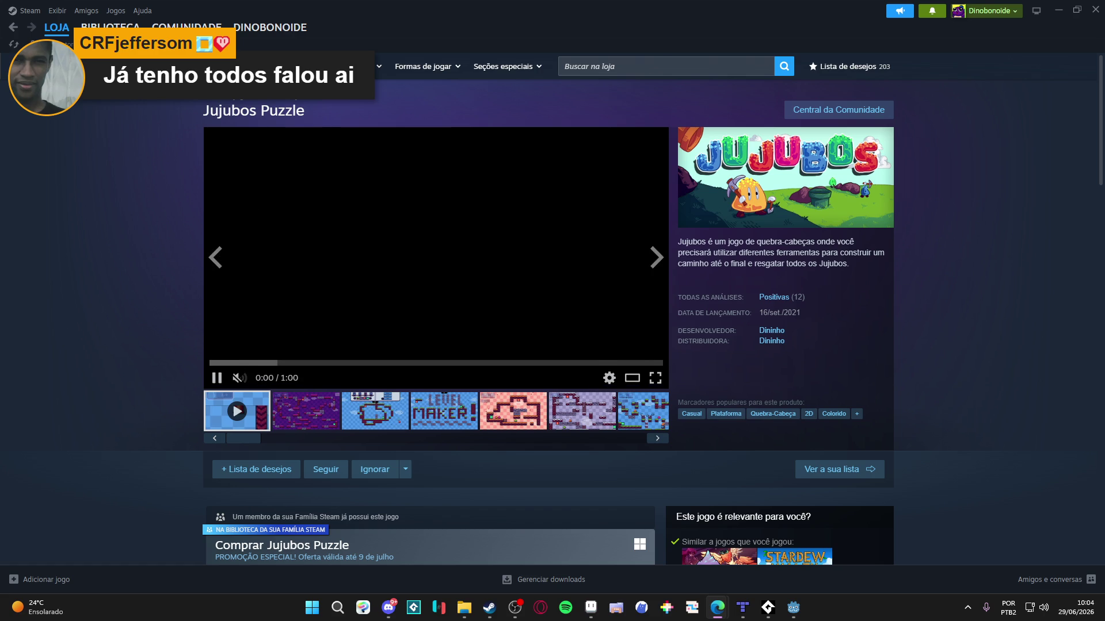
left_click(87, 181)
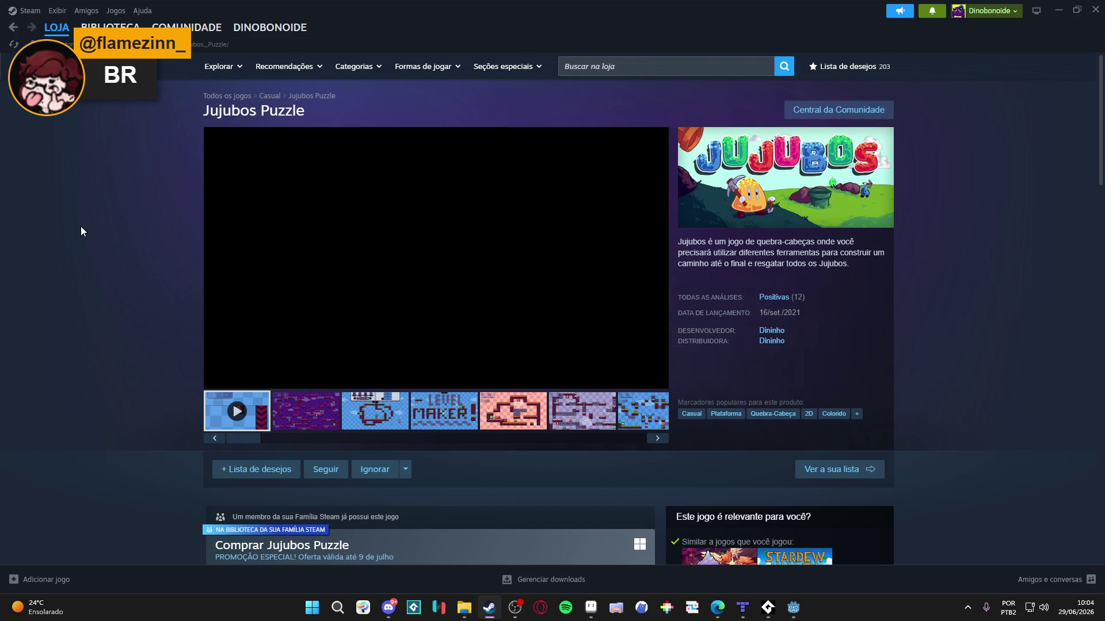
left_click_drag(220, 106, 216, 136)
left_click(167, 148)
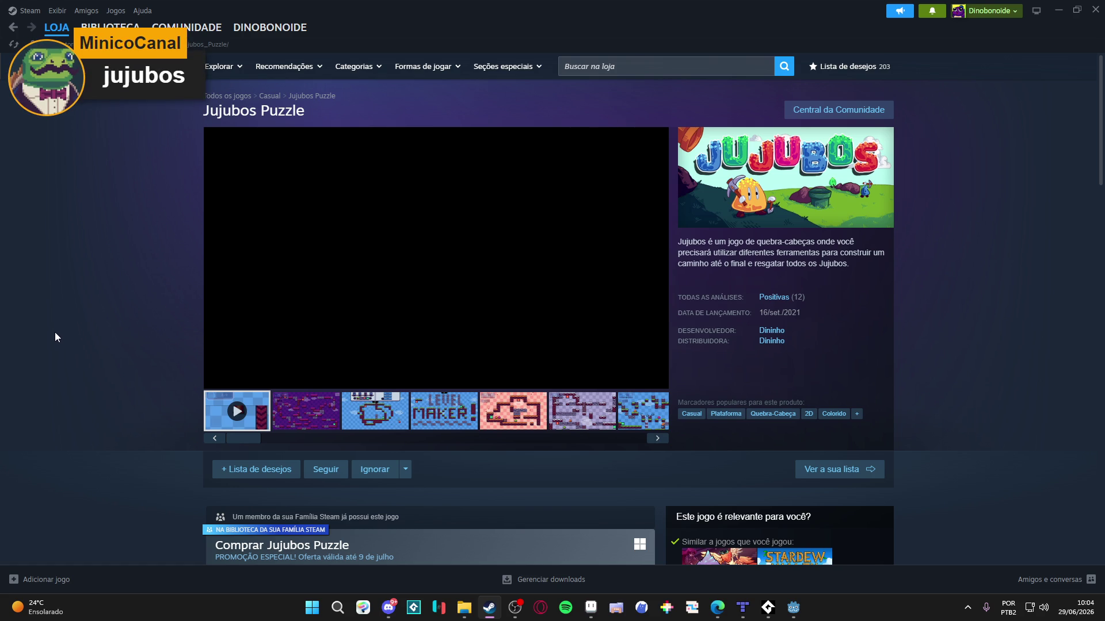
Step: Scroll the page, view the next screenshot in the lightbox, then close it and return to Godot
scroll(67, 334, "down", 6)
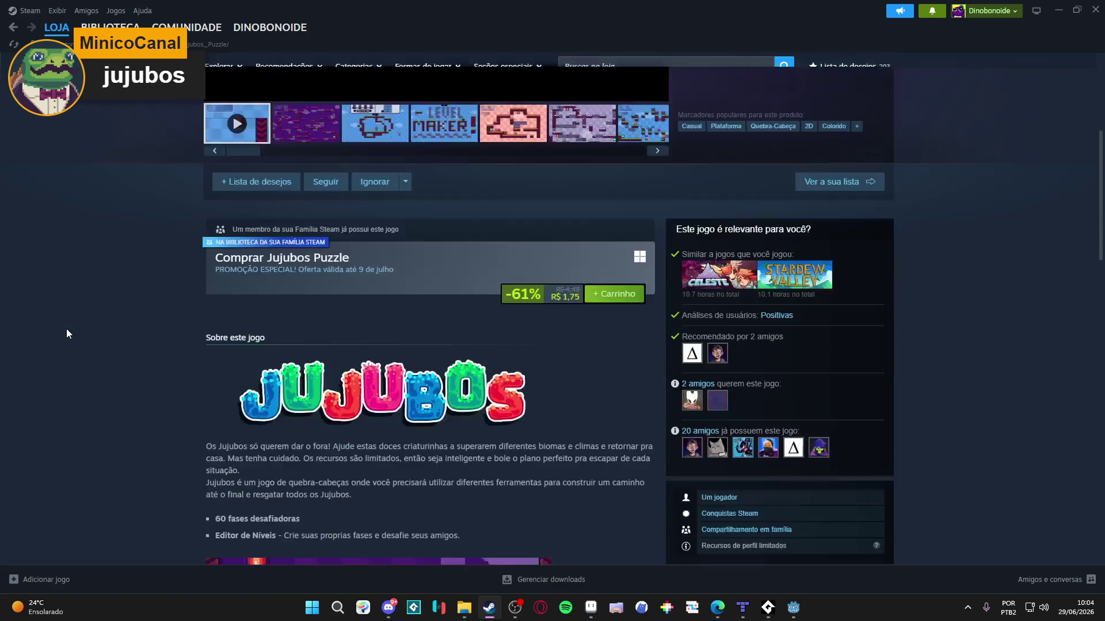
scroll(67, 334, "down", 2)
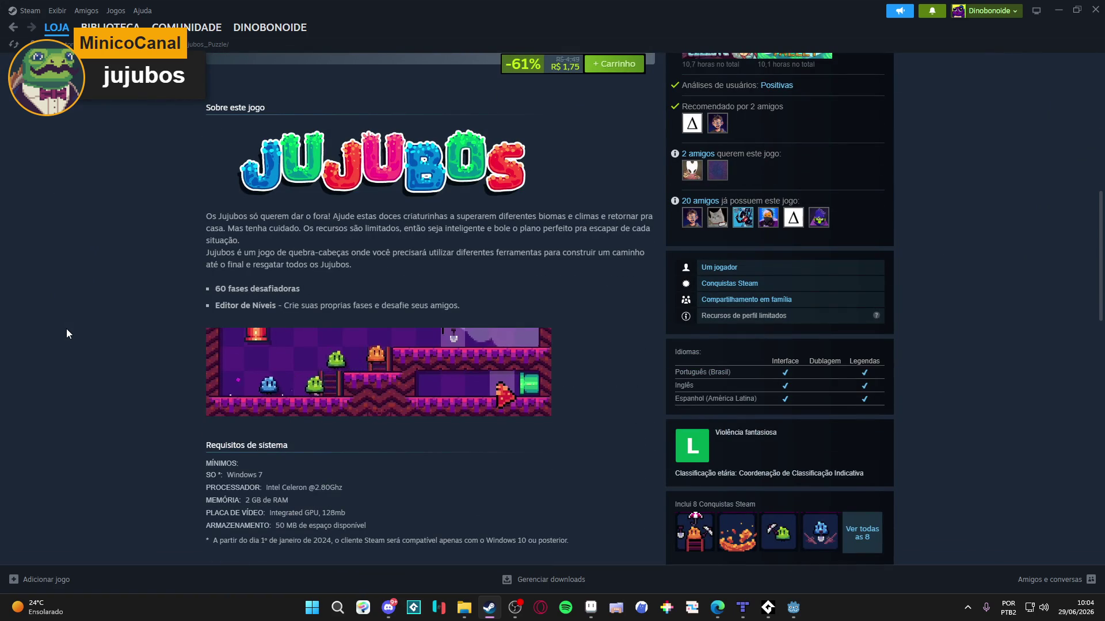
scroll(67, 329, "down", 1)
scroll(67, 329, "up", 8)
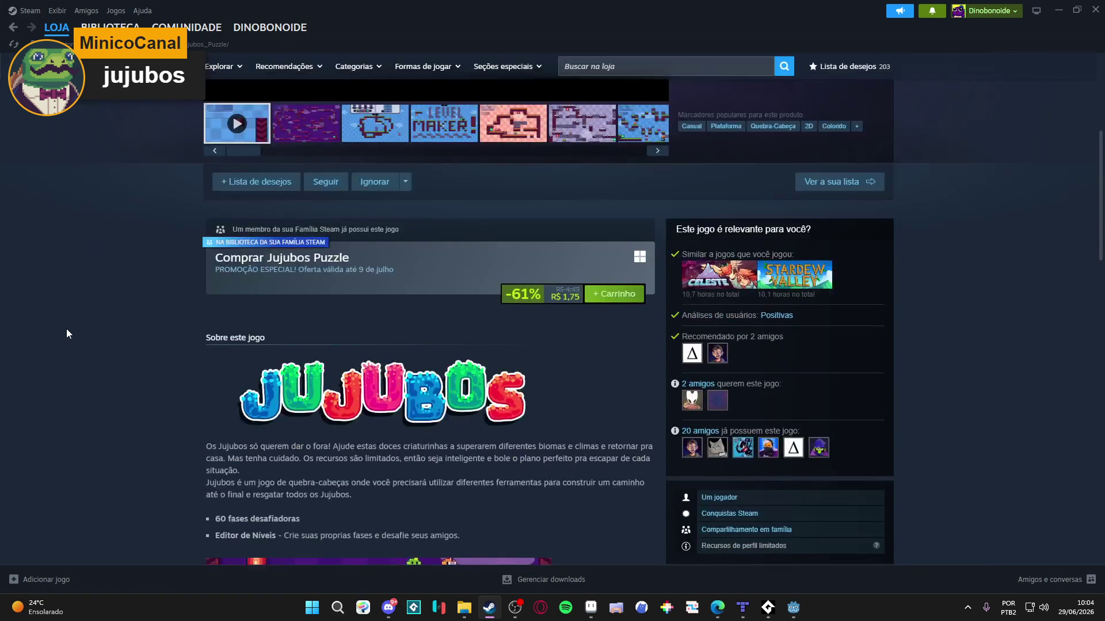
left_click(422, 201)
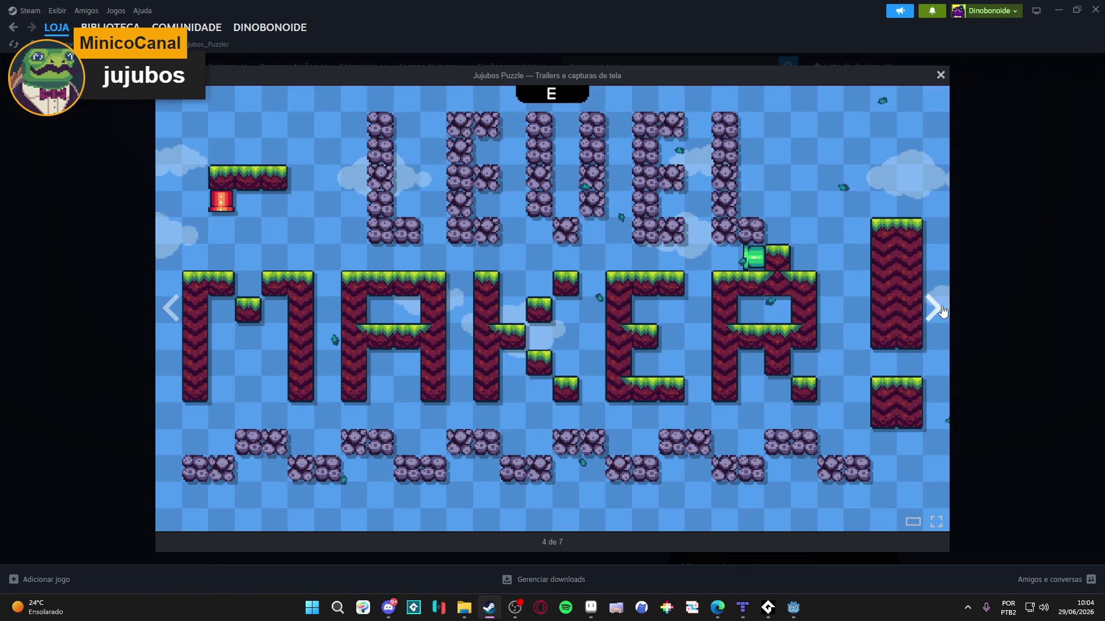
left_click(952, 309)
left_click(1004, 295)
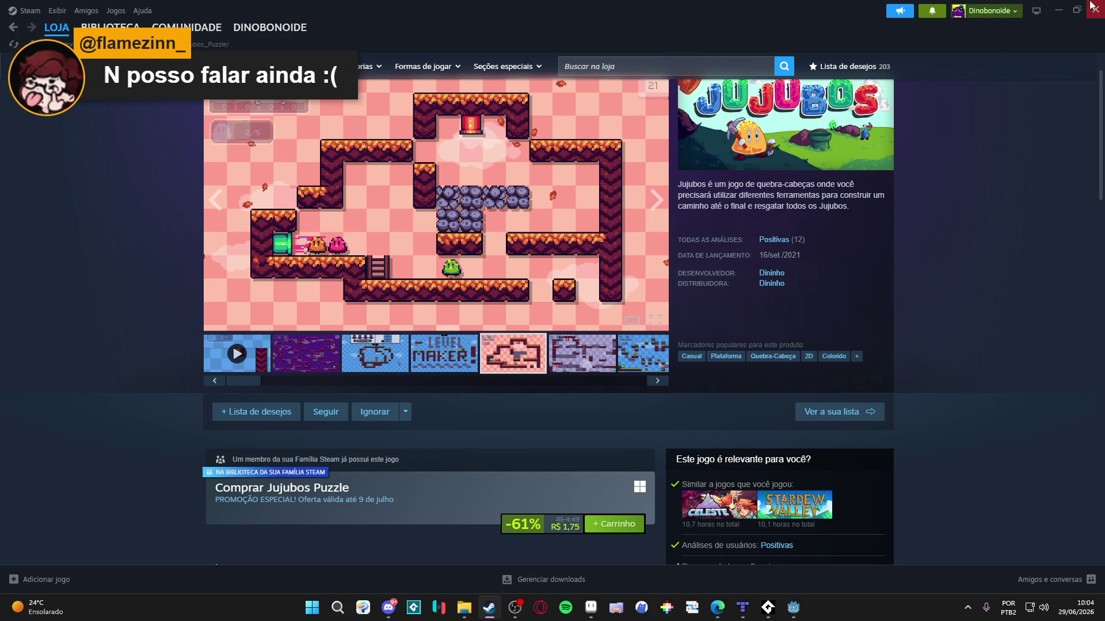
key("alt+Tab")
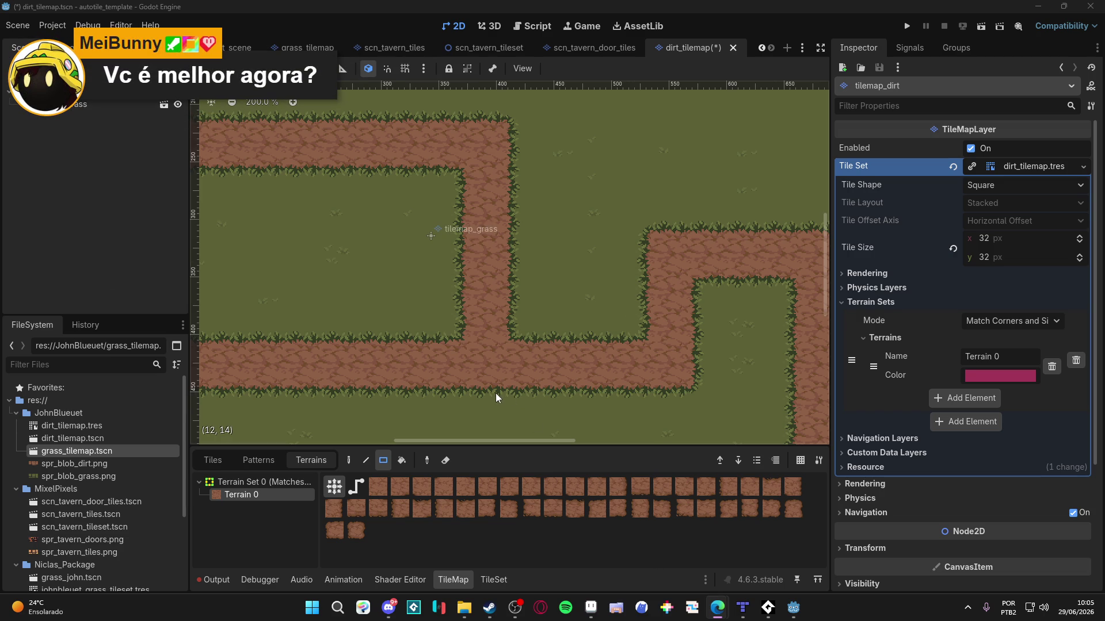
Step: Zoom out, browse the Tiles, Patterns and Terrains tabs, then open the TileSet editor for spr_blob_dirt.png
scroll(495, 393, "down", 2)
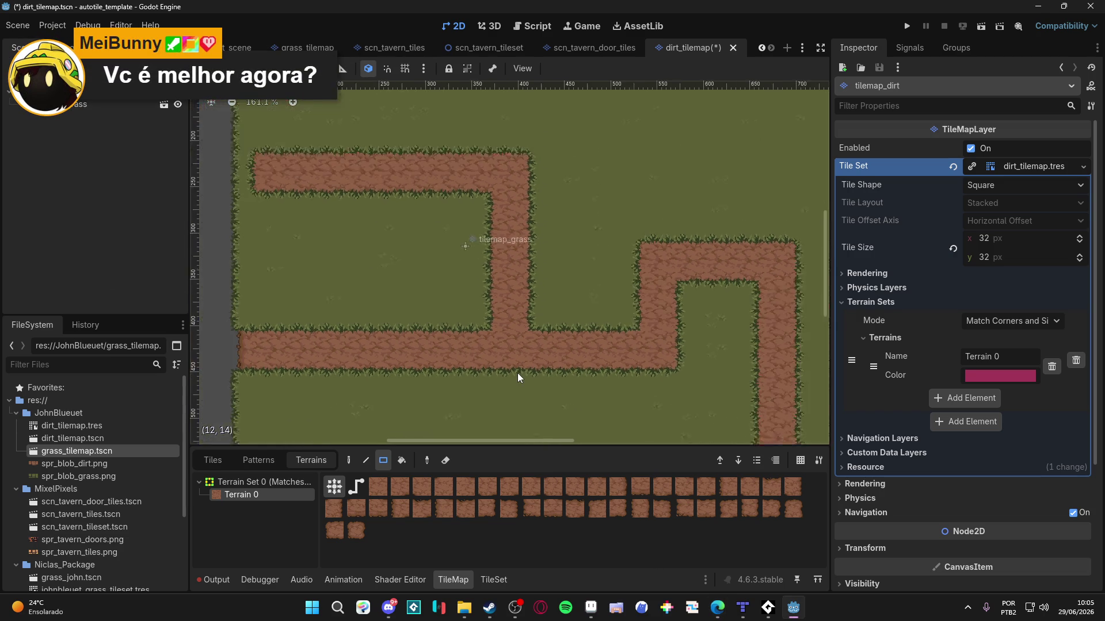
scroll(516, 378, "down", 3)
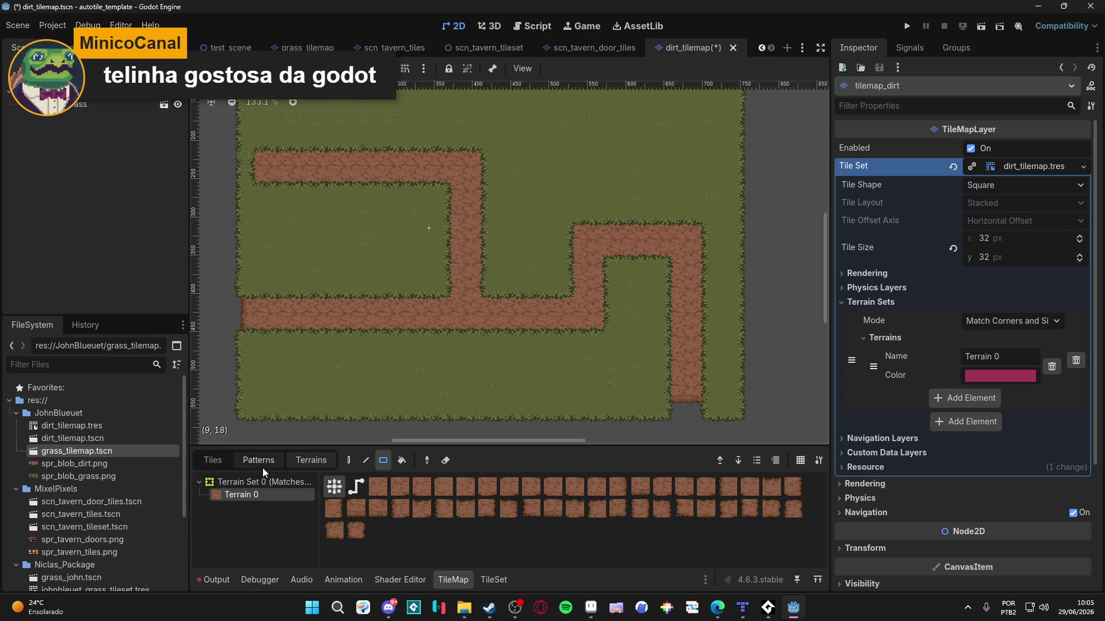
left_click(218, 460)
left_click(305, 460)
left_click(236, 460)
left_click(304, 460)
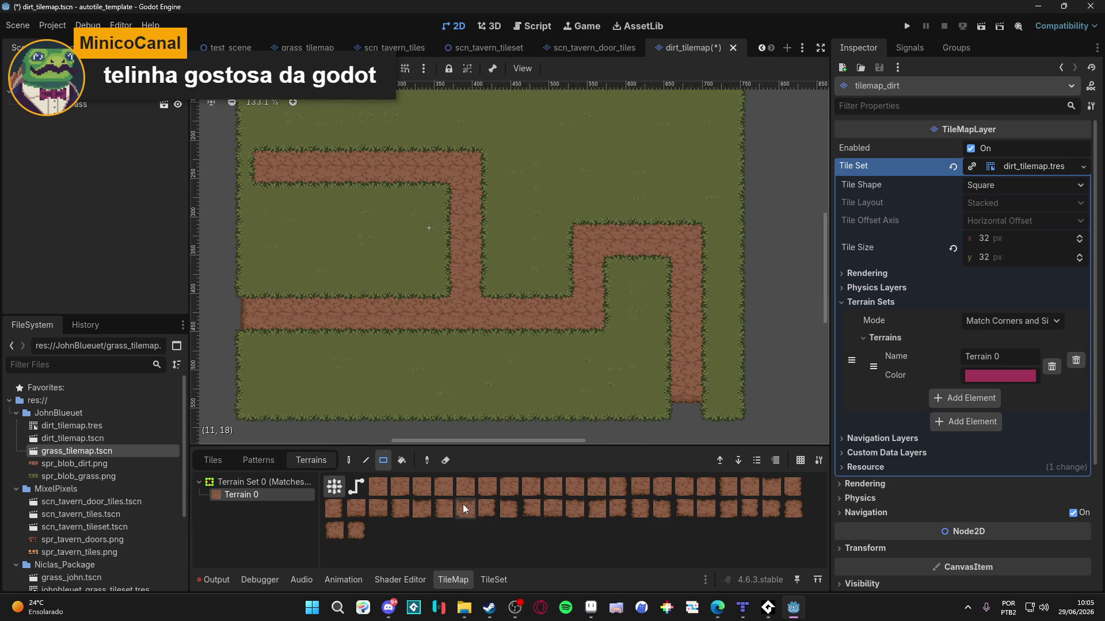
left_click(483, 580)
Step: Drag the bottom panel splitter down and pan the 2D view toward the map's right edge
mouse_move(554, 311)
left_mouse_down()
mouse_move(553, 428)
mouse_move(549, 416)
left_mouse_up()
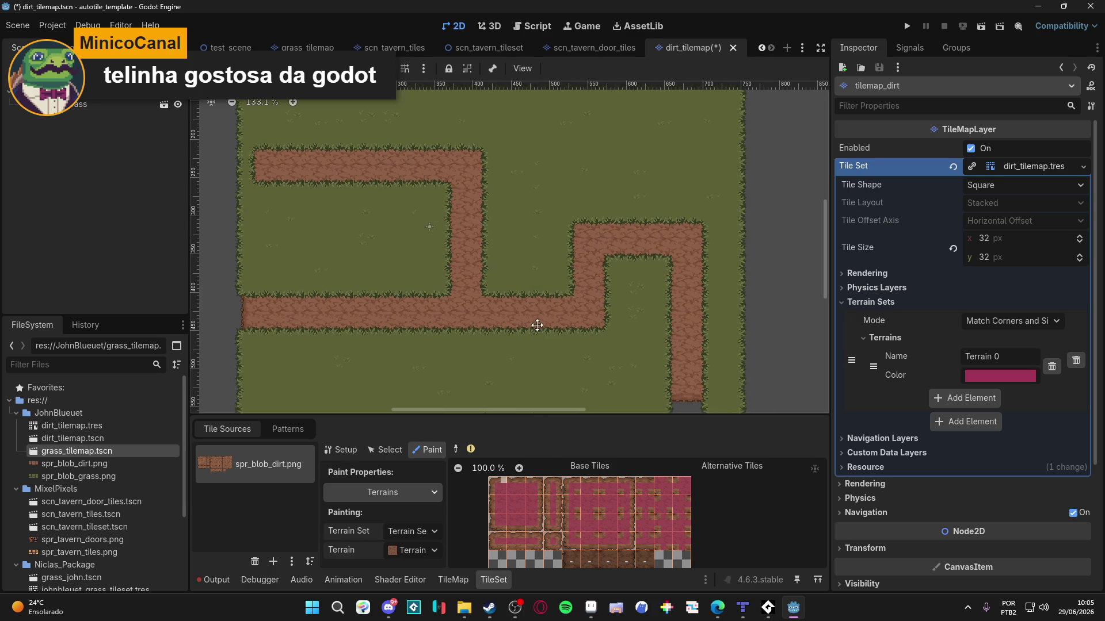
left_click_drag(536, 325, 555, 322)
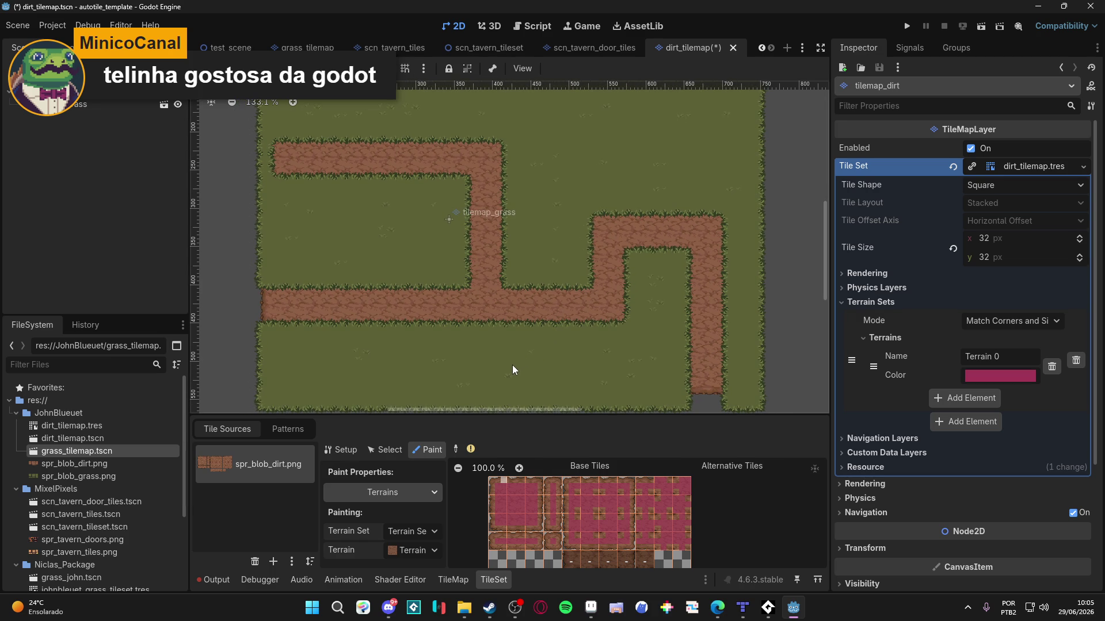
left_click_drag(477, 358, 476, 353)
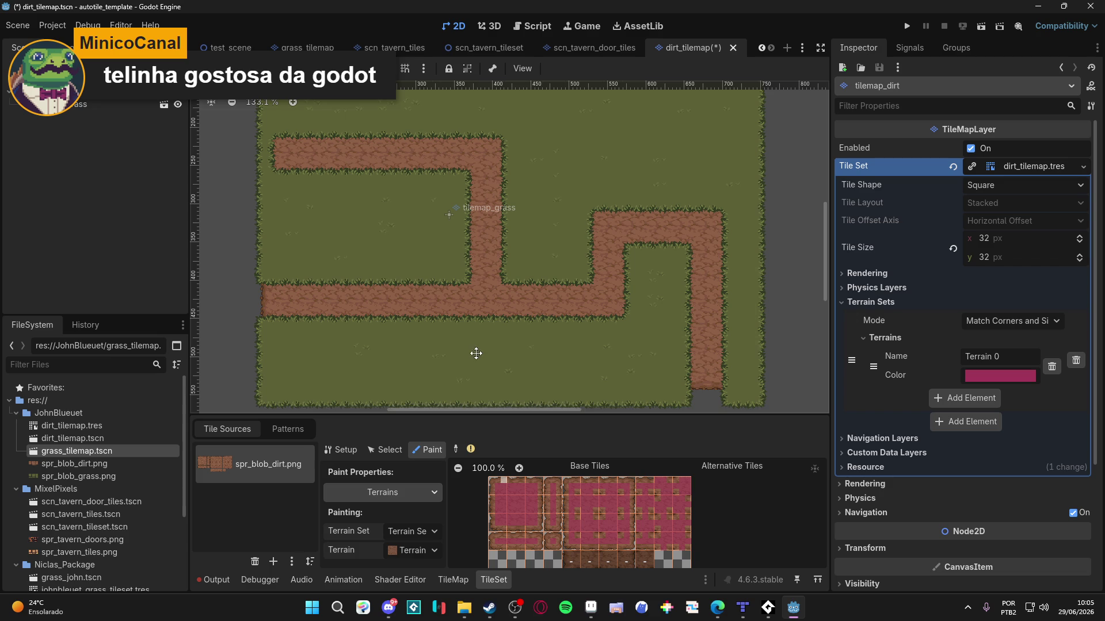
scroll(446, 228, "up", 5)
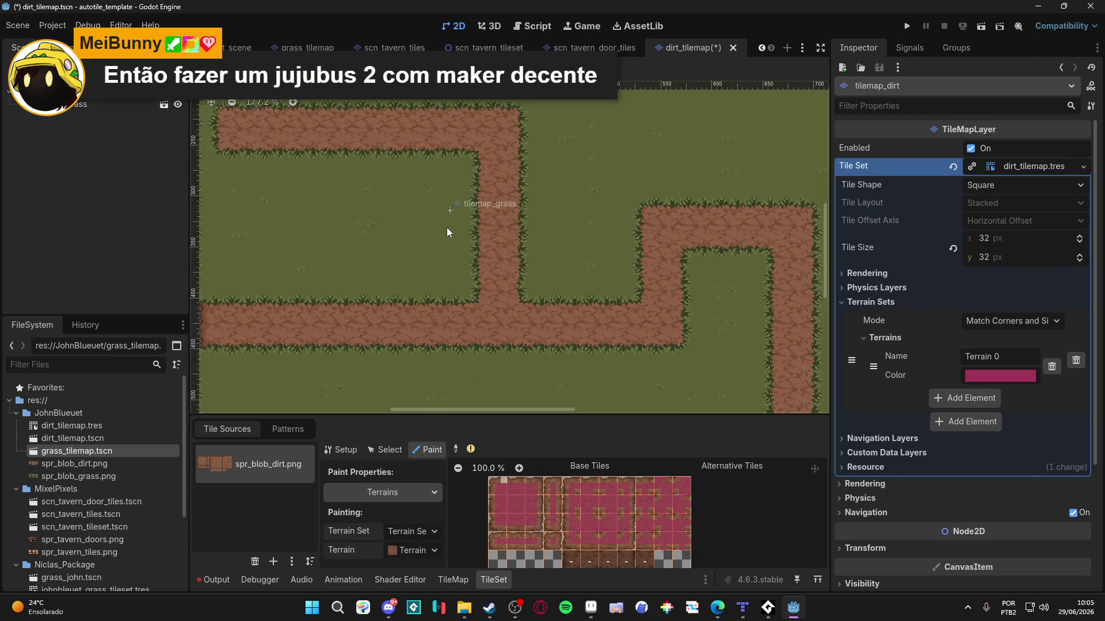
scroll(483, 260, "down", 1)
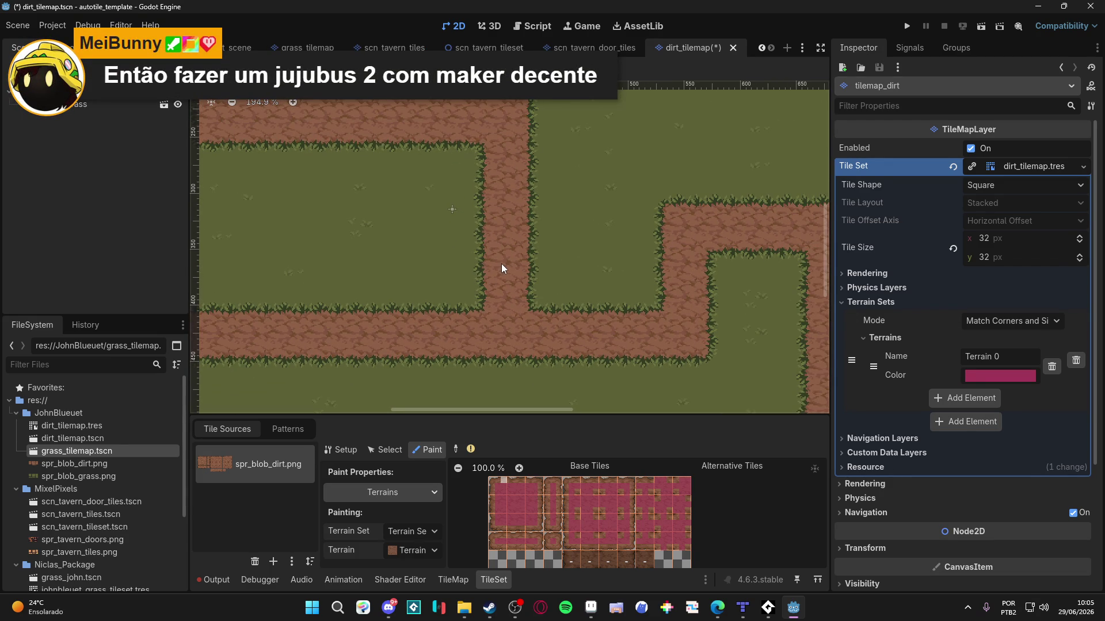
scroll(501, 264, "down", 4)
left_click_drag(554, 257, 258, 265)
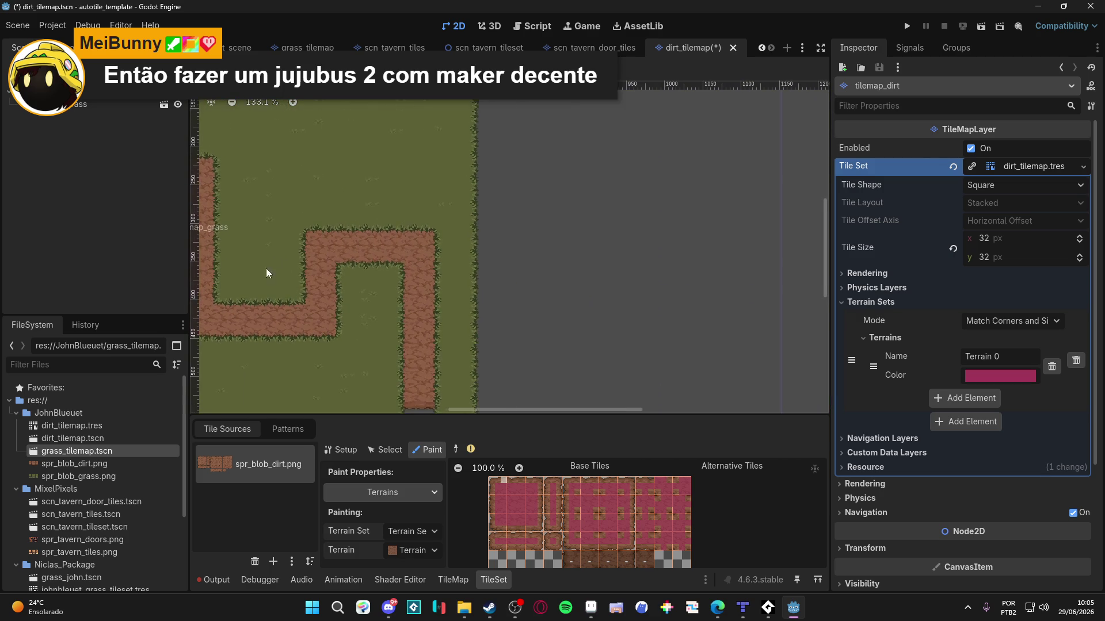
scroll(406, 291, "up", 4)
Step: Pan along the path's right end and back to the left, then open the Windows Start menu
mouse_move(724, 265)
left_mouse_down()
mouse_move(610, 298)
mouse_move(422, 314)
left_mouse_up()
scroll(423, 314, "down", 1)
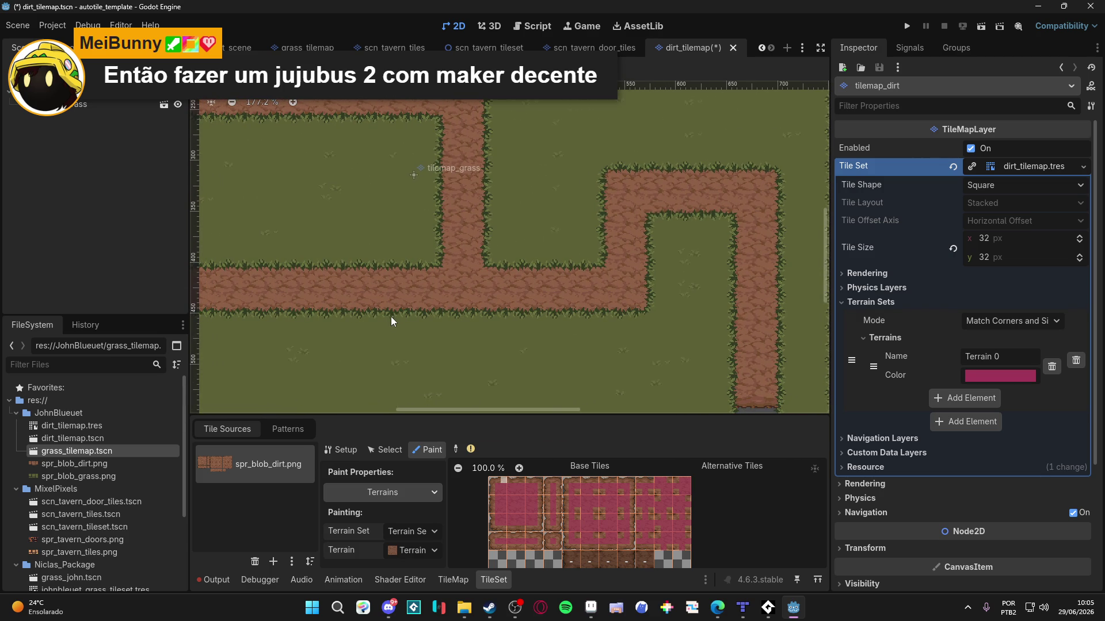
scroll(391, 316, "down", 3)
left_click_drag(573, 344, 387, 301)
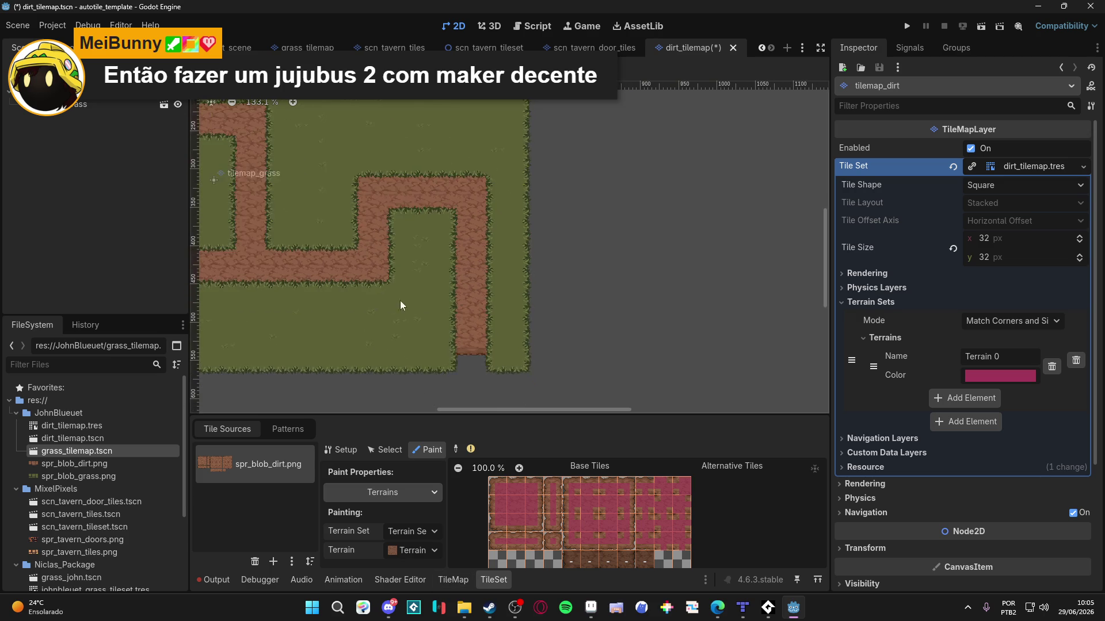
left_click_drag(650, 299, 530, 293)
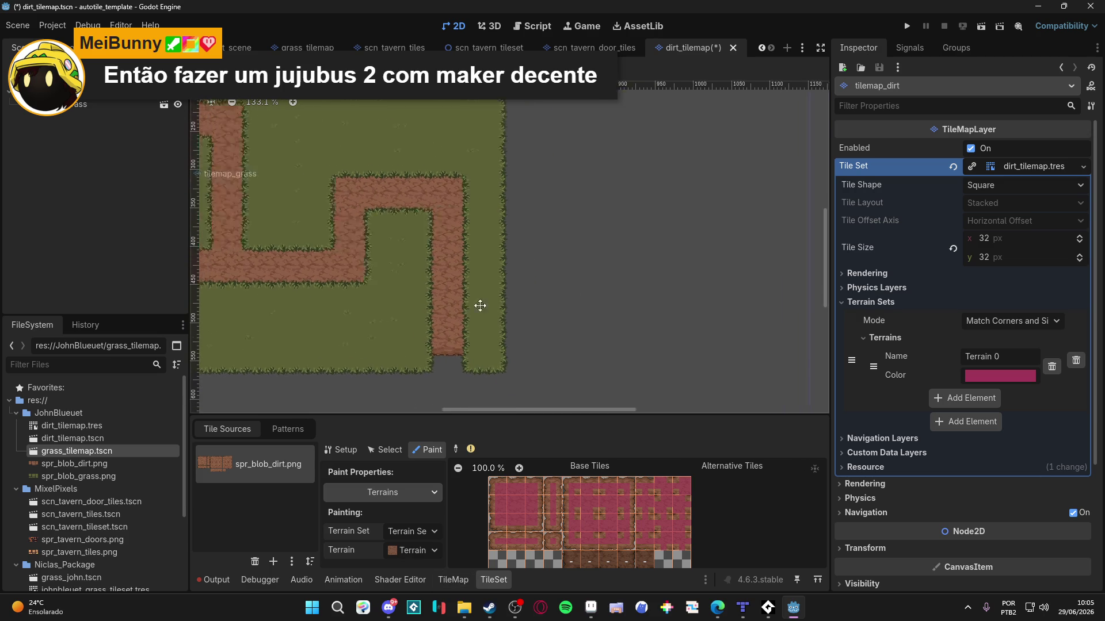
left_click_drag(444, 301, 703, 323)
scroll(585, 317, "up", 1)
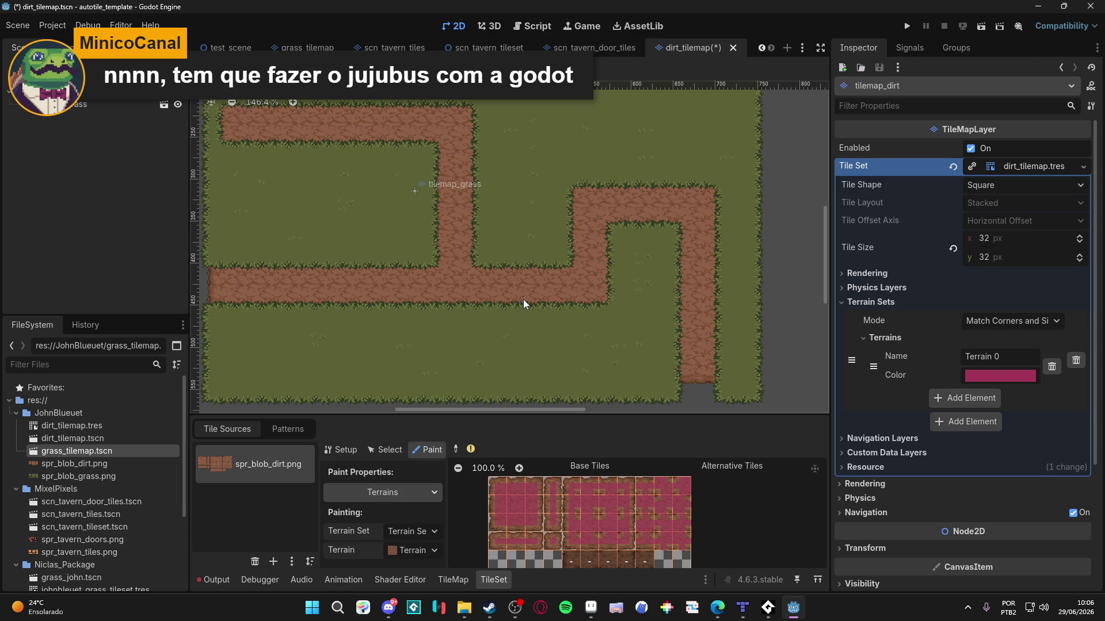
left_click(314, 604)
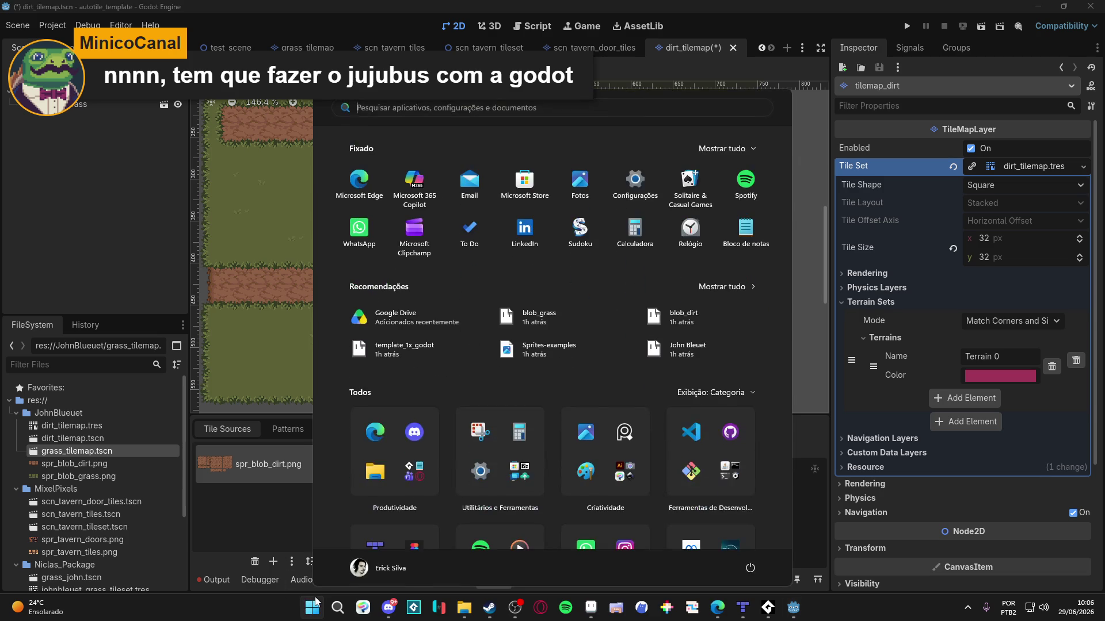
Step: Launch PICO-8, load base.p8 and run the cart with Ctrl+R
type("p")
key("BackSpace")
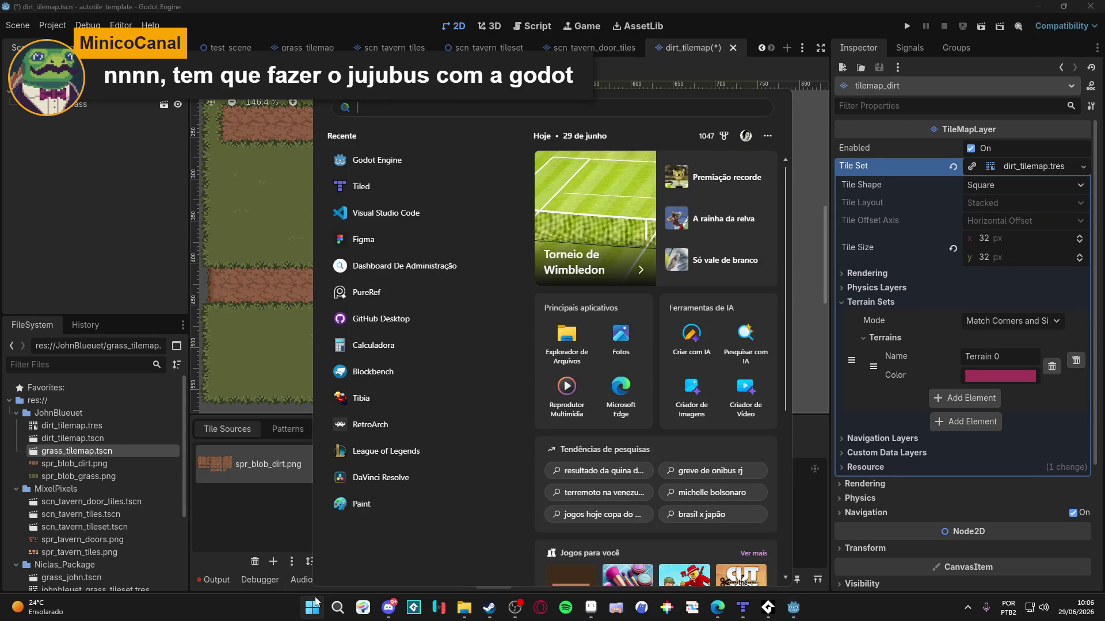
left_click(666, 607)
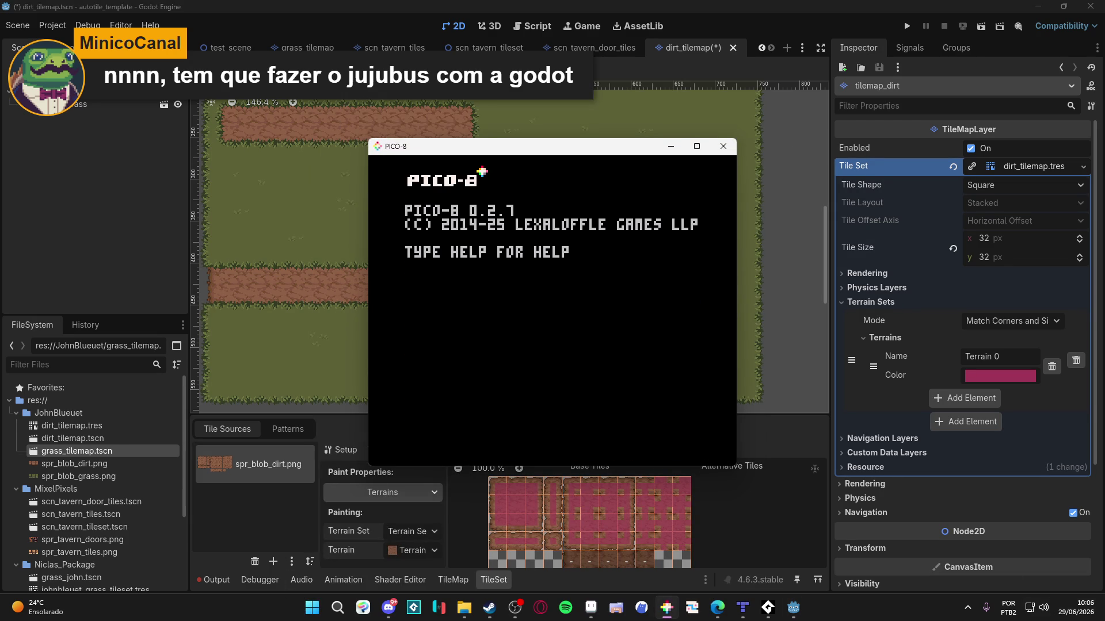
type("base.p8")
key("Return")
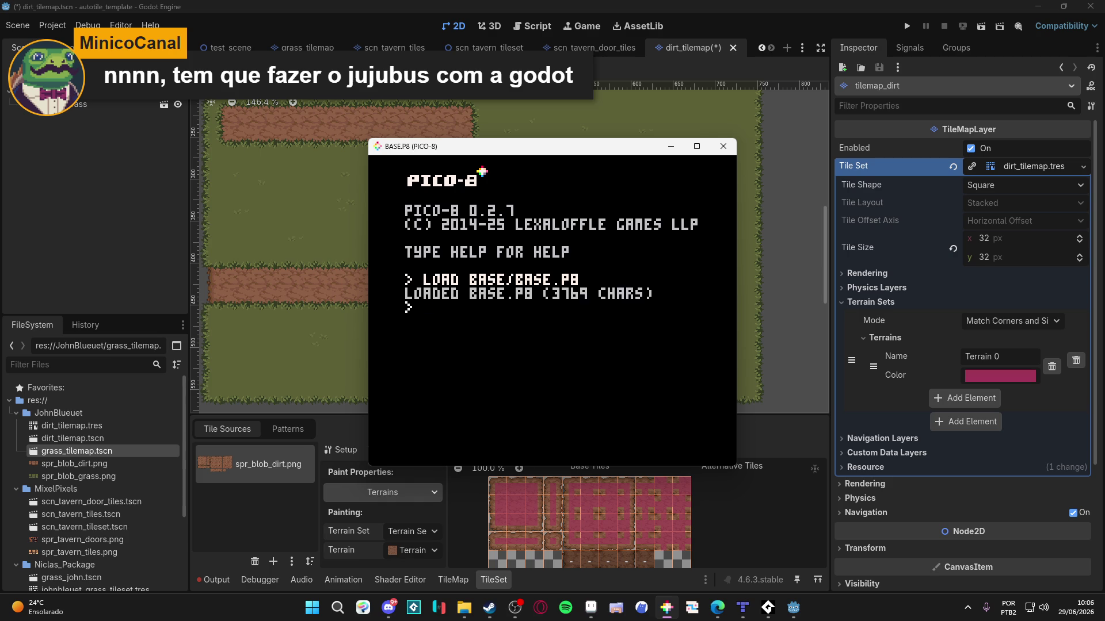
key("ctrl+r")
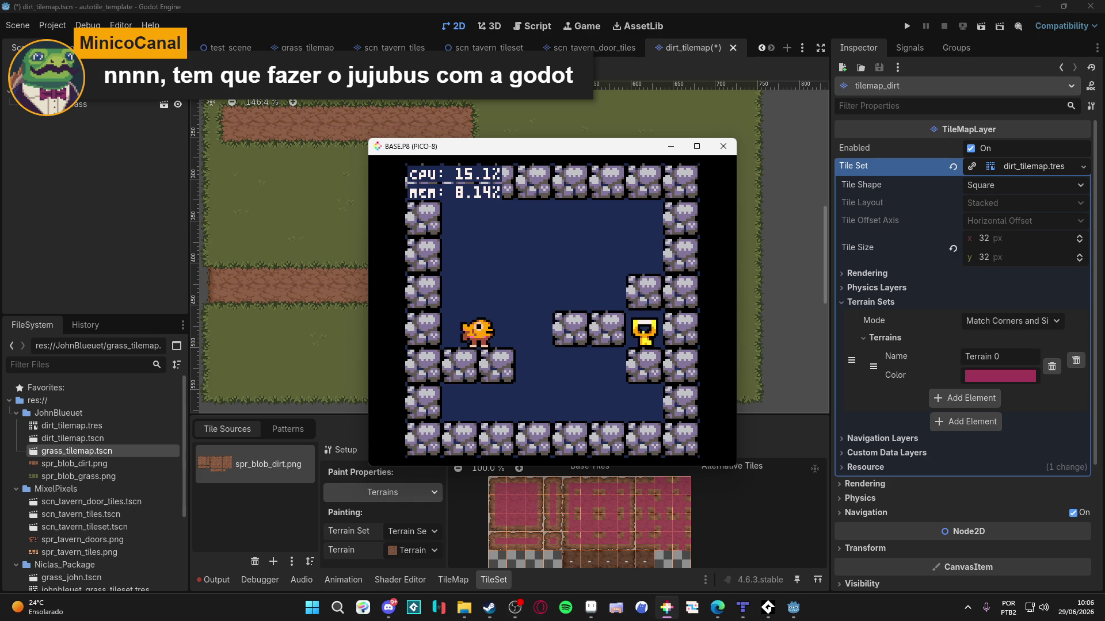
Step: Move the bird to grab the key, drop it on the right platform, and fire a bubble
key("Right")
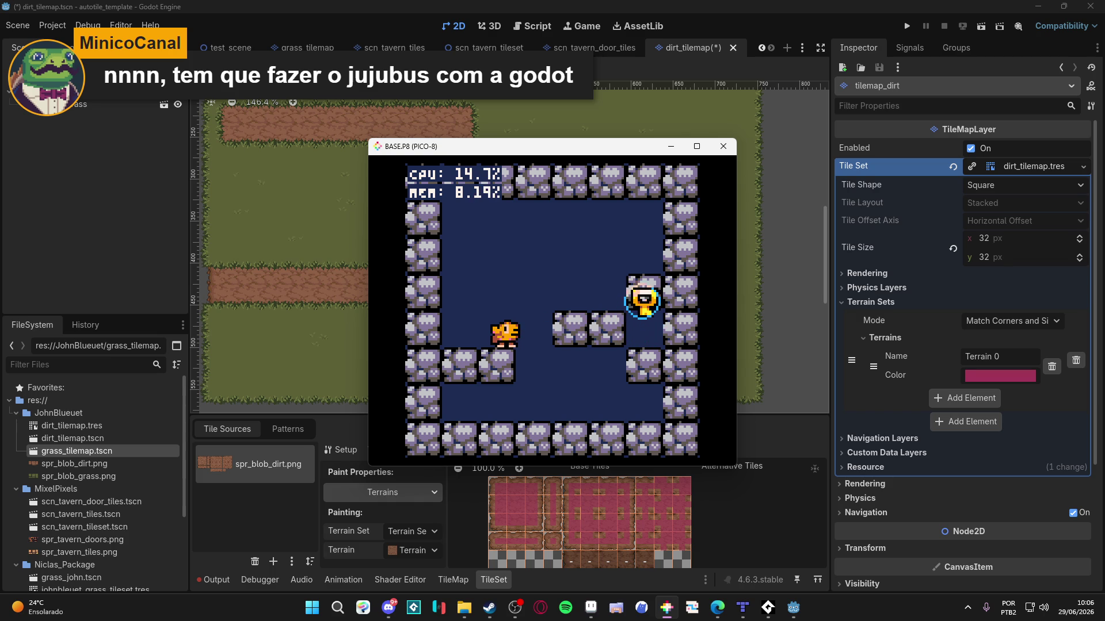
key("Up")
key("Right")
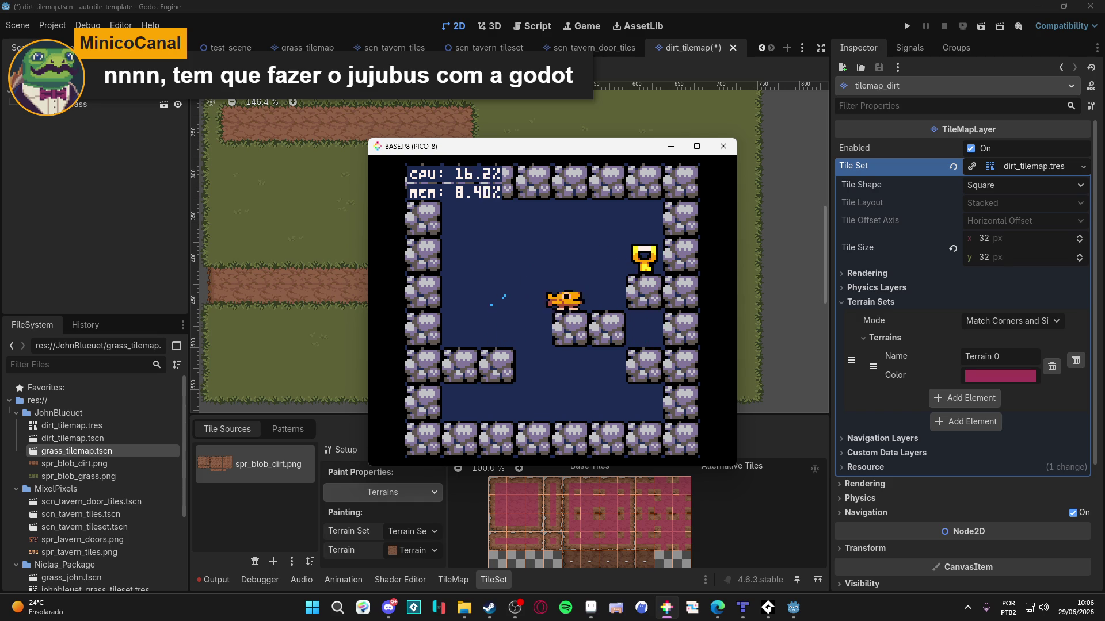
key("Left")
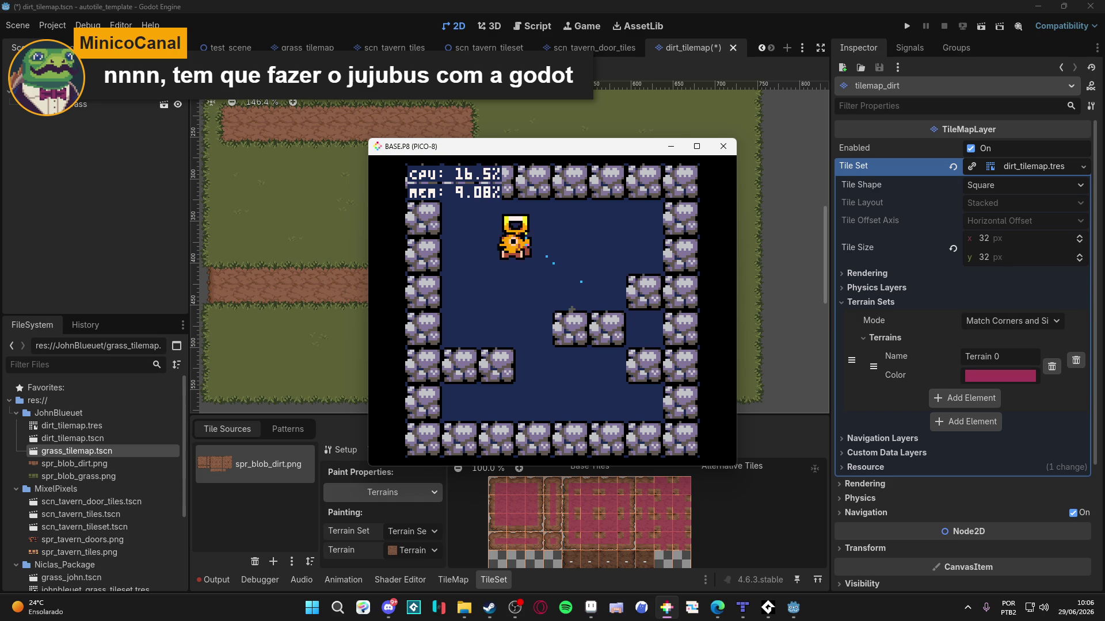
key("Right")
key("Up")
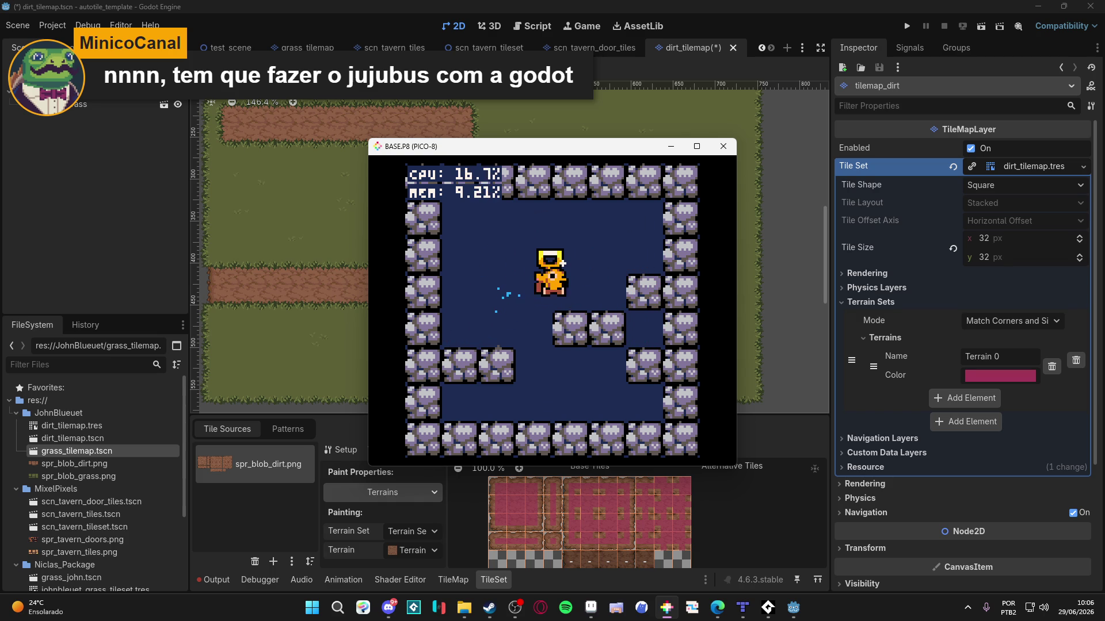
key("Up")
key("x")
key("Left")
key("Left")
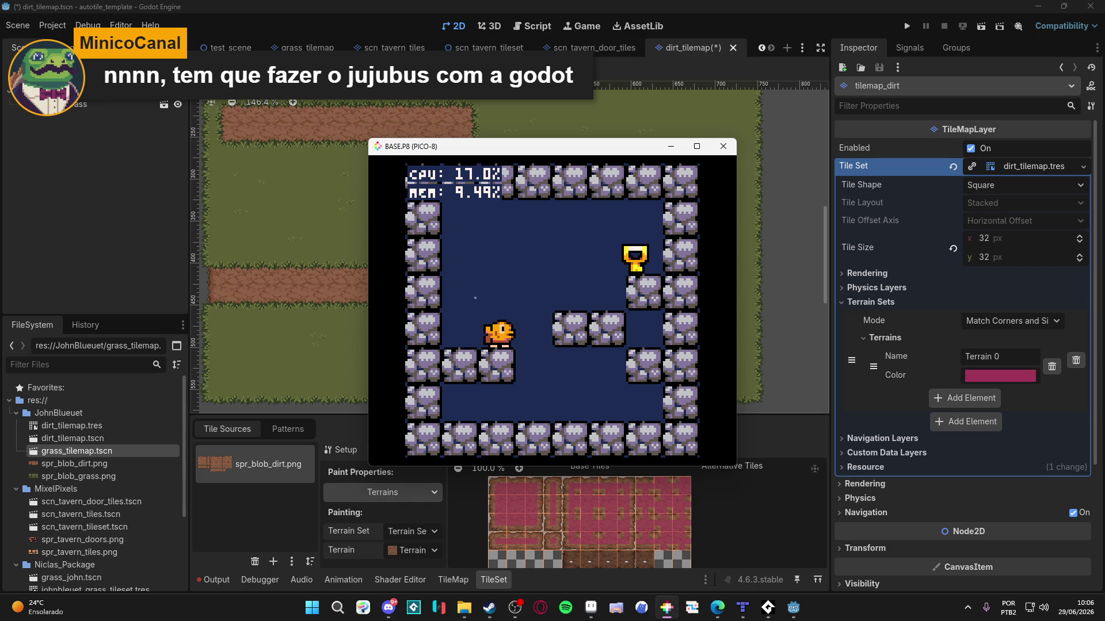
key("x")
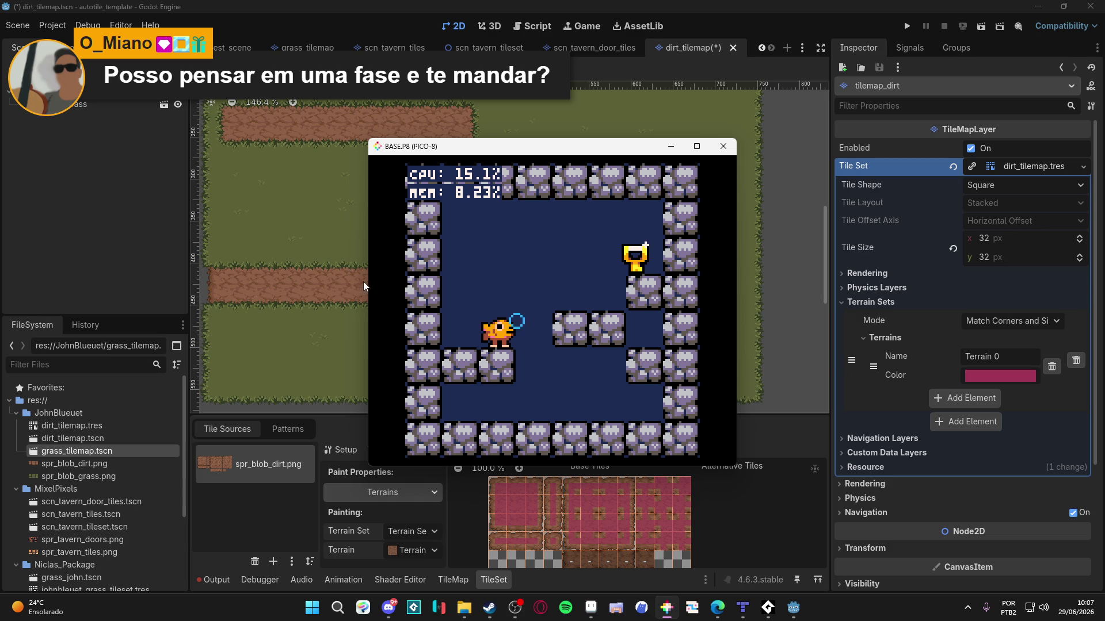
Step: Narrow the PICO-8 window from its left edge and fire bubbles right and at the left wall
left_click_drag(367, 281, 429, 282)
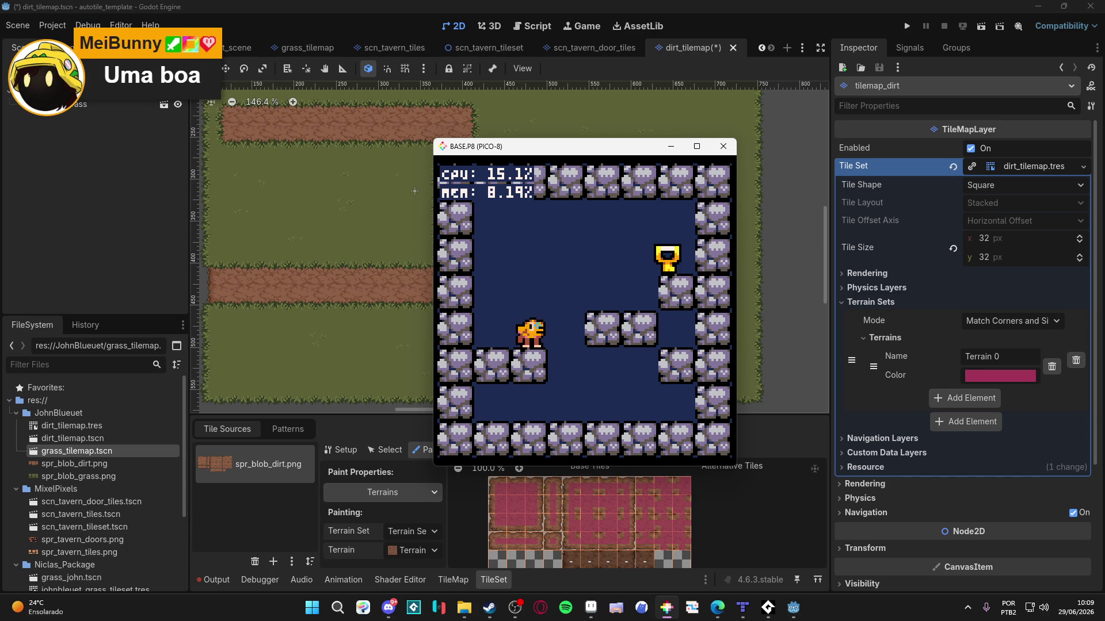
key("x")
key("Left")
key("x")
key("Right")
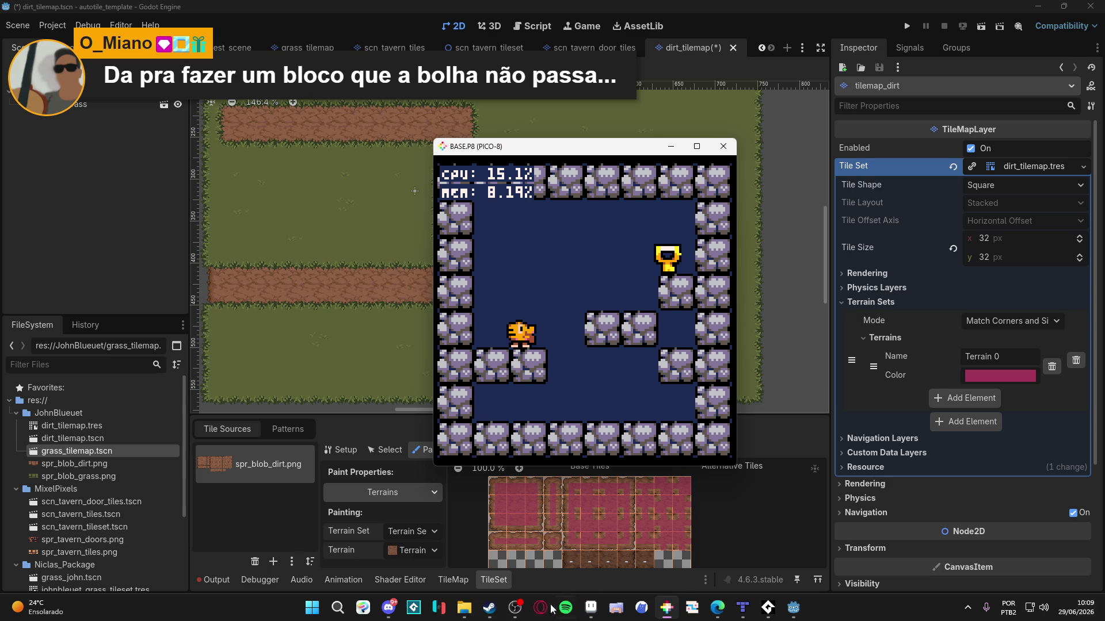
Step: In File Explorer, browse the Documentos folder and look inside autotile-template
left_click(466, 608)
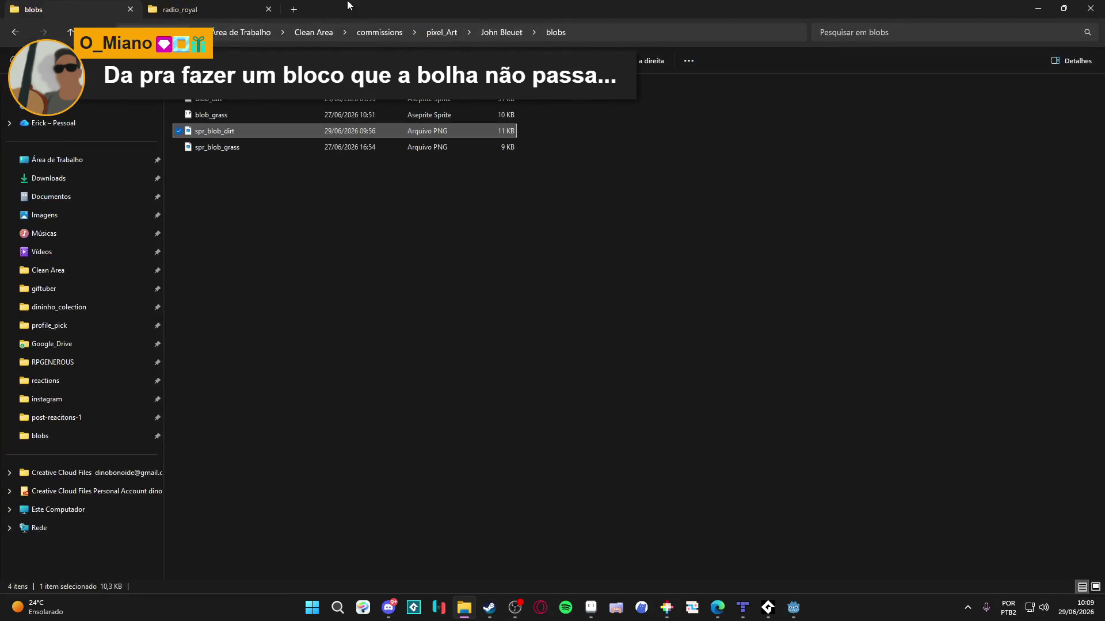
left_click(293, 9)
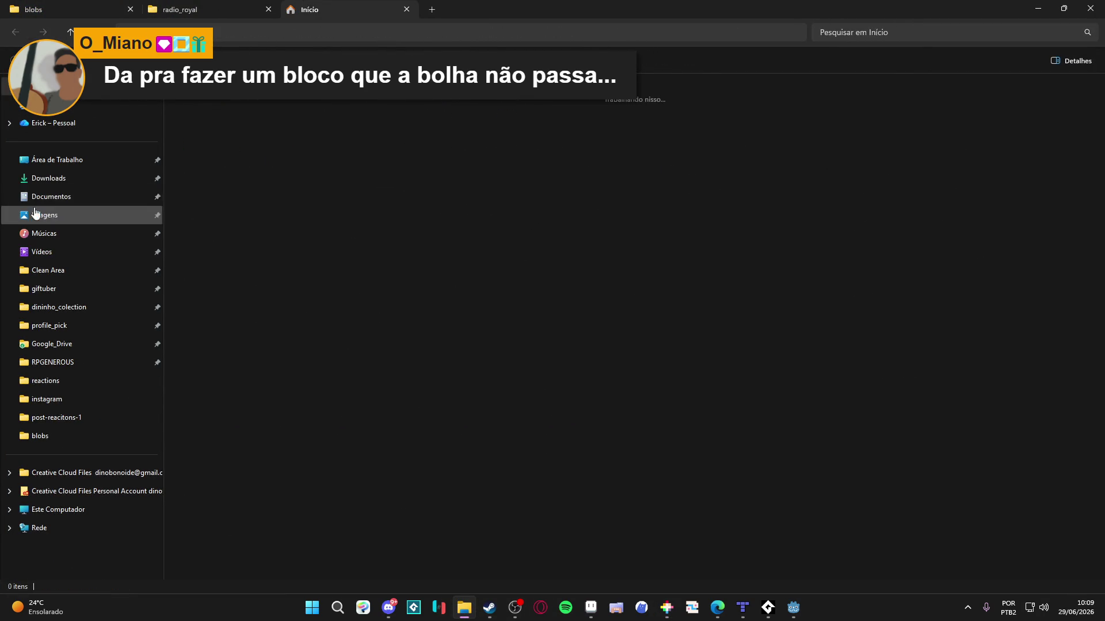
left_click(135, 204)
double_click(210, 135)
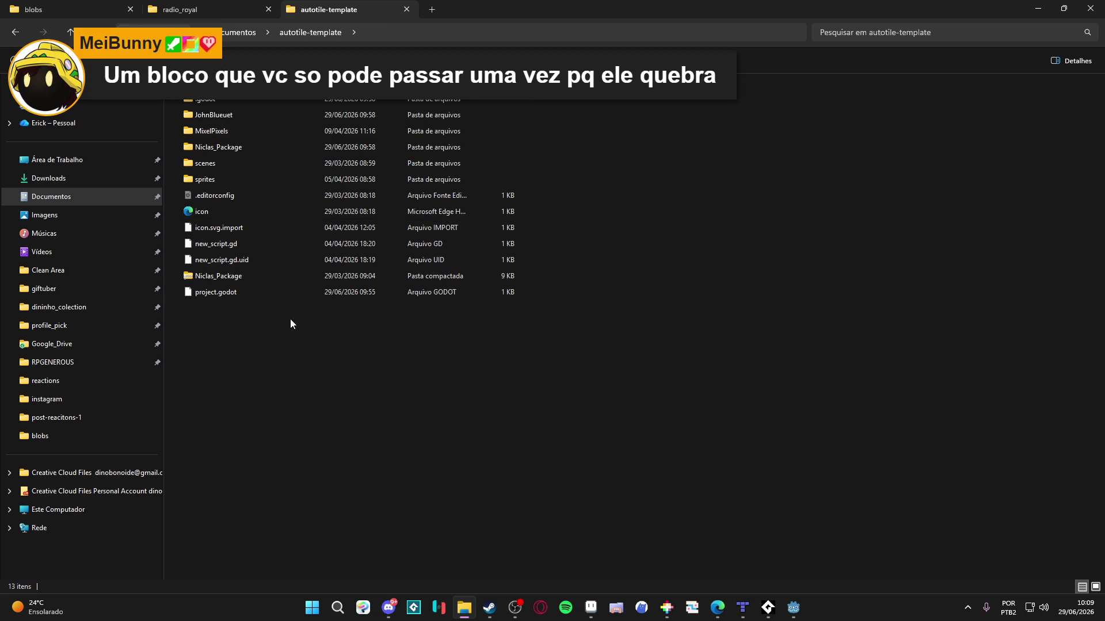
left_click(190, 9)
left_click(346, 9)
left_click(15, 32)
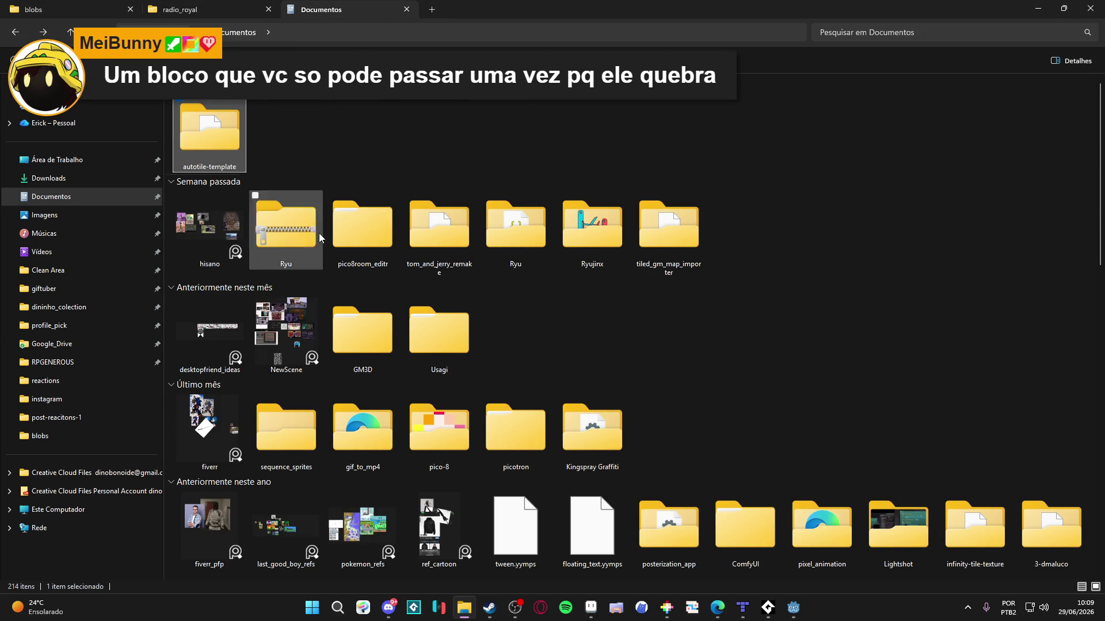
Step: Run npm run dev in a terminal in the tiled_gm_map_importer folder, then close it
double_click(664, 253)
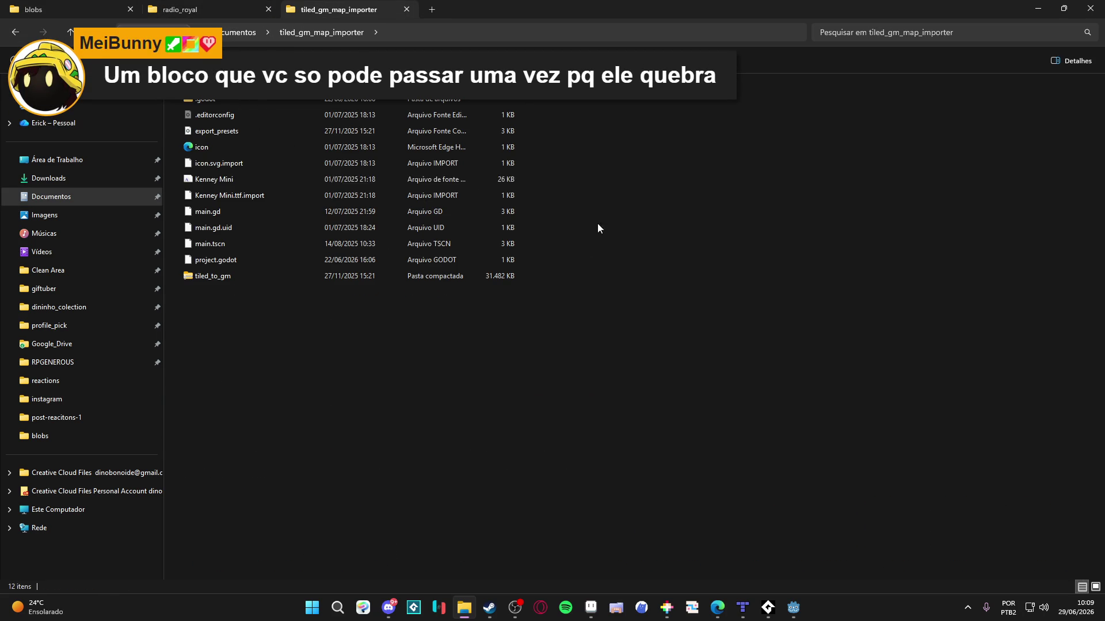
right_click(656, 316)
left_click(713, 435)
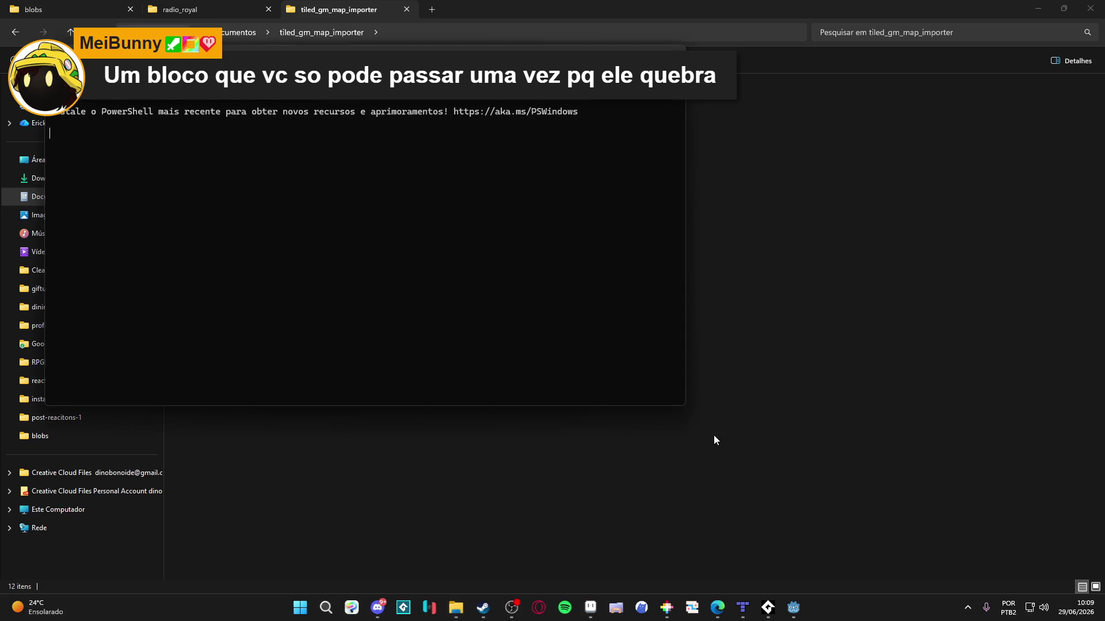
type("npm run dev")
key("Return")
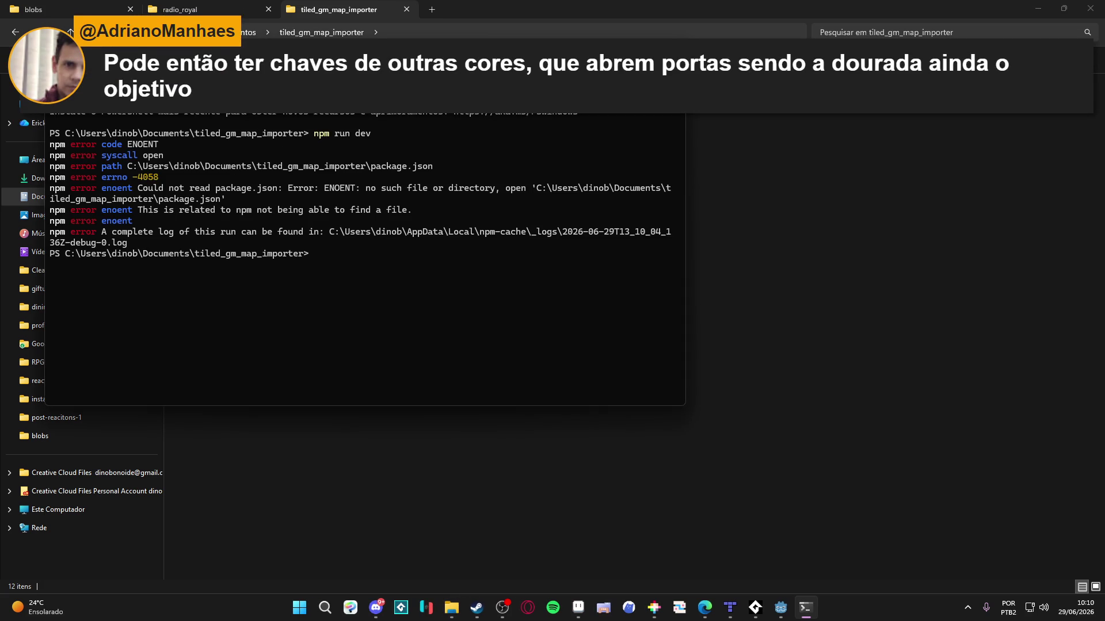
key("alt+F4")
Step: Run npm run dev in pico8room_editr > pico8-room-editor and open localhost:5173
left_click(16, 32)
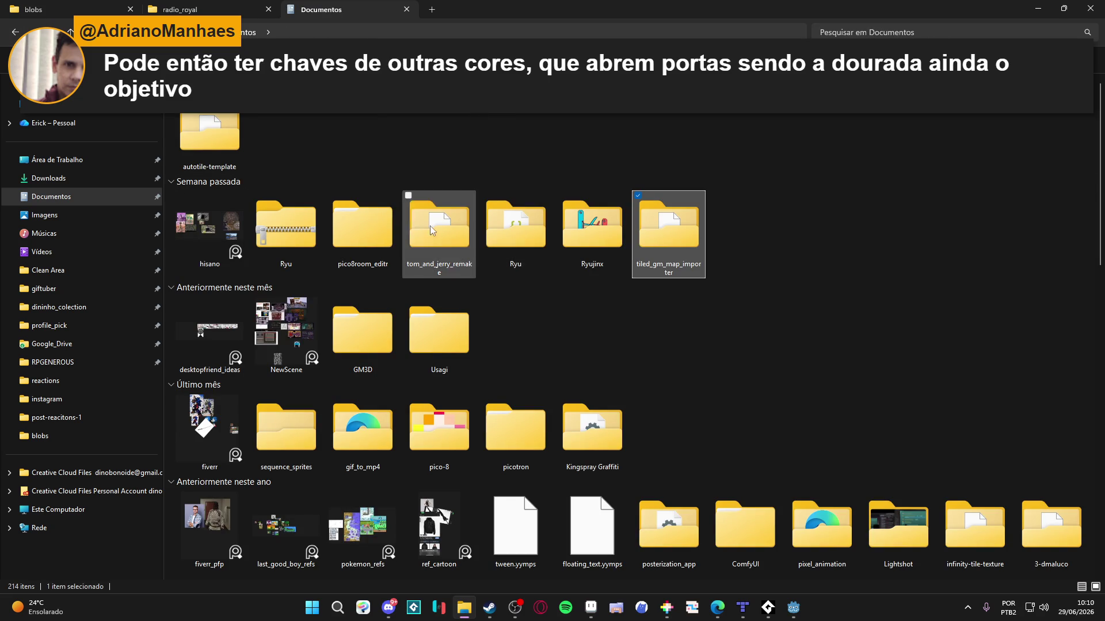
double_click(353, 219)
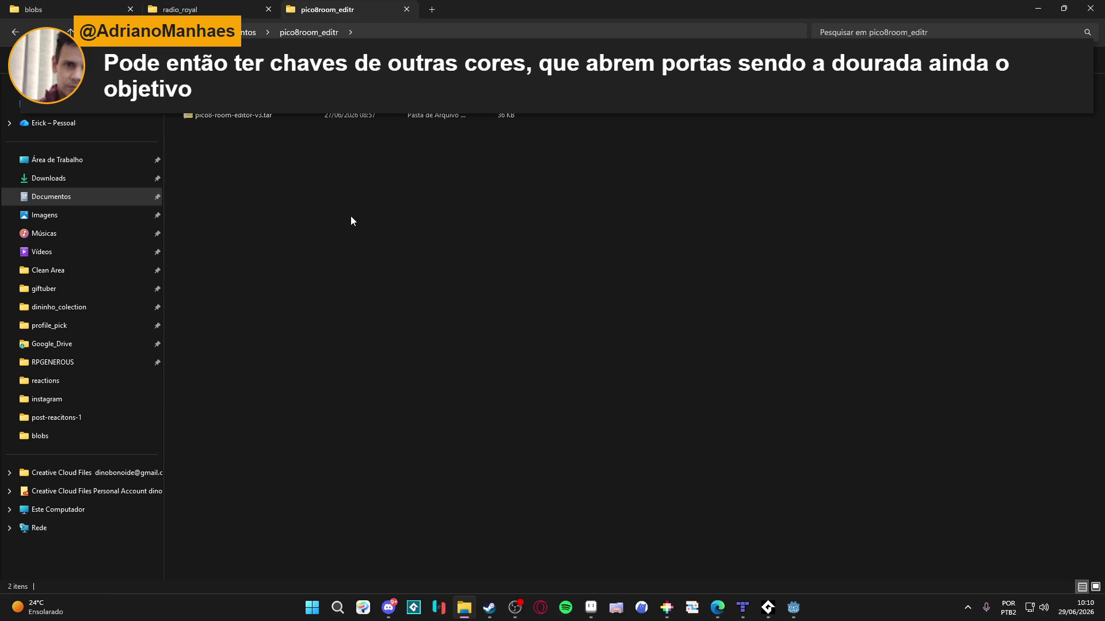
key("Return")
right_click(476, 343)
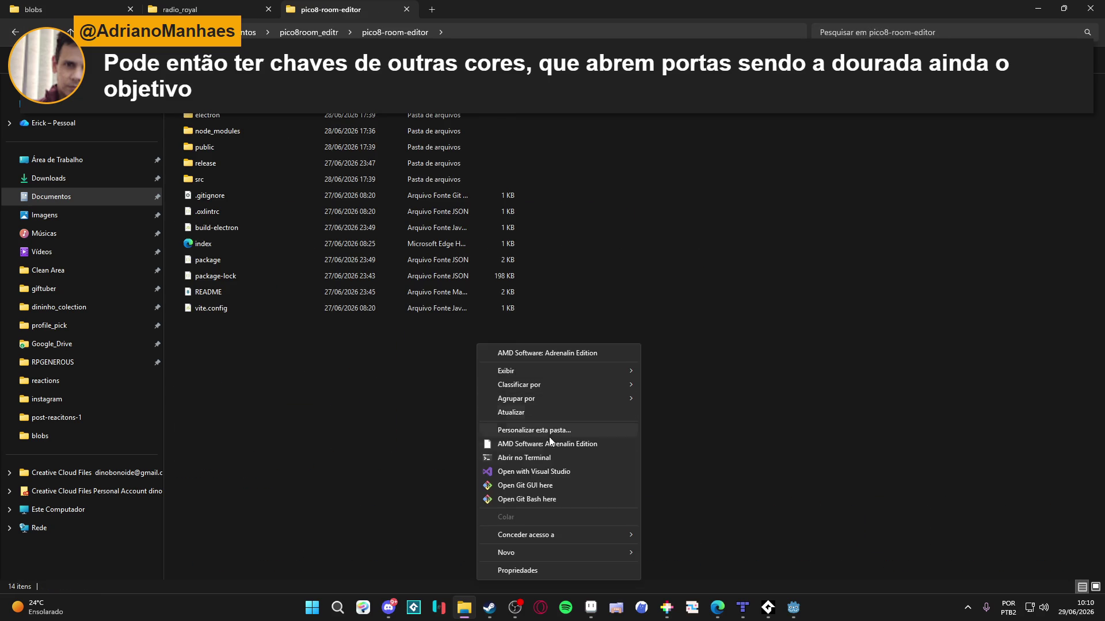
left_click(560, 460)
type("npm ")
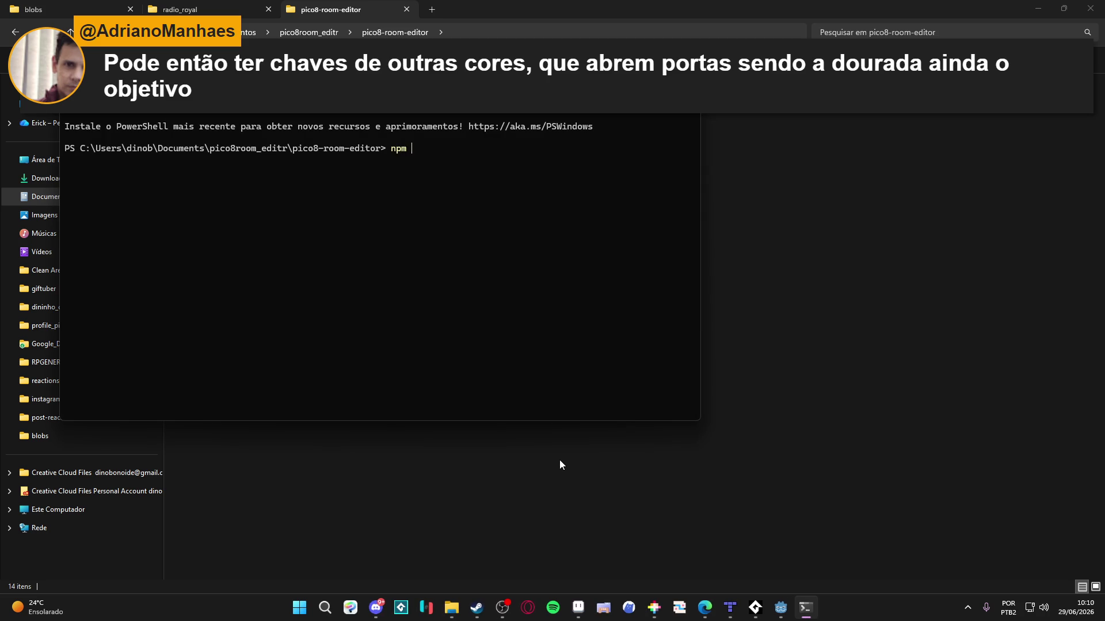
type("run dev")
key("Return")
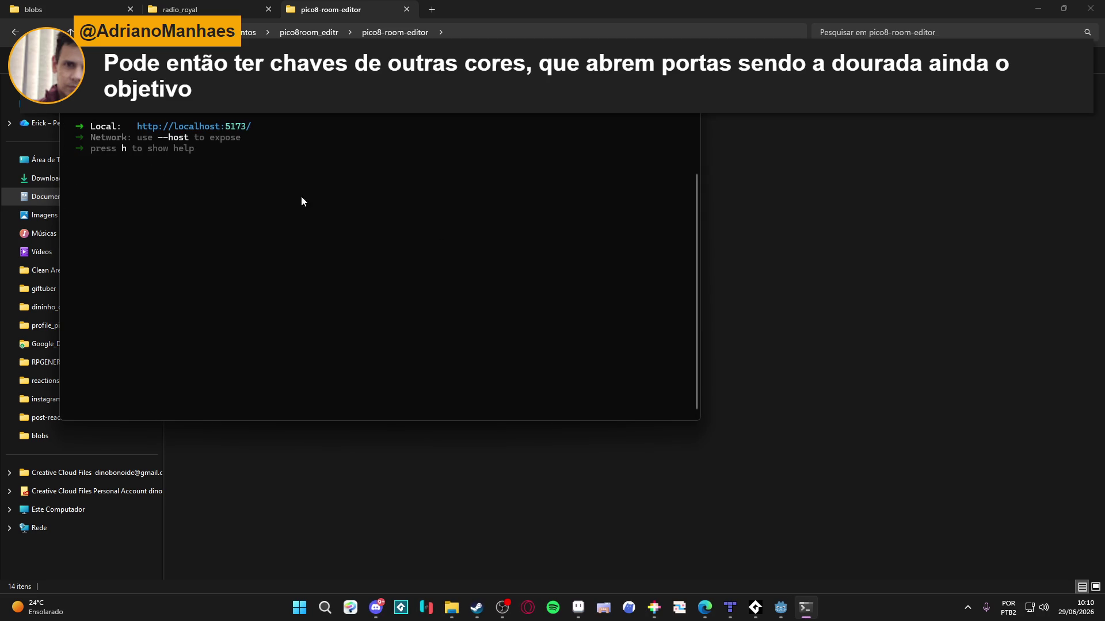
left_click(226, 127, "ctrl")
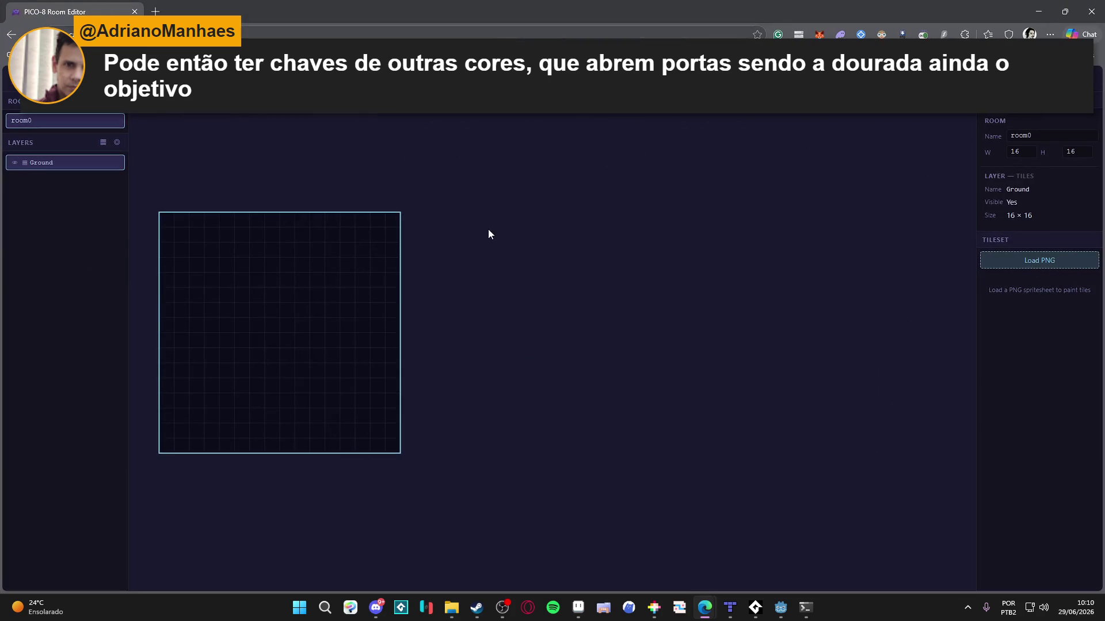
Step: Load a PNG spritesheet as the tileset and pick the grey stone block as the brush
scroll(503, 294, "up", 3)
left_click_drag(561, 306, 530, 270)
scroll(529, 270, "down", 1)
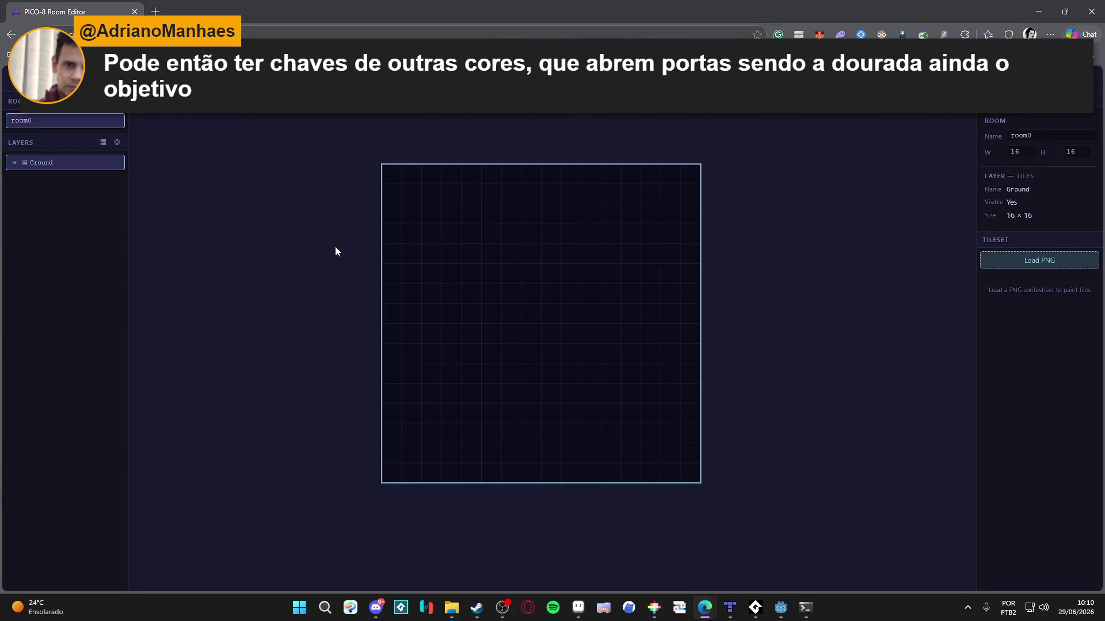
left_click(984, 263)
double_click(247, 156)
left_click_drag(985, 294, 991, 301)
left_click(371, 175)
key("ctrl+z")
left_click_drag(1013, 321, 1018, 327)
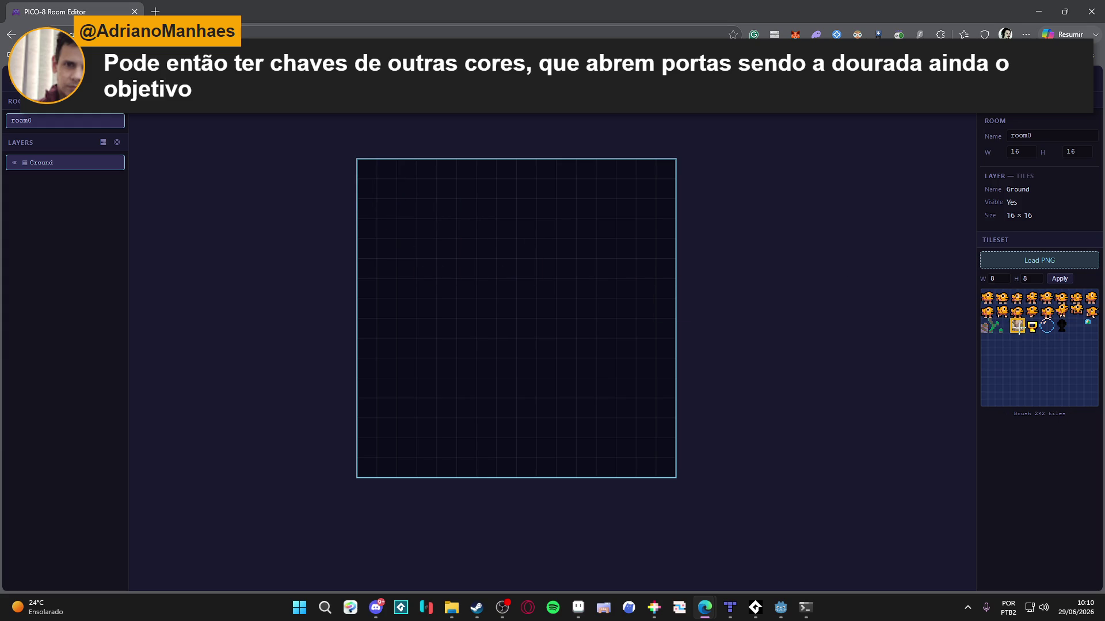
Step: Set the room width to 32
left_click(1072, 152)
double_click(1016, 152)
type("32")
key("Return")
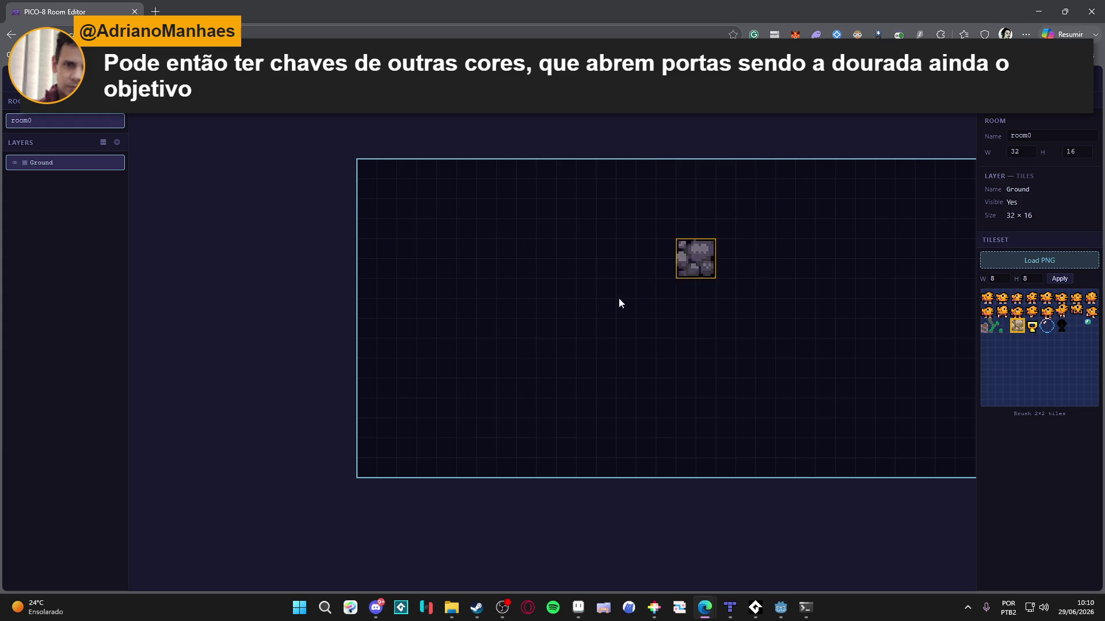
Step: Paint a row of stone tiles along the room's bottom edge
left_click(216, 435)
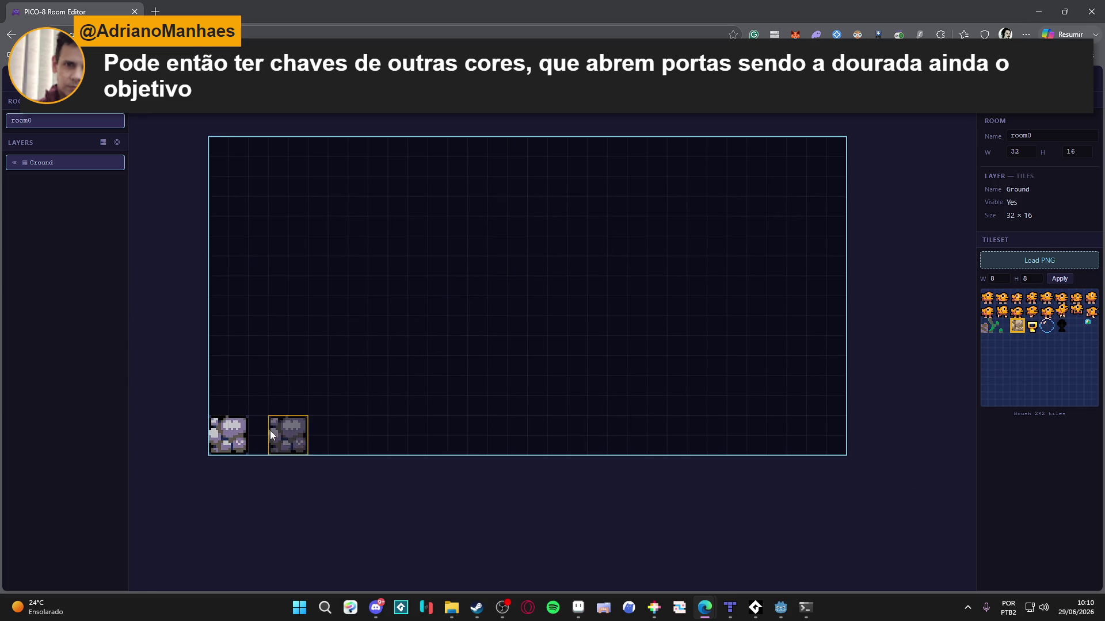
key("ctrl+z")
mouse_move(218, 434)
left_mouse_down()
mouse_move(587, 406)
mouse_move(823, 437)
mouse_move(837, 459)
left_mouse_up()
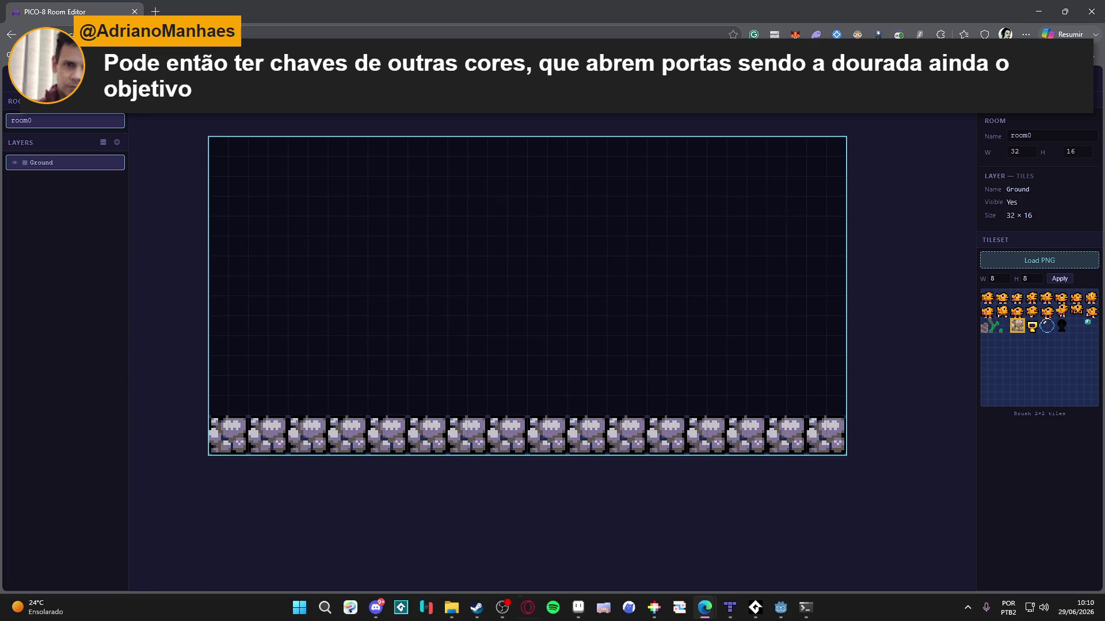
scroll(476, 224, "down", 1)
scroll(264, 403, "up", 1)
scroll(265, 403, "left", 2)
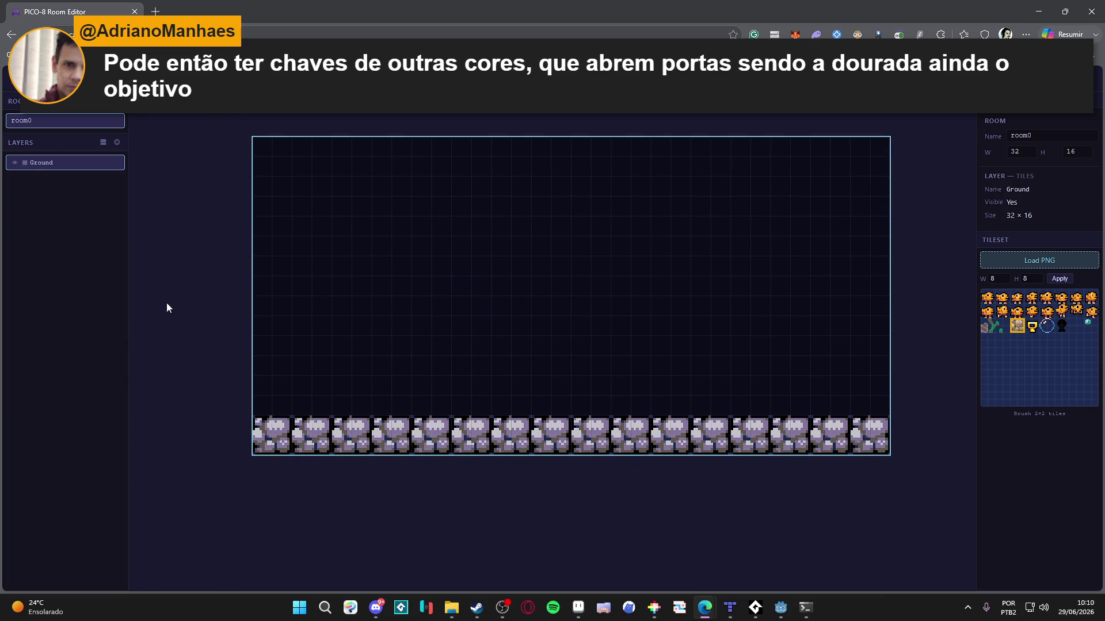
Step: Add an object layer and place the orange player sprite at 56, 96
left_click(117, 142)
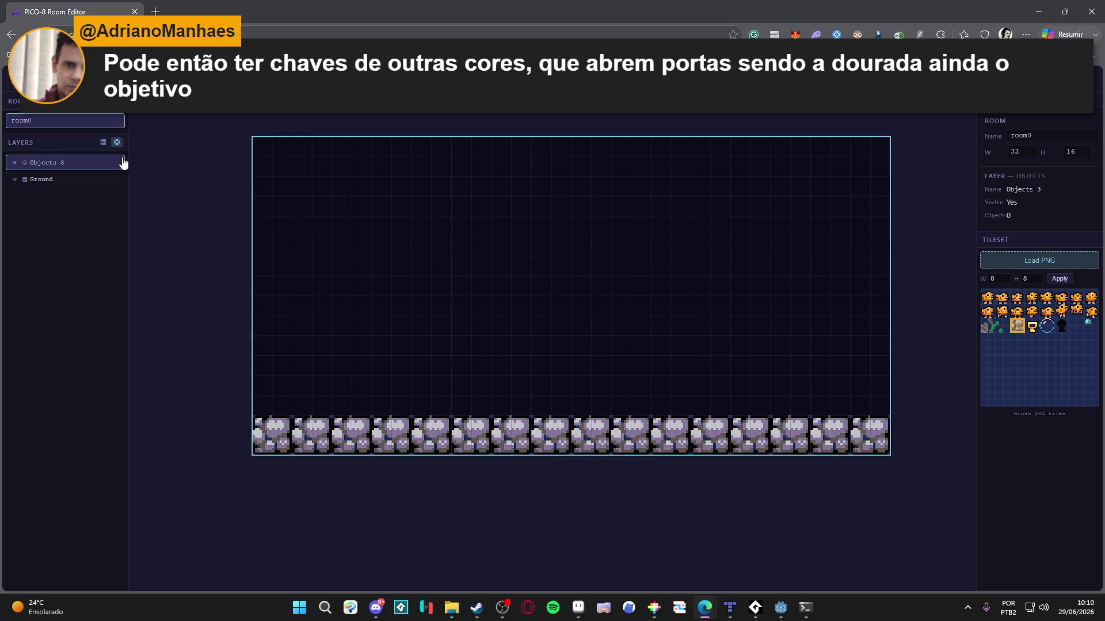
left_click(988, 297)
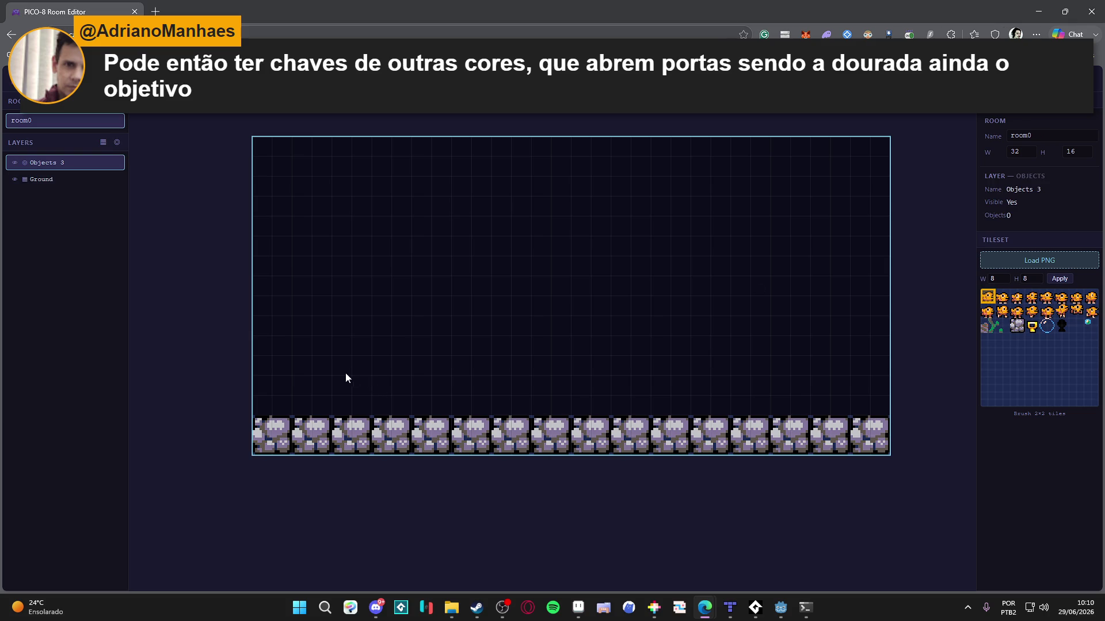
left_click(512, 79)
left_click(426, 78)
left_click(411, 396)
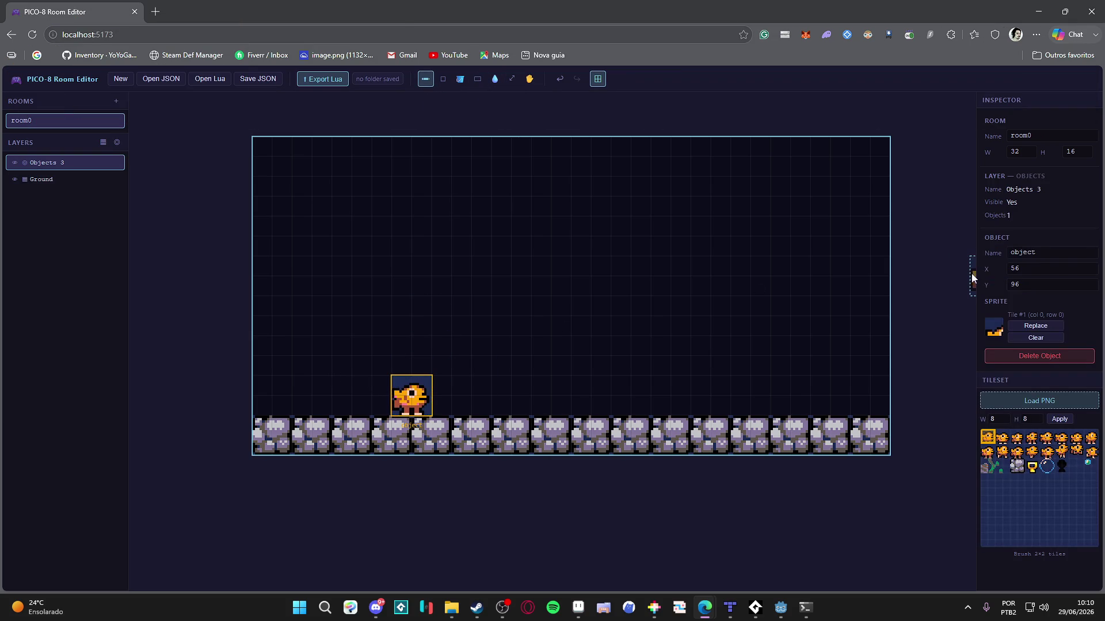
Step: Rename the placed object to obj_player in the Inspector
left_click(1044, 254)
key("ctrl+a")
type("obj_player")
key("Return")
left_click_drag(224, 293, 216, 291)
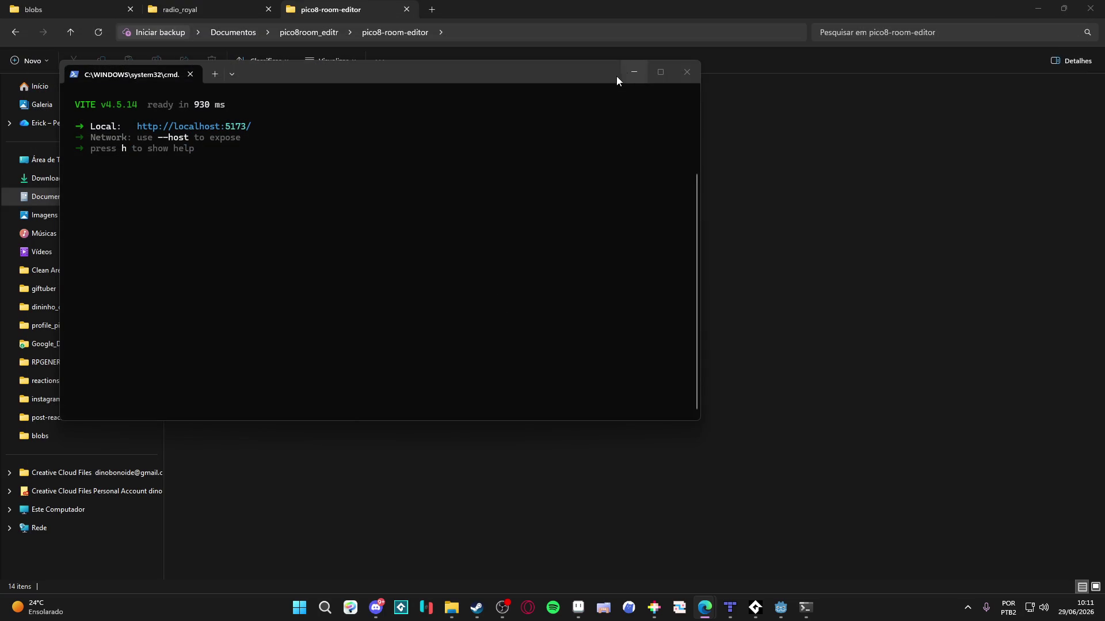
Step: Stop the Vite dev server, close the PICO-8 test game, and return to Godot
left_click(687, 72)
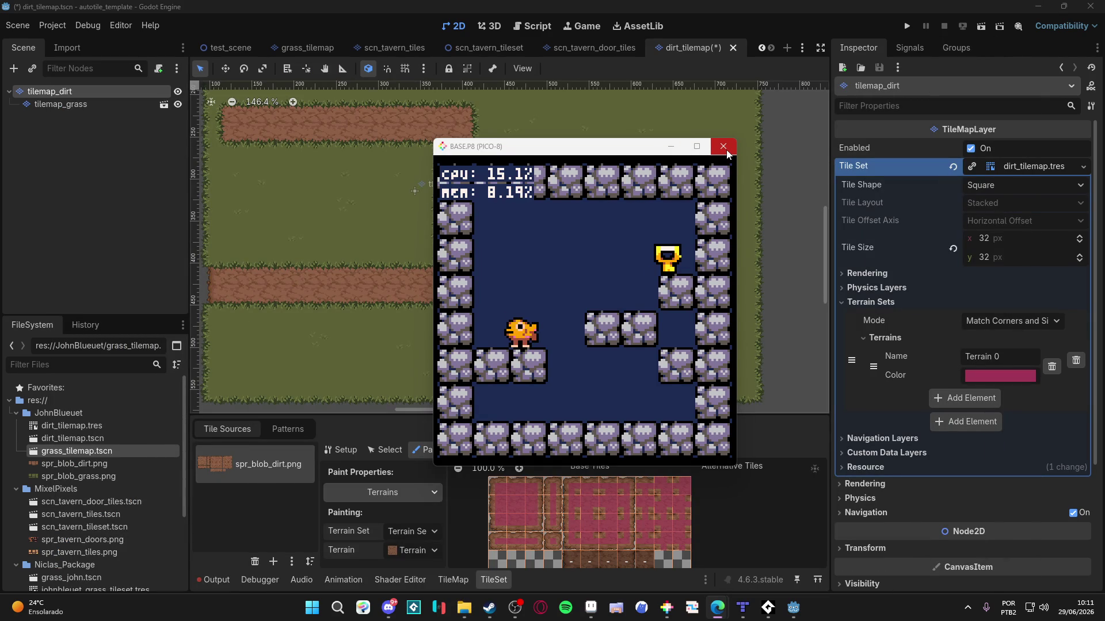
left_click(727, 152)
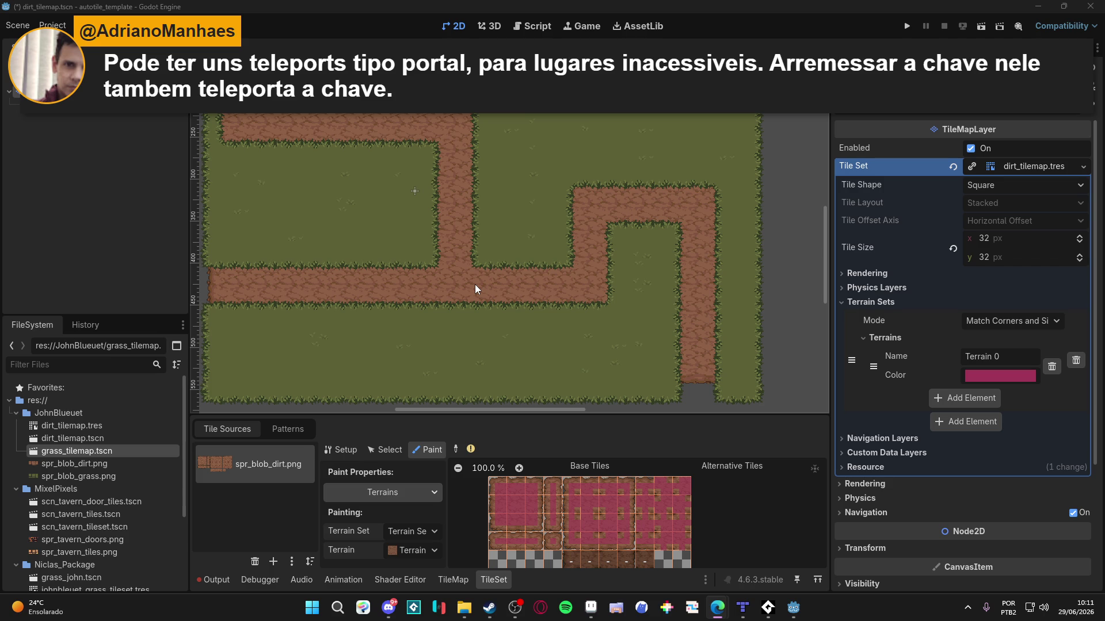
left_click(409, 274)
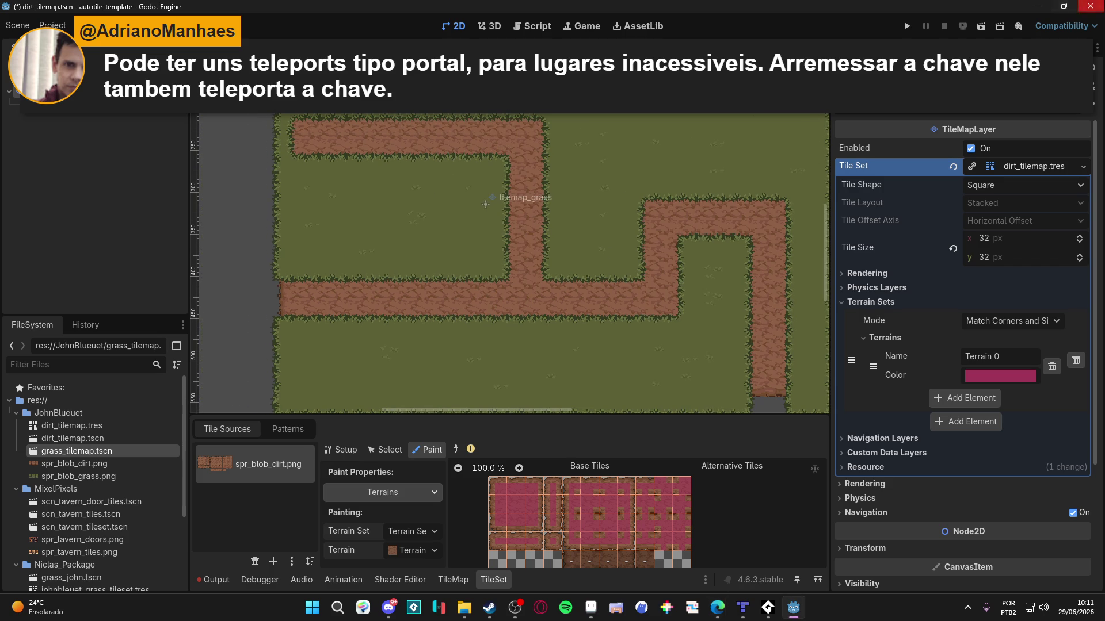
Step: Save the scene and close Godot, then close Sprite-0005 and blob_grass without saving
left_click(1090, 6)
left_click(478, 340)
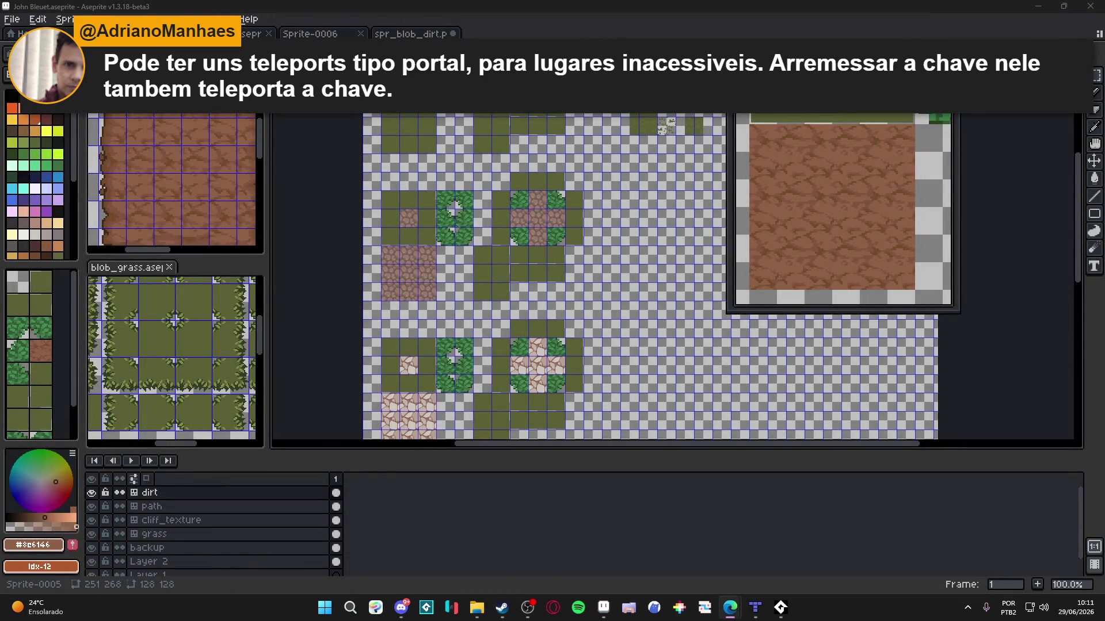
key("ctrl+w")
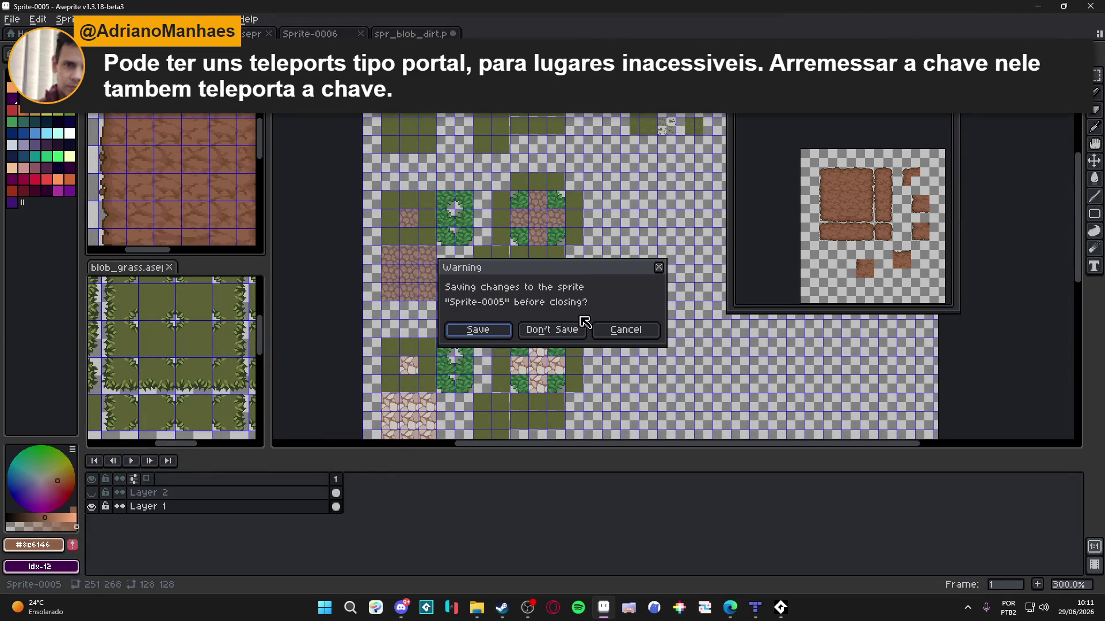
left_click(550, 328)
left_click(268, 33)
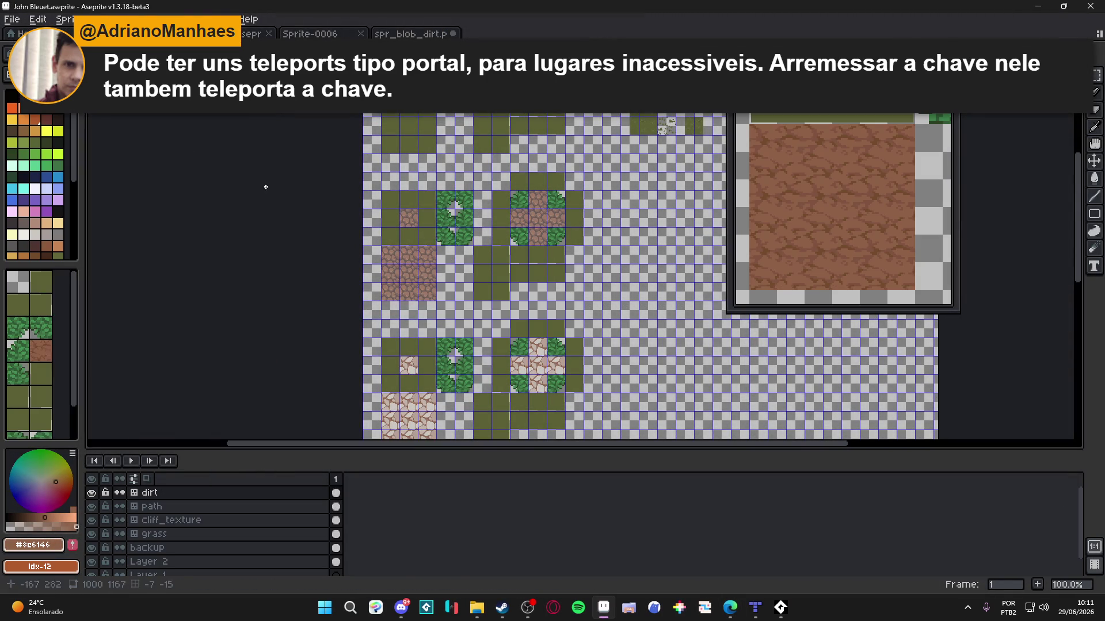
left_click(249, 19)
key("Escape")
key("ctrl+w")
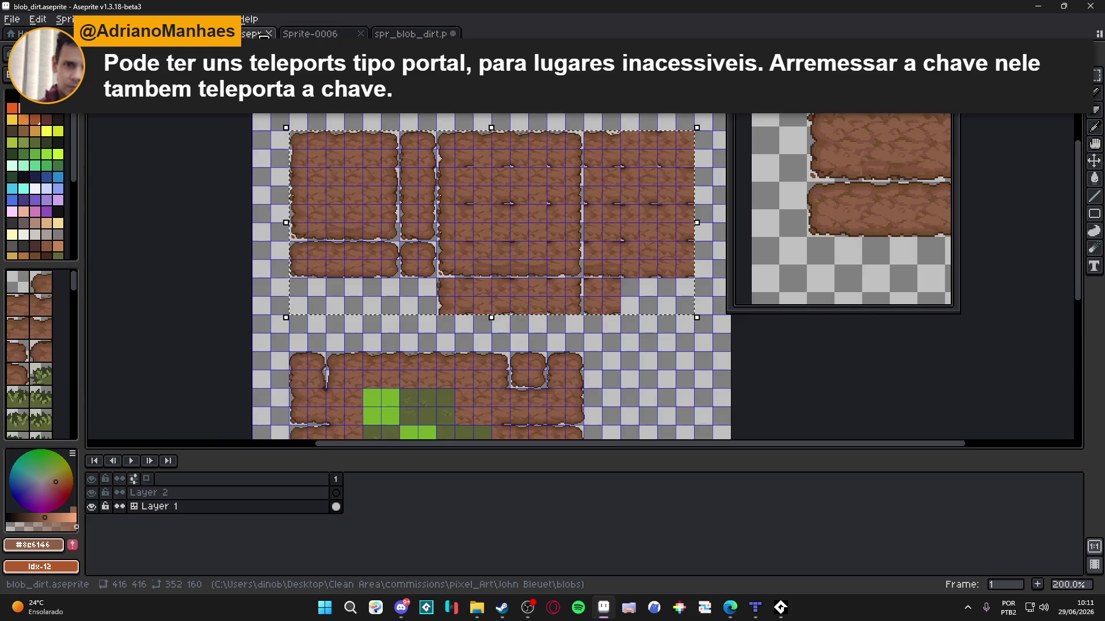
Step: Close Sprite-0006, spr_blob_dirt.png and the remaining .aseprite tilemap, discarding changes
left_click(256, 33)
left_click(268, 33)
left_click(268, 33)
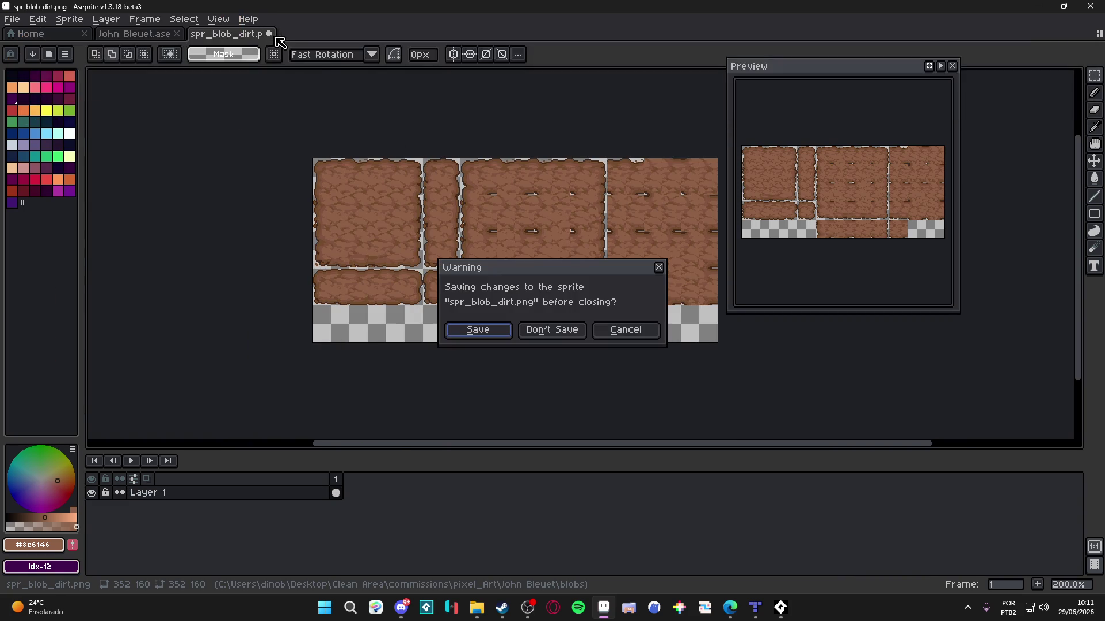
left_click(565, 343)
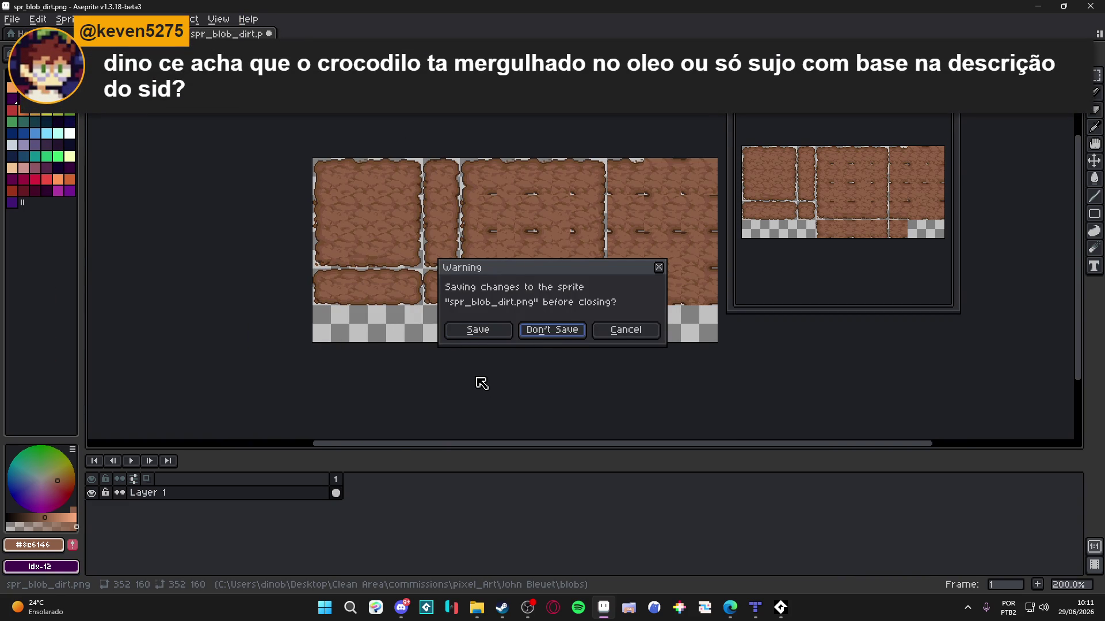
left_click_drag(562, 262, 562, 254)
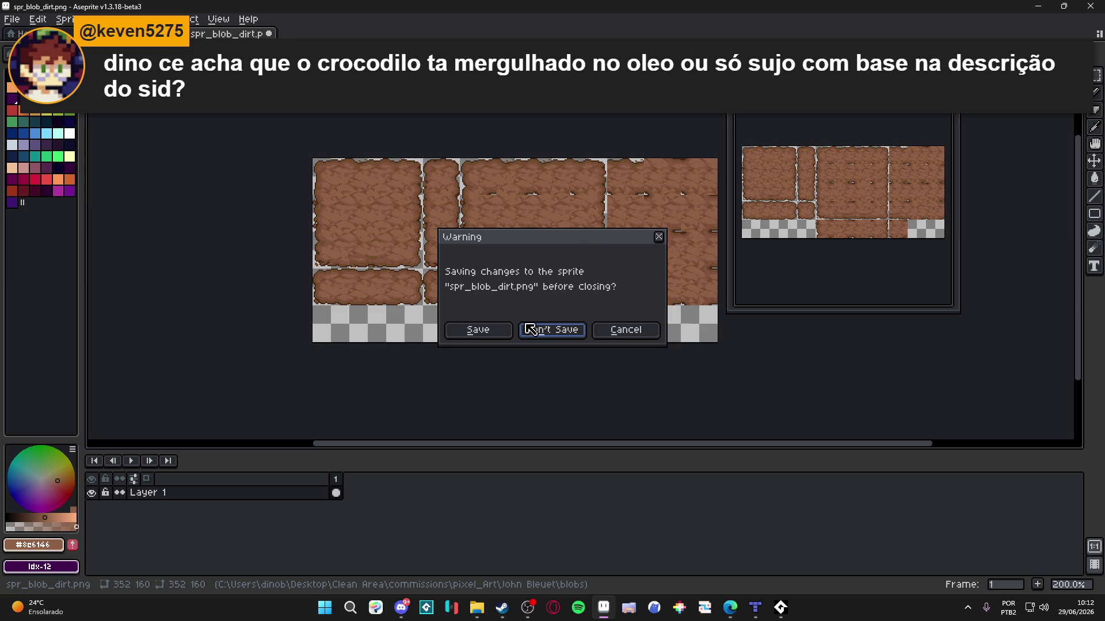
left_click(493, 324)
left_click(263, 33)
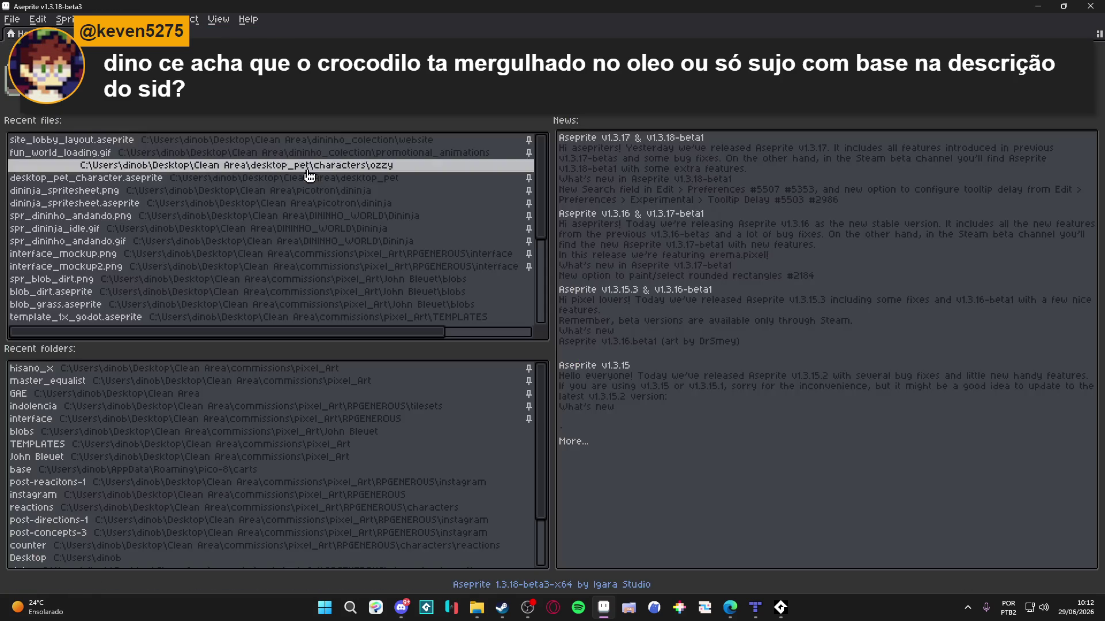
Step: Swap to the Indolence project through Pixel Projects
left_click(13, 19)
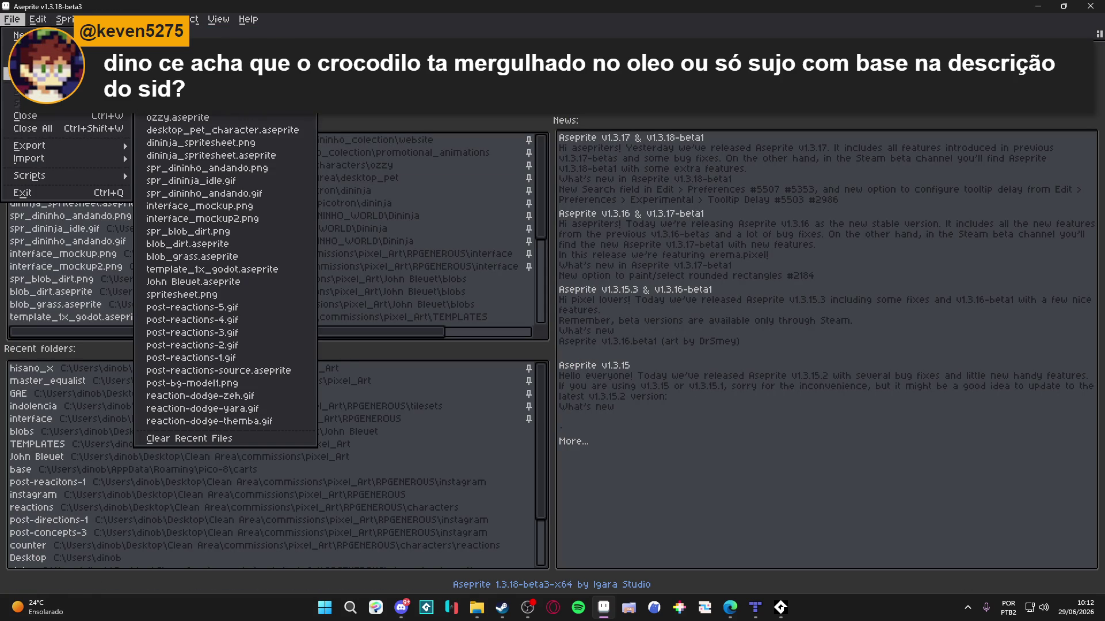
left_click(23, 51)
left_click(341, 270)
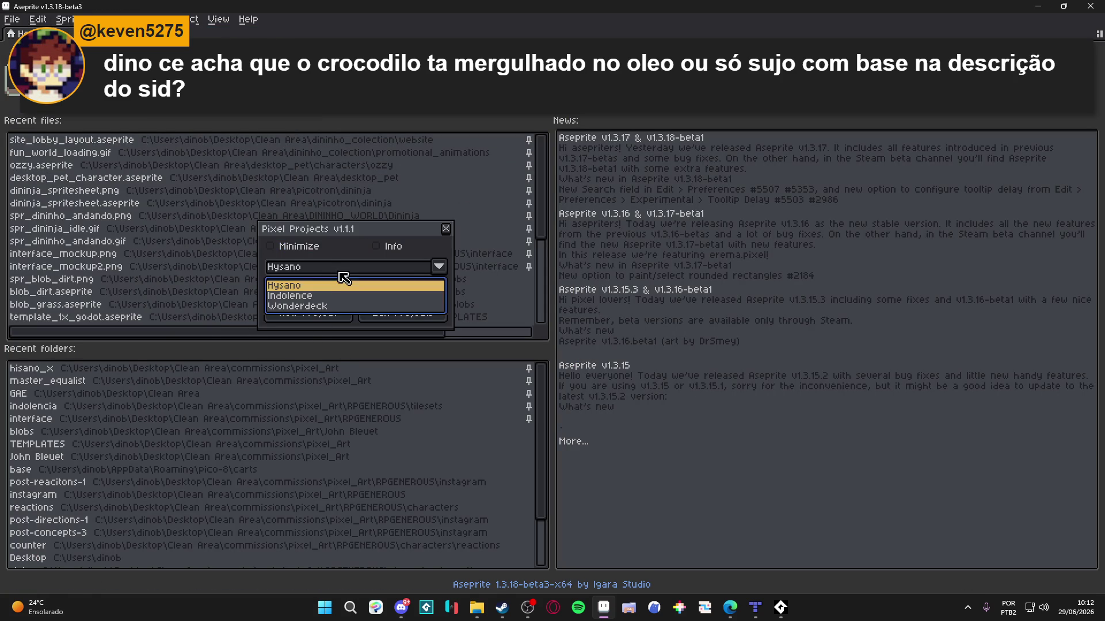
left_click(322, 296)
left_click(324, 291)
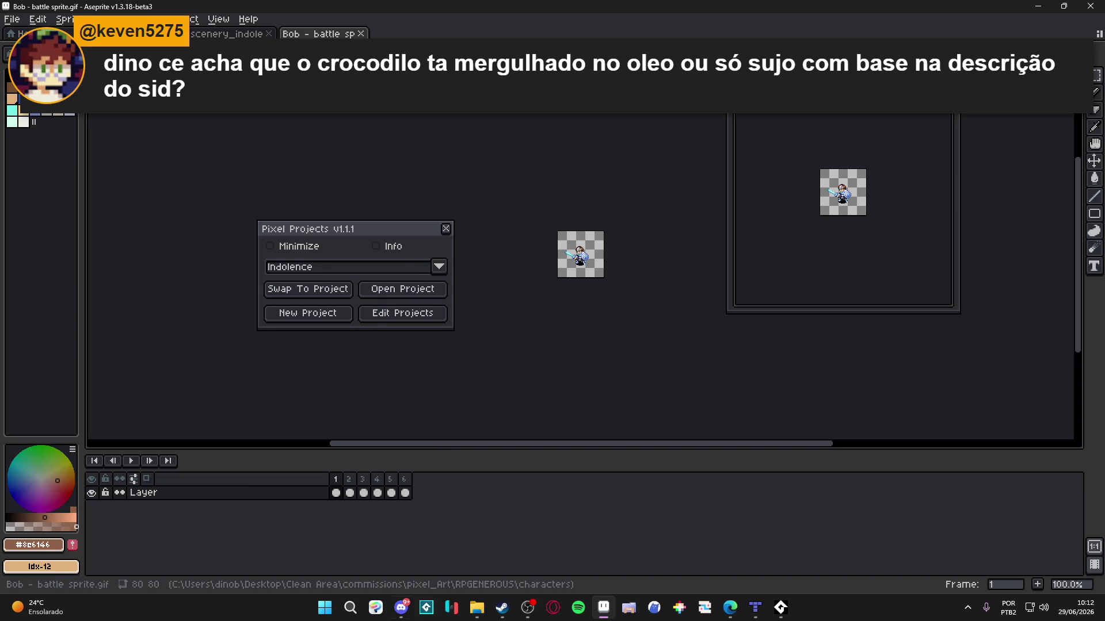
Step: Launch GitHub Desktop by searching 'github' from Start
left_click(324, 608)
type("github")
key("Return")
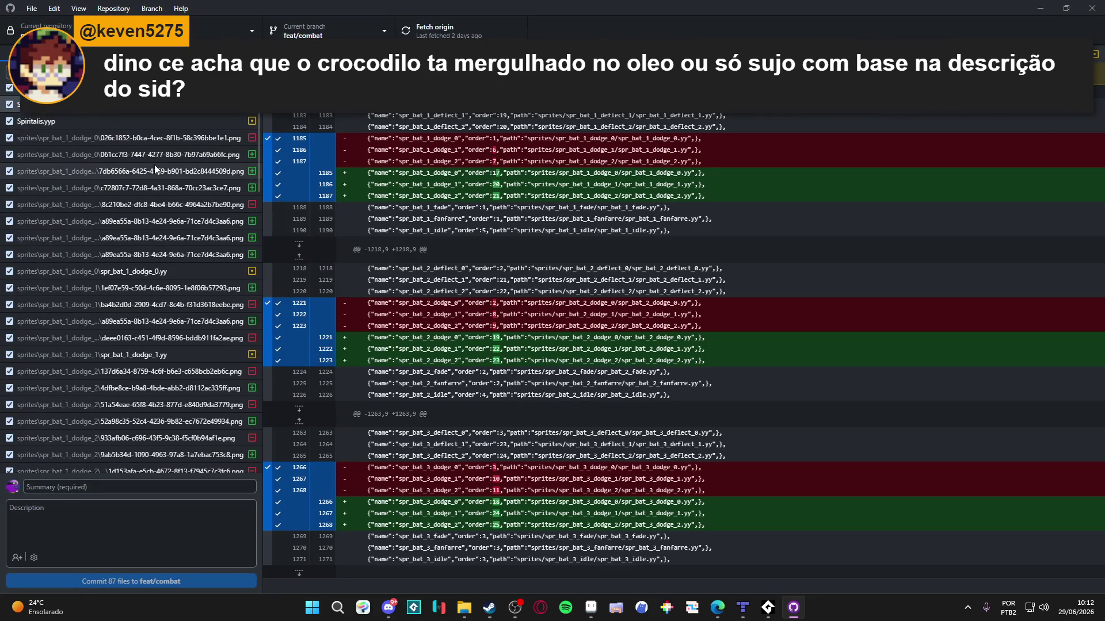
Step: Review the diffs of the changed spr_bat_1 dodge sprite files
left_click(154, 167)
left_click(189, 300)
left_click(202, 354)
left_click(219, 321)
left_click(200, 254)
left_click(190, 189)
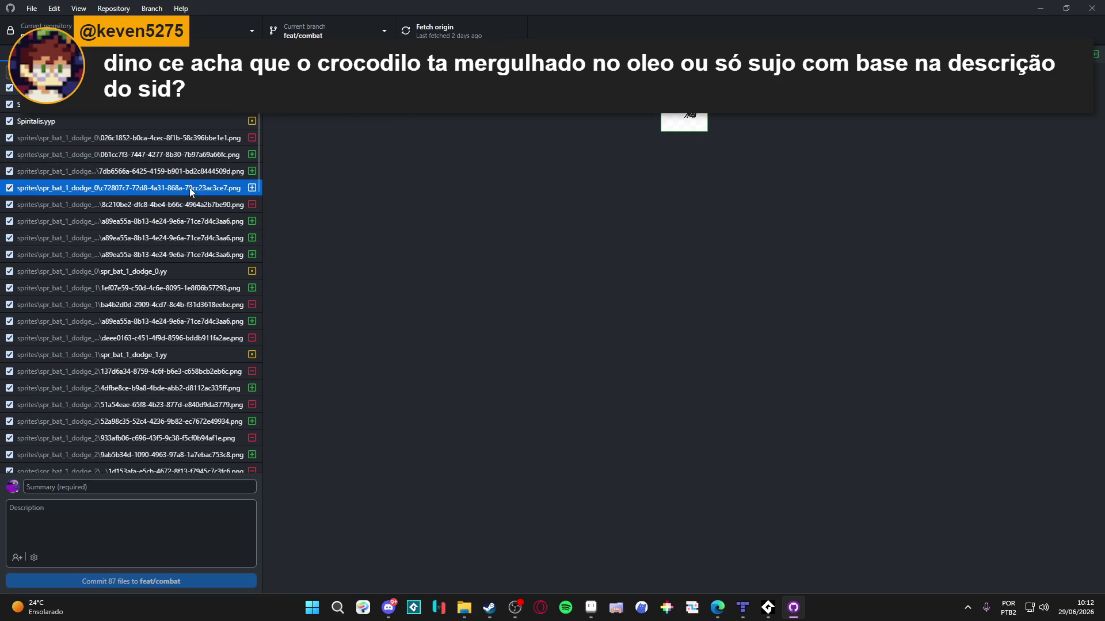
left_click(184, 238)
left_click(181, 320)
left_click(191, 265)
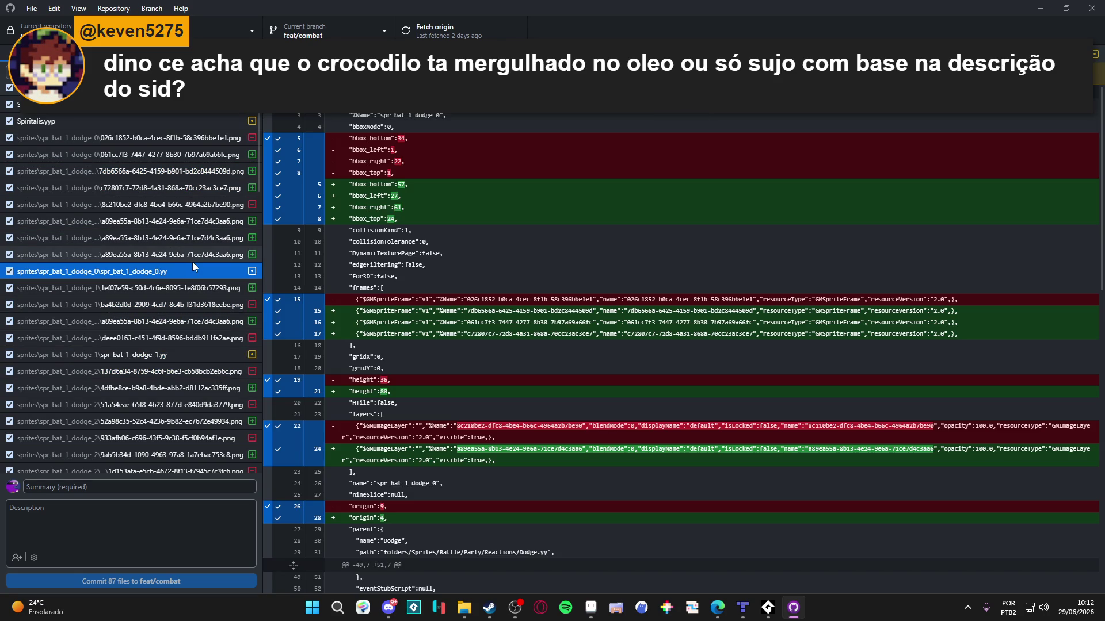
Step: Review the Spiritalis.yyp changes and the added and deleted dodge frame images
left_click(138, 107)
left_click(124, 122)
left_click(127, 171)
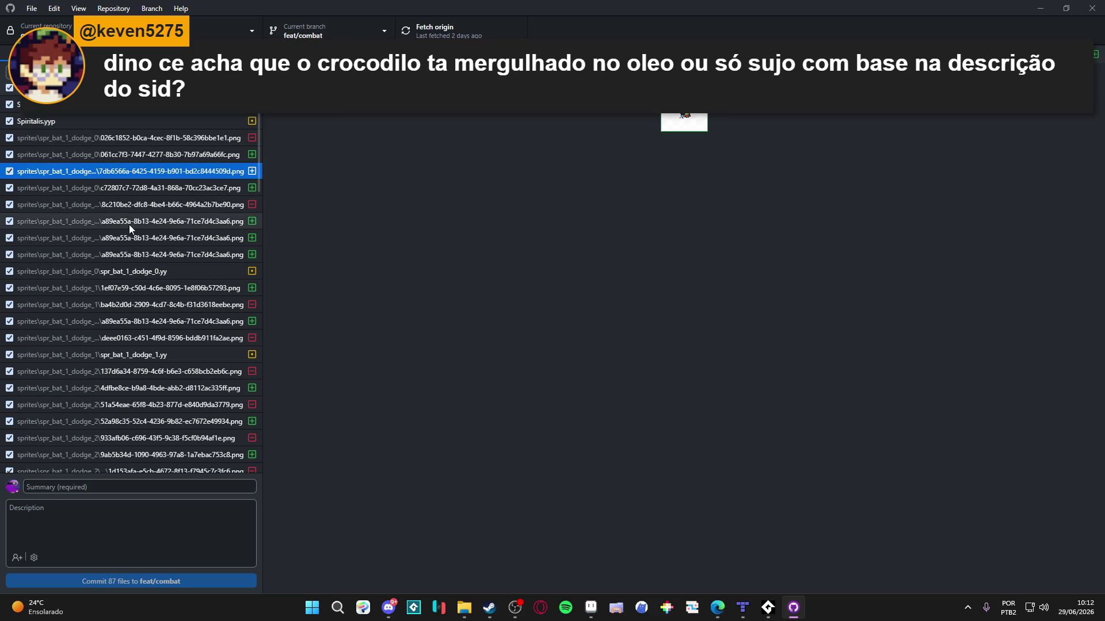
left_click(129, 222)
left_click(136, 372)
scroll(142, 364, "down", 5)
left_click(141, 409)
scroll(140, 412, "down", 4)
scroll(140, 411, "up", 8)
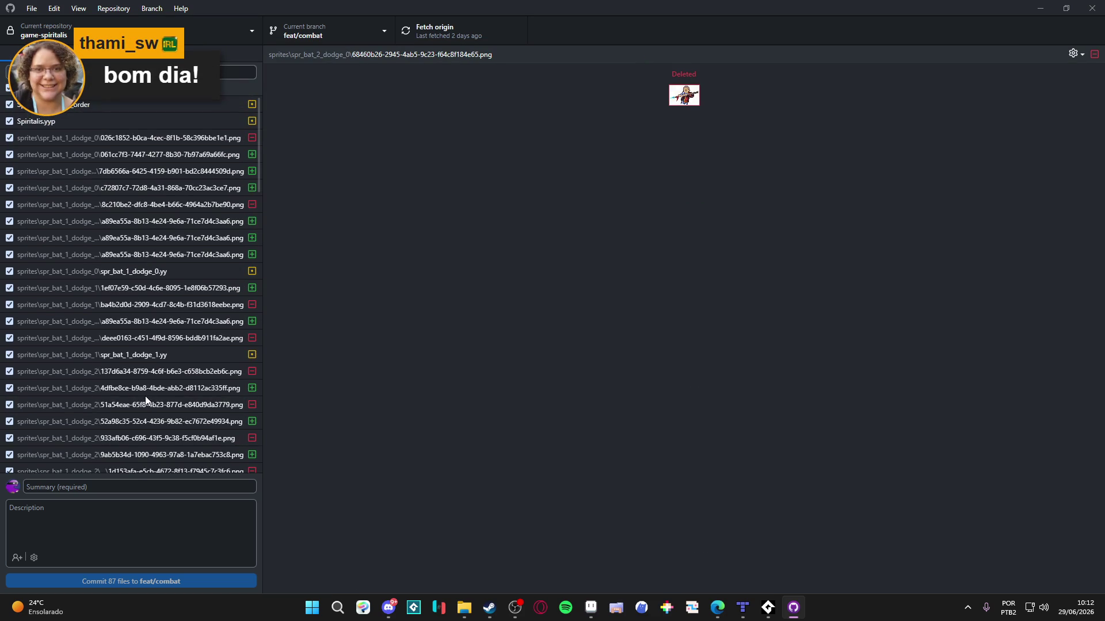
left_click(135, 187)
Step: Discard all 87 local changes, sign in through the browser, and pull origin
right_click(107, 99)
left_click(168, 113)
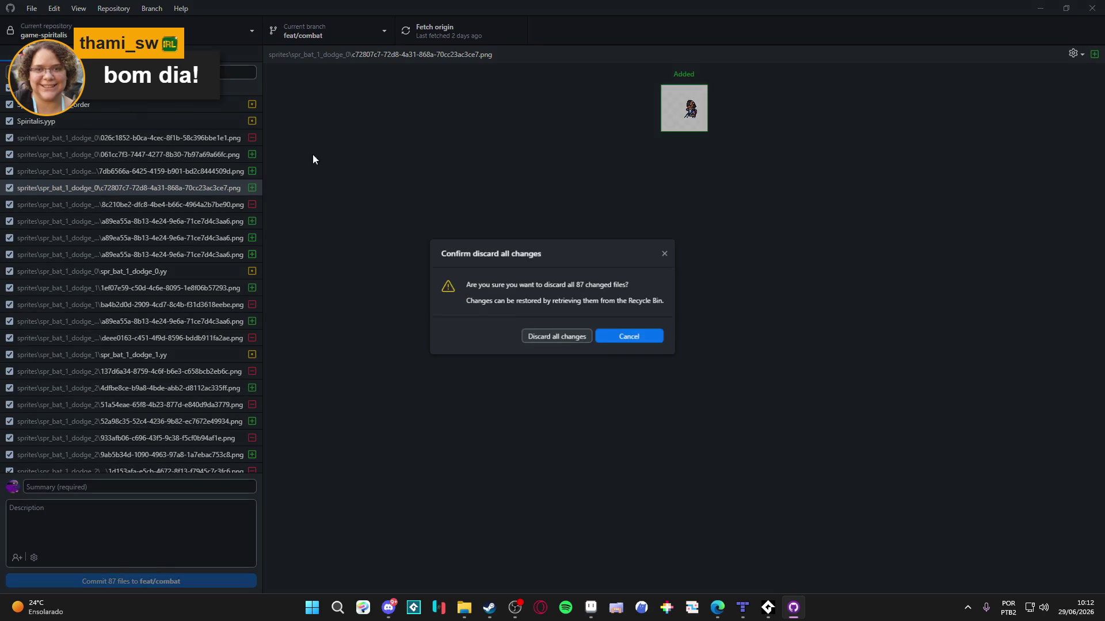
left_click(544, 342)
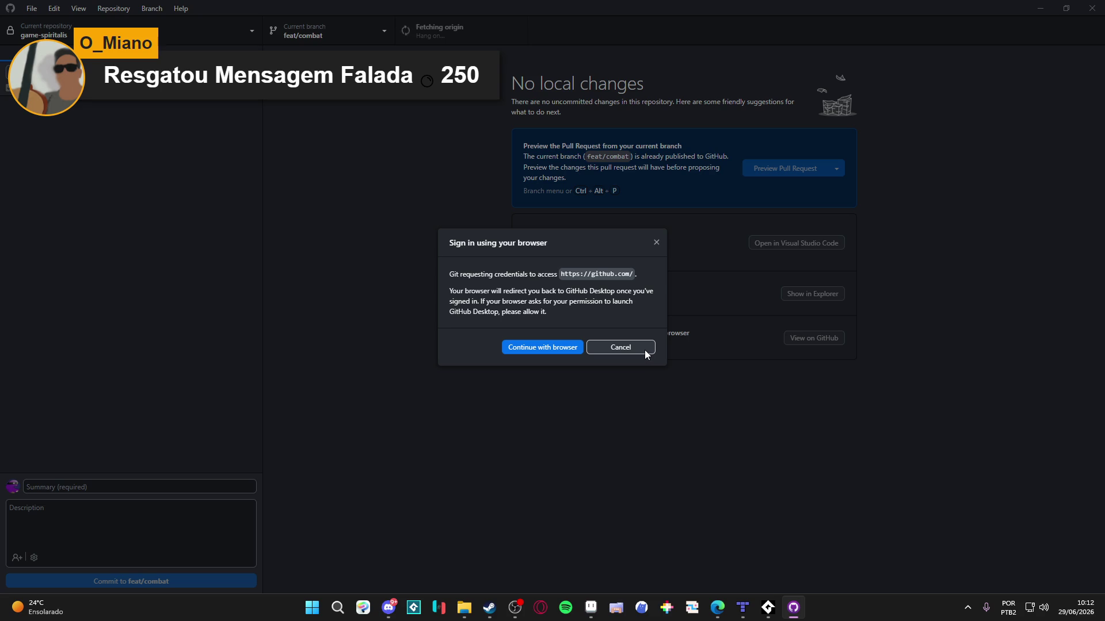
left_click(555, 349)
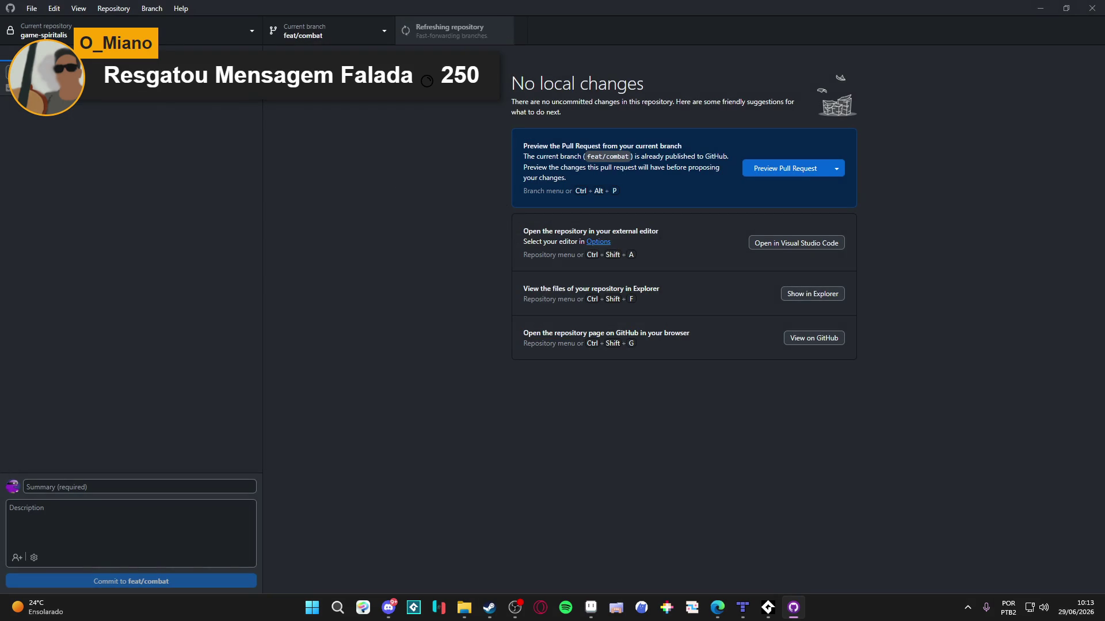
key("ctrl+shift+p")
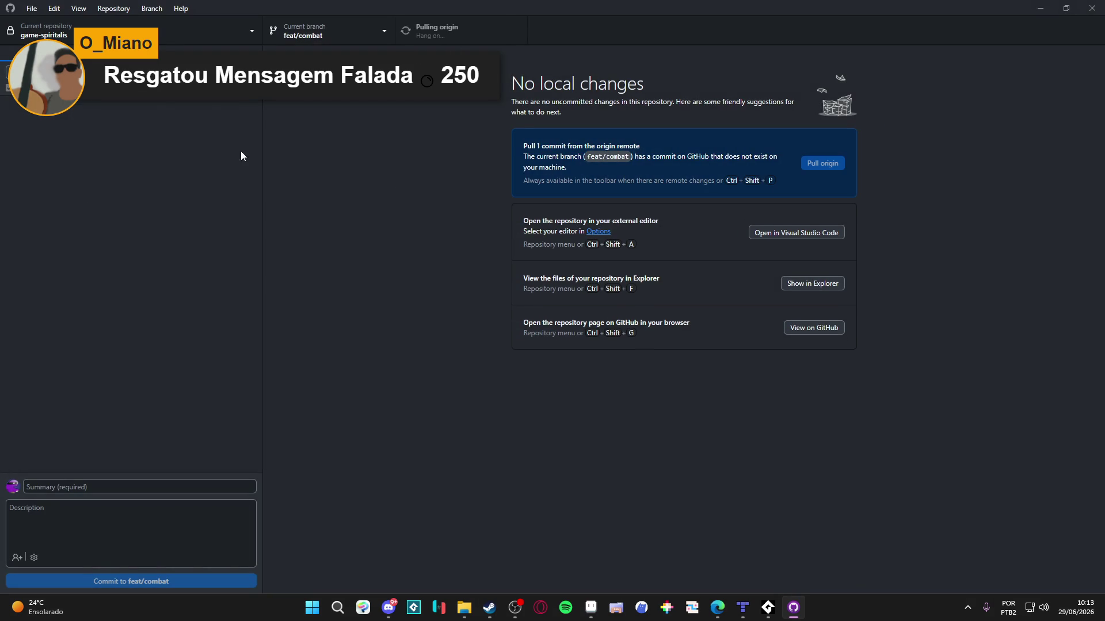